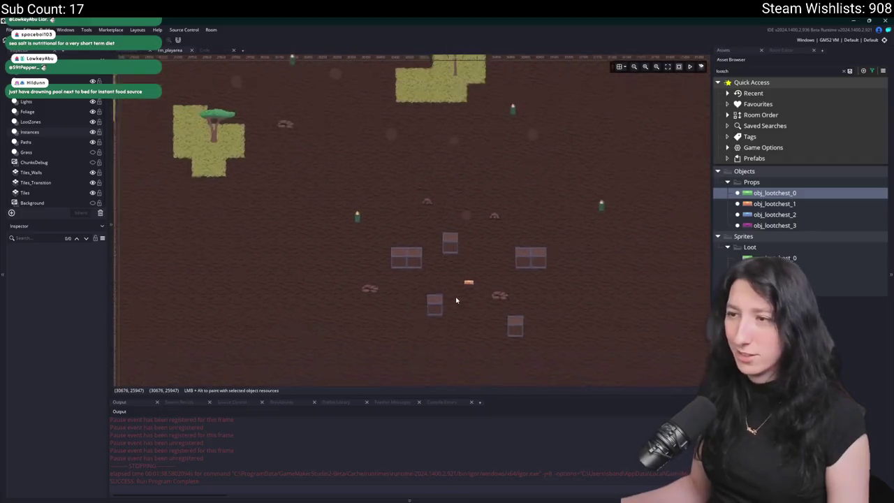
Pan the room view slightly and build and run the game with F5.
{"action": "scroll", "coordinate": [496, 119], "scroll_direction": "up", "scroll_amount": 2}
{"action": "scroll", "coordinate": [456, 177], "scroll_direction": "down", "scroll_amount": 1}
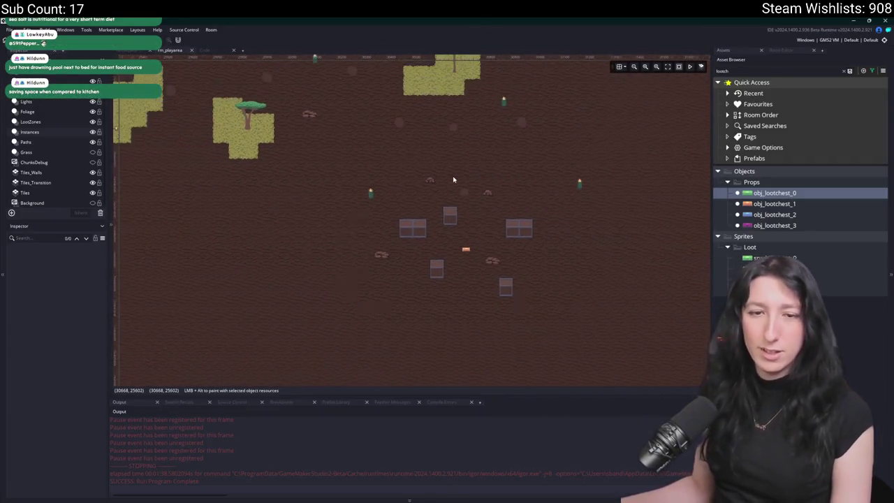
{"action": "left_click_drag", "start_coordinate": [451, 178], "coordinate": [447, 199]}
{"action": "key", "text": "F5"}
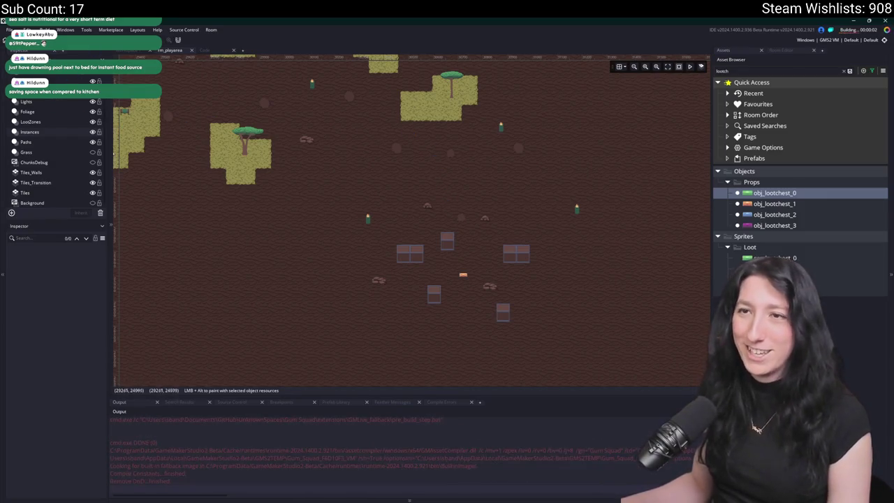
Bring the grass patches and trees into view and select the existing loot zone.
{"action": "left_click_drag", "start_coordinate": [169, 231], "coordinate": [377, 308]}
{"action": "scroll", "coordinate": [413, 223], "scroll_direction": "down", "scroll_amount": 3}
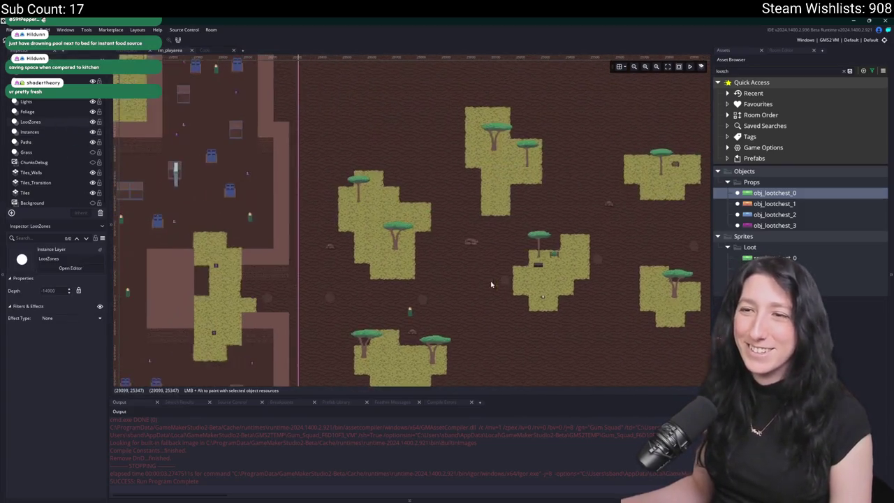
{"action": "left_click", "coordinate": [270, 223]}
Duplicate the loot zone over the crates and shrink it to about 53.2 × 37.1 scale.
{"action": "left_click_drag", "start_coordinate": [550, 300], "coordinate": [438, 275]}
{"action": "key", "text": "ctrl+c"}
{"action": "key", "text": "ctrl+v"}
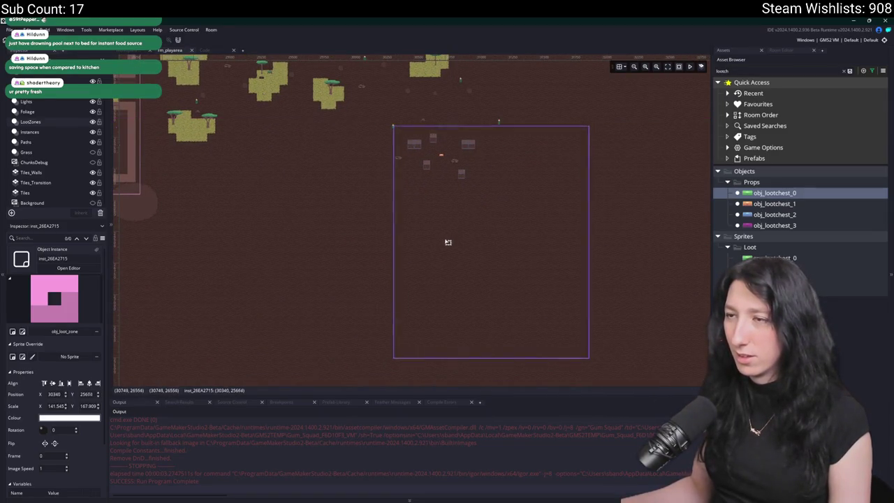
{"action": "left_click", "coordinate": [459, 248]}
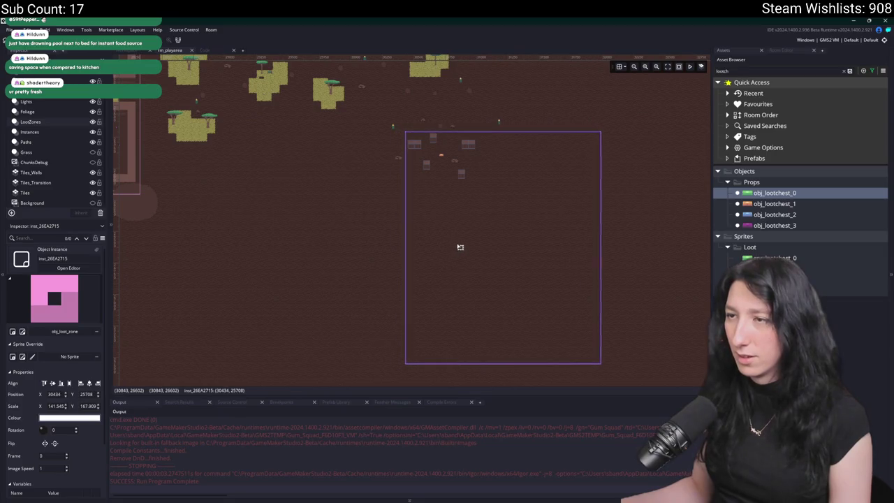
{"action": "mouse_move", "coordinate": [602, 364]}
{"action": "left_mouse_down"}
{"action": "mouse_move", "coordinate": [484, 208]}
{"action": "mouse_move", "coordinate": [479, 182]}
{"action": "left_mouse_up"}
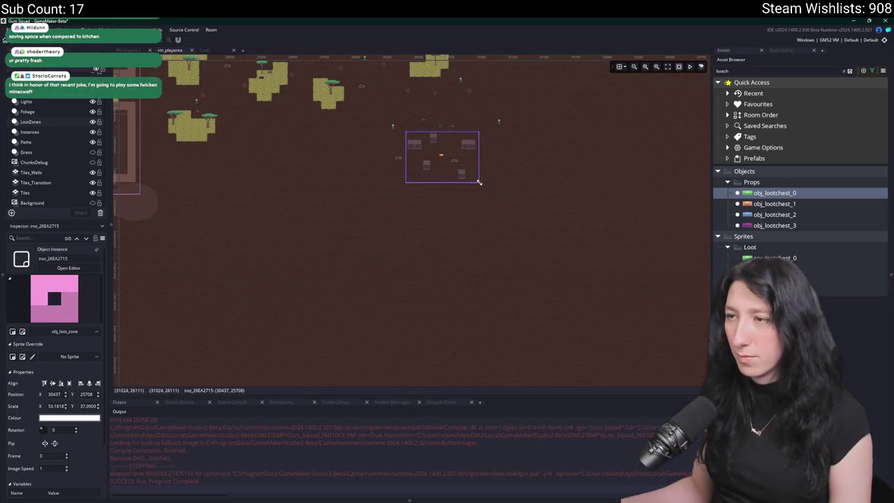
{"action": "scroll", "coordinate": [454, 125], "scroll_direction": "up", "scroll_amount": 3}
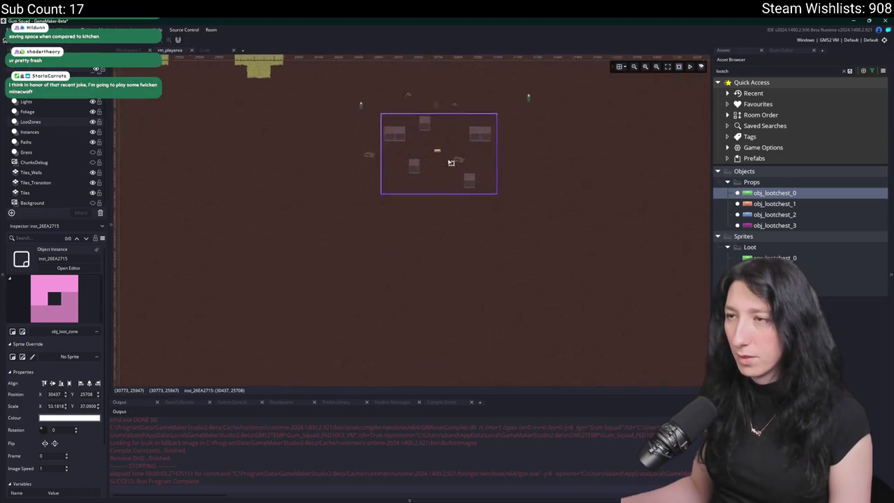
Search the Asset Browser for 'spawn' and pick the glummer spawn object.
{"action": "double_click", "coordinate": [734, 72]}
{"action": "type", "text": "spawner"}
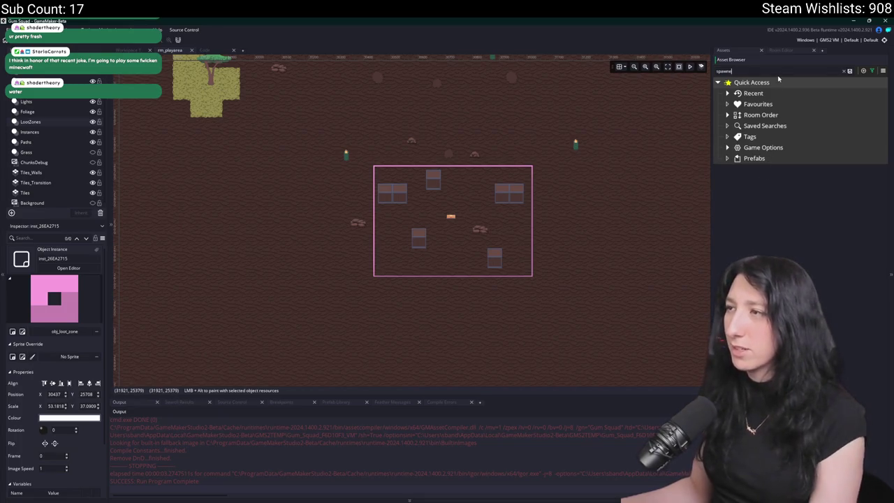
{"action": "key", "text": "BackSpace"}
{"action": "key", "text": "BackSpace"}
{"action": "left_click", "coordinate": [793, 247]}
{"action": "scroll", "coordinate": [404, 206], "scroll_direction": "up", "scroll_amount": 2}
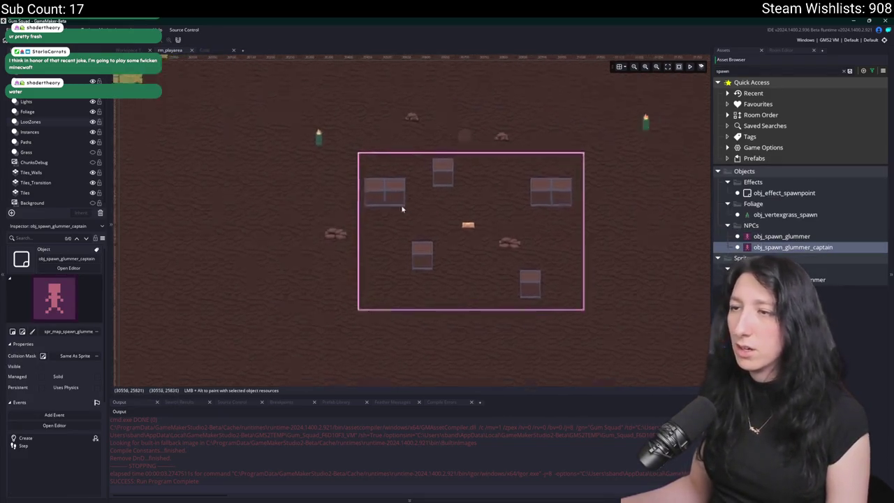
{"action": "scroll", "coordinate": [401, 209], "scroll_direction": "up", "scroll_amount": 2}
Place glummer spawn points among the crates inside the new loot zone.
{"action": "left_click", "coordinate": [371, 230]}
{"action": "scroll", "coordinate": [371, 230], "scroll_direction": "up", "scroll_amount": 2}
{"action": "left_click_drag", "start_coordinate": [782, 236], "coordinate": [626, 224]}
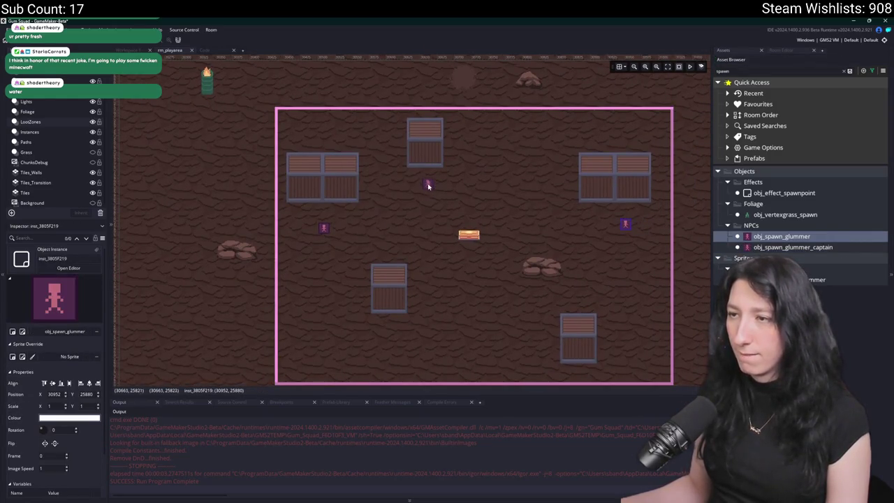
{"action": "left_click", "coordinate": [452, 264]}
{"action": "scroll", "coordinate": [447, 303], "scroll_direction": "down", "scroll_amount": 1}
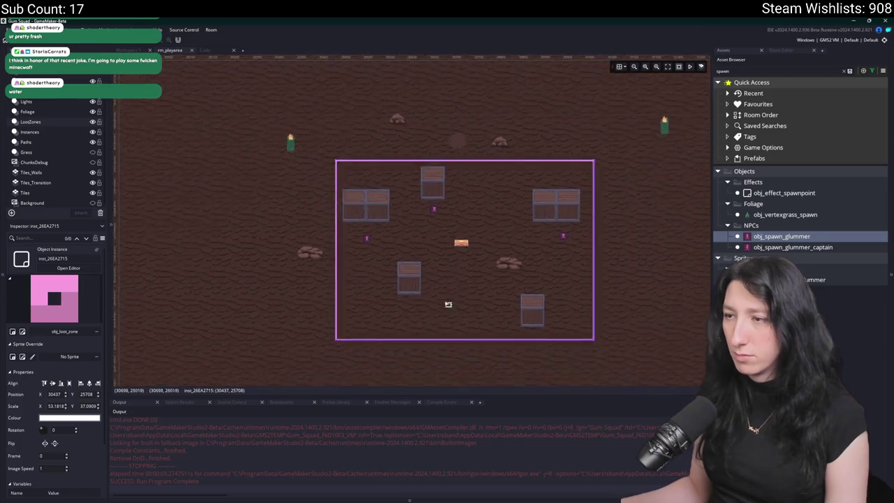
{"action": "left_click", "coordinate": [407, 308], "text": "alt"}
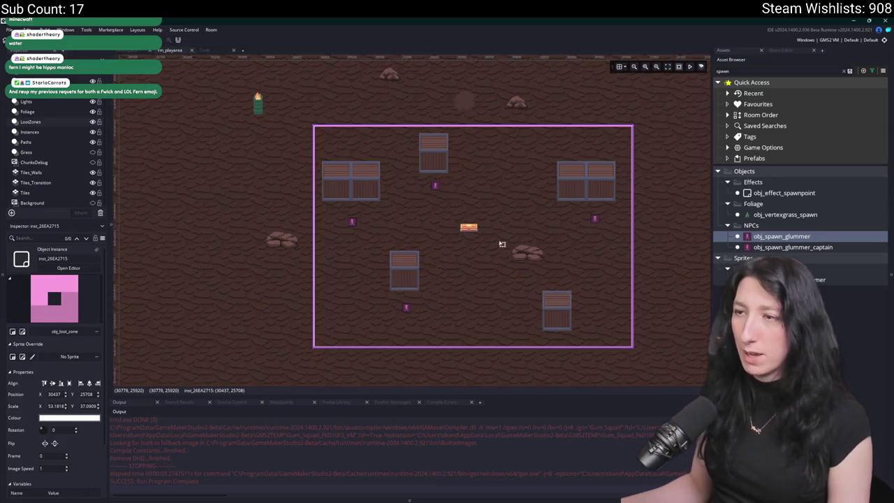
{"action": "scroll", "coordinate": [501, 244], "scroll_direction": "up", "scroll_amount": 1}
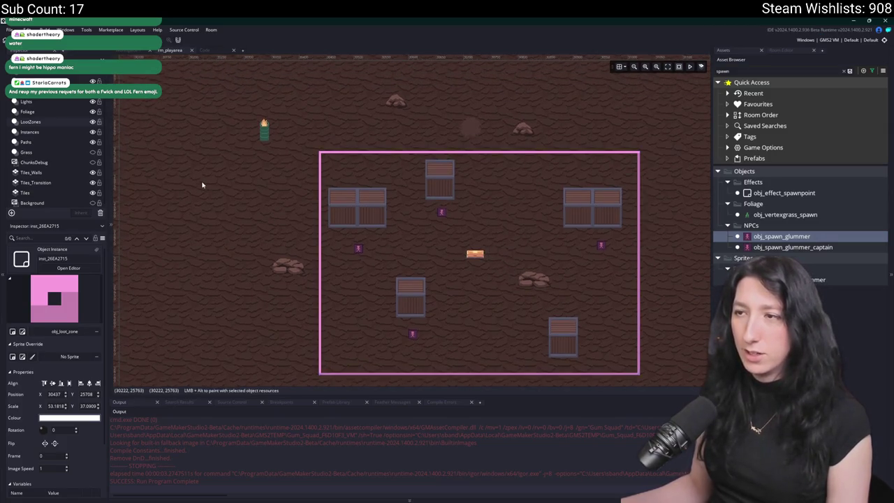
{"action": "scroll", "coordinate": [202, 185], "scroll_direction": "up", "scroll_amount": 1}
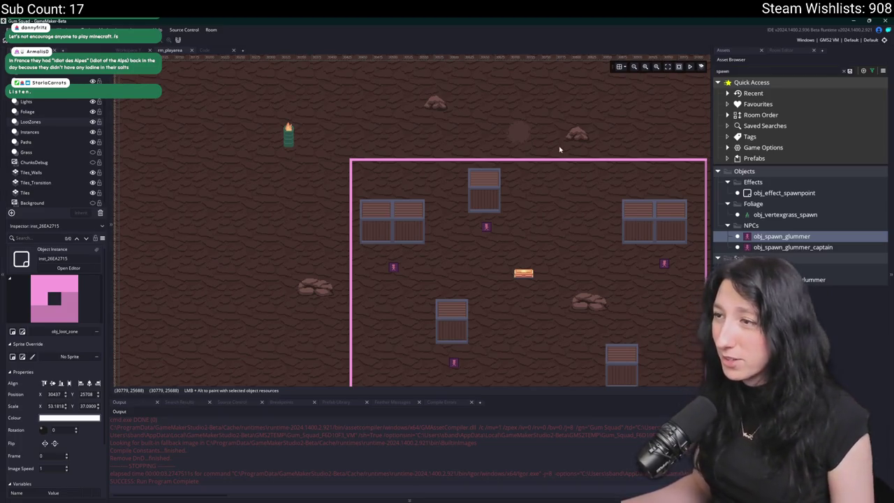
{"action": "scroll", "coordinate": [559, 148], "scroll_direction": "down", "scroll_amount": 3}
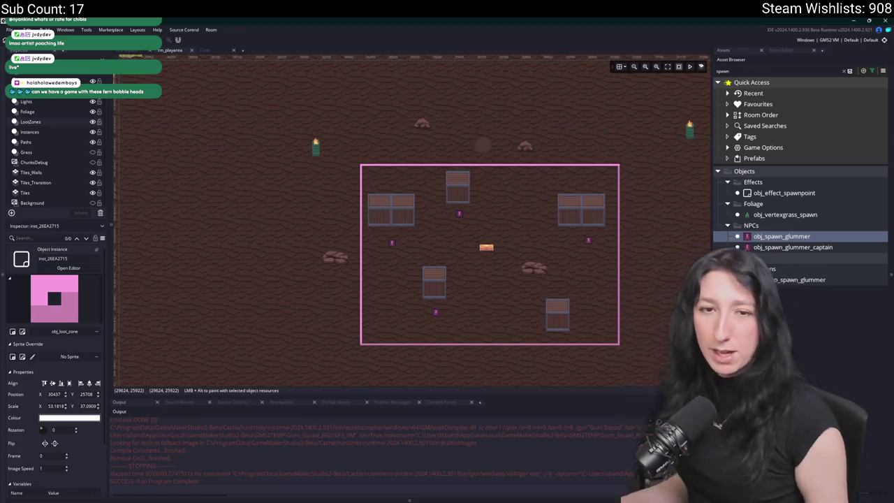
{"action": "scroll", "coordinate": [489, 217], "scroll_direction": "down", "scroll_amount": 5}
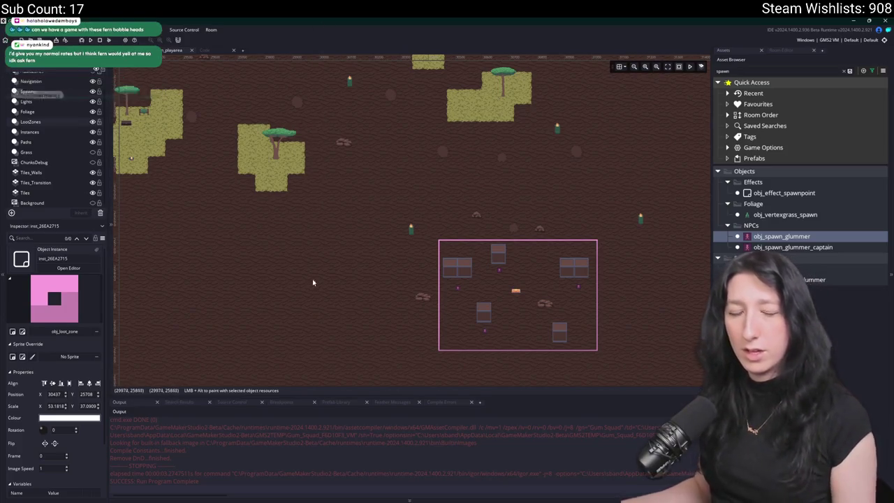
{"action": "scroll", "coordinate": [308, 277], "scroll_direction": "left", "scroll_amount": 3}
{"action": "scroll", "coordinate": [348, 268], "scroll_direction": "down", "scroll_amount": 2}
{"action": "scroll", "coordinate": [436, 292], "scroll_direction": "right", "scroll_amount": 3}
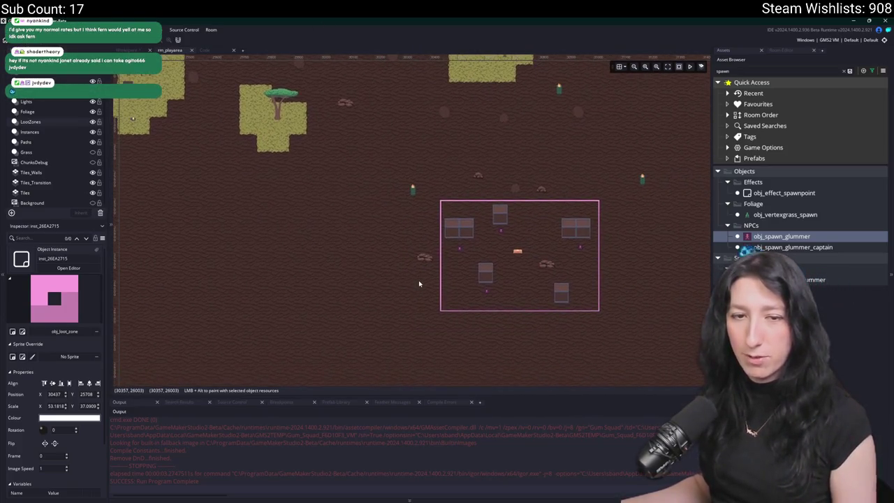
{"action": "scroll", "coordinate": [377, 268], "scroll_direction": "right", "scroll_amount": 2}
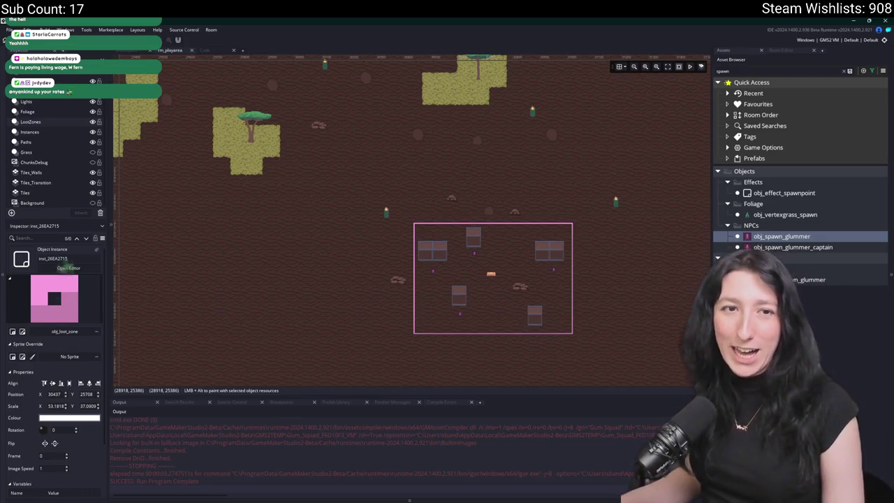
{"action": "left_click", "coordinate": [68, 267]}
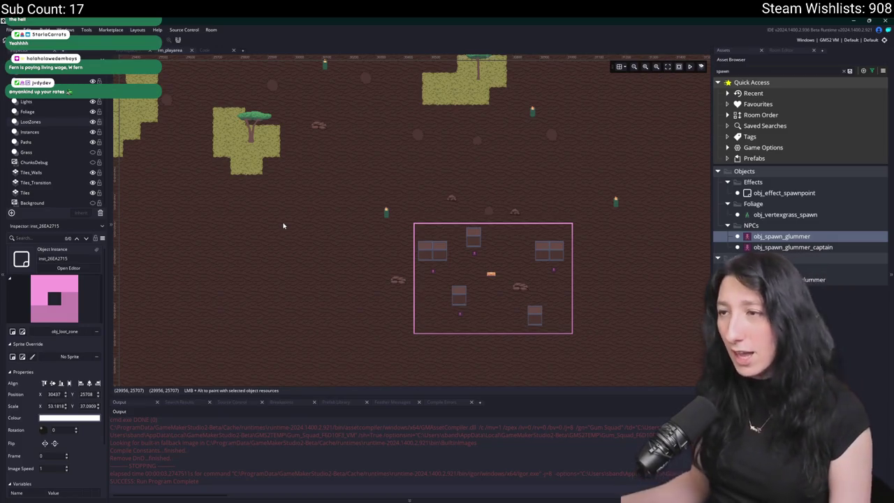
{"action": "scroll", "coordinate": [459, 150], "scroll_direction": "up", "scroll_amount": 1}
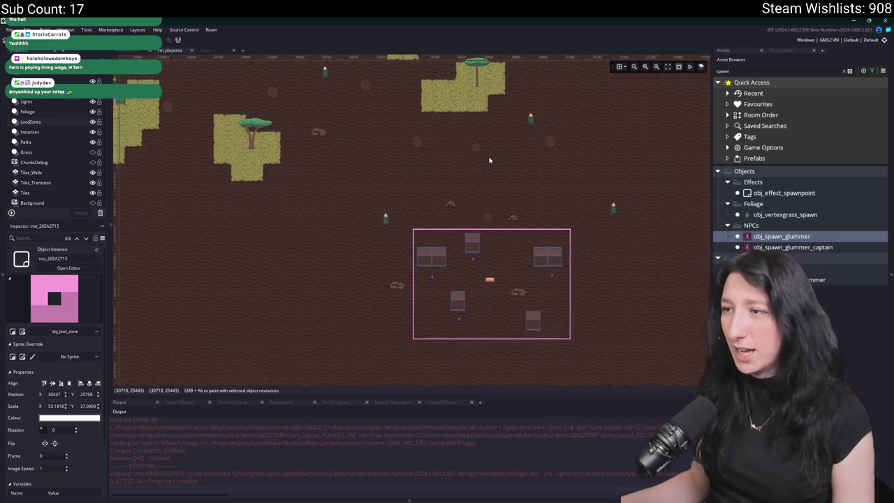
{"action": "scroll", "coordinate": [489, 161], "scroll_direction": "down", "scroll_amount": 2}
{"action": "scroll", "coordinate": [475, 196], "scroll_direction": "up", "scroll_amount": 3}
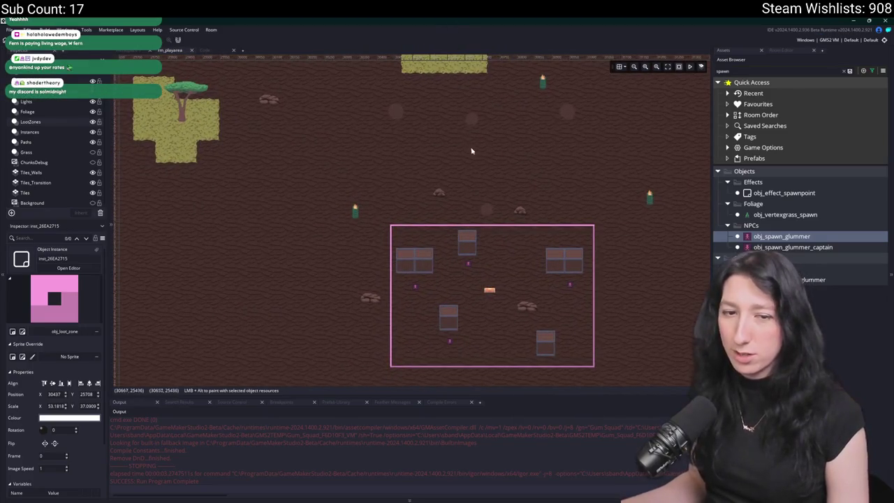
{"action": "scroll", "coordinate": [433, 184], "scroll_direction": "up", "scroll_amount": 1}
{"action": "scroll", "coordinate": [265, 186], "scroll_direction": "down", "scroll_amount": 2}
{"action": "scroll", "coordinate": [332, 160], "scroll_direction": "down", "scroll_amount": 1}
{"action": "scroll", "coordinate": [186, 156], "scroll_direction": "down", "scroll_amount": 1}
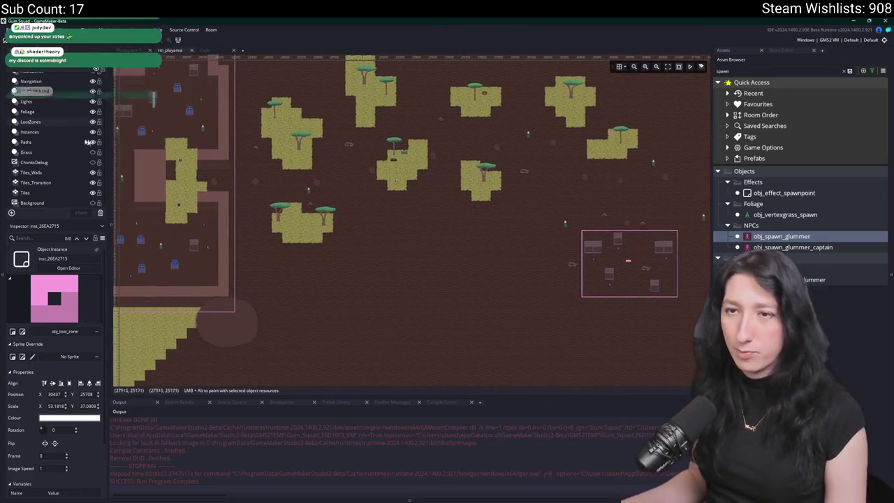
On the Navigation layer, move a town patrol node to just outside the crate loot zone.
{"action": "left_click", "coordinate": [70, 142]}
{"action": "scroll", "coordinate": [287, 115], "scroll_direction": "up", "scroll_amount": 3}
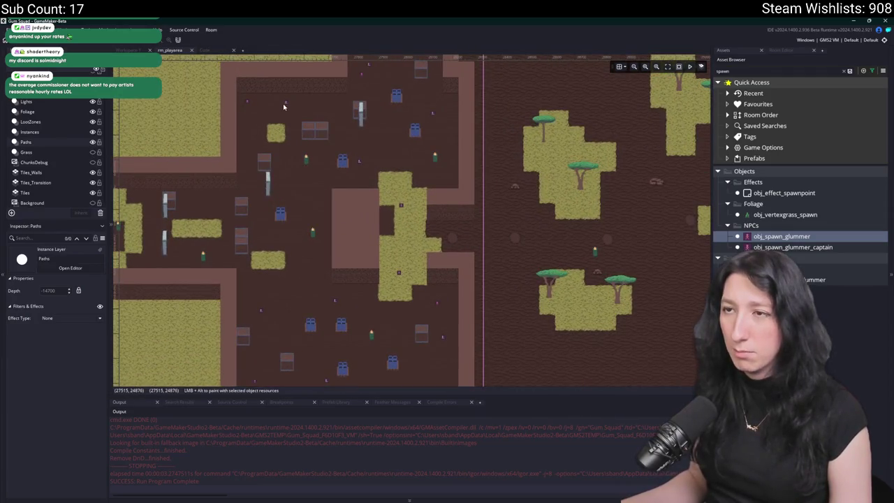
{"action": "left_click_drag", "start_coordinate": [287, 103], "coordinate": [271, 143]}
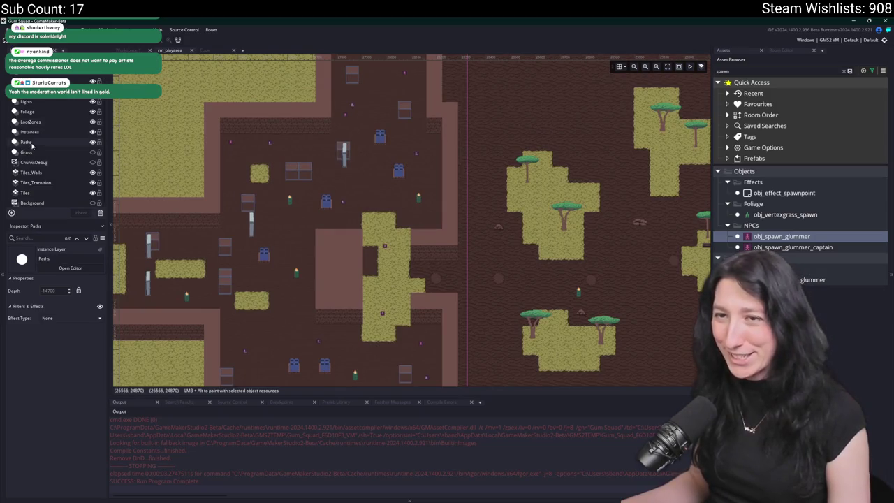
{"action": "left_click", "coordinate": [42, 93]}
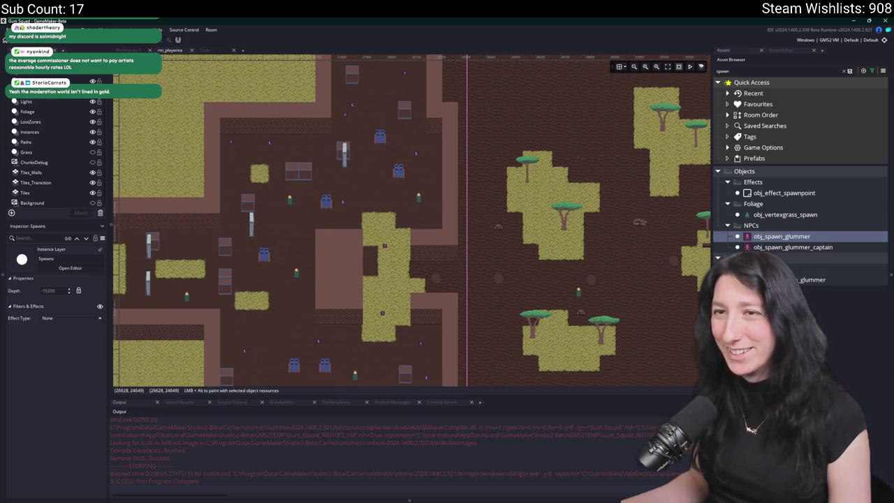
{"action": "left_click", "coordinate": [417, 154]}
{"action": "left_click_drag", "start_coordinate": [567, 252], "coordinate": [364, 172]}
{"action": "scroll", "coordinate": [364, 172], "scroll_direction": "up", "scroll_amount": 1}
{"action": "scroll", "coordinate": [364, 173], "scroll_direction": "up", "scroll_amount": 1}
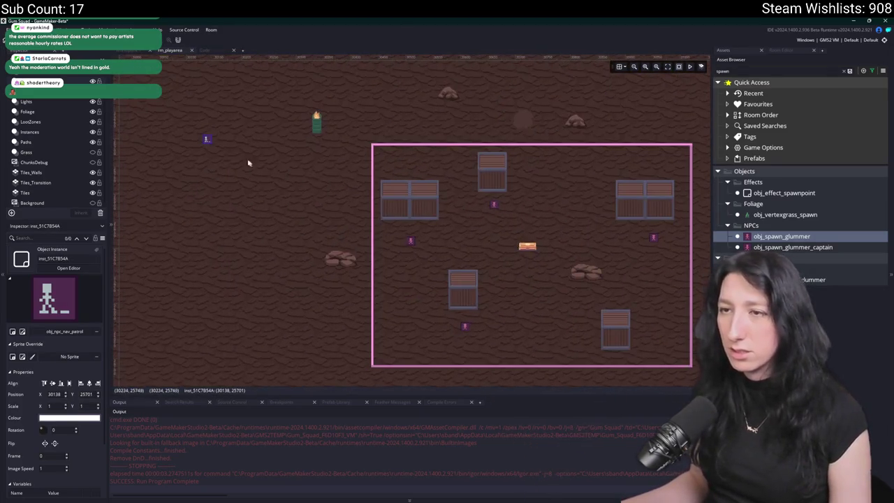
Reposition patrol nodes in and just above the loot zone, editing a node's node_index.
{"action": "mouse_move", "coordinate": [209, 141]}
{"action": "left_mouse_down"}
{"action": "mouse_move", "coordinate": [437, 269]}
{"action": "mouse_move", "coordinate": [399, 278]}
{"action": "left_mouse_up"}
{"action": "scroll", "coordinate": [114, 463], "scroll_direction": "down", "scroll_amount": 1}
{"action": "scroll", "coordinate": [57, 471], "scroll_direction": "down", "scroll_amount": 2}
{"action": "left_click", "coordinate": [58, 483]}
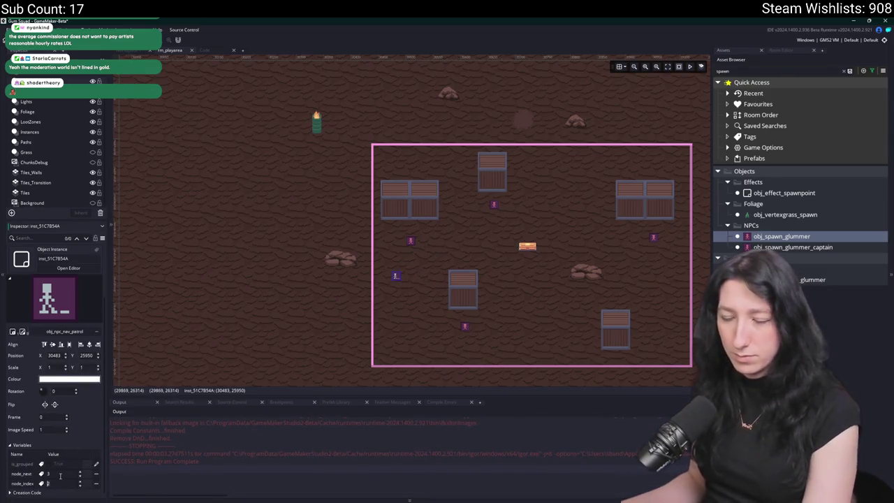
{"action": "mouse_move", "coordinate": [400, 278]}
{"action": "left_mouse_down"}
{"action": "mouse_move", "coordinate": [312, 289]}
{"action": "mouse_move", "coordinate": [350, 222]}
{"action": "mouse_move", "coordinate": [338, 280]}
{"action": "left_mouse_up"}
{"action": "left_click_drag", "start_coordinate": [355, 279], "coordinate": [376, 175]}
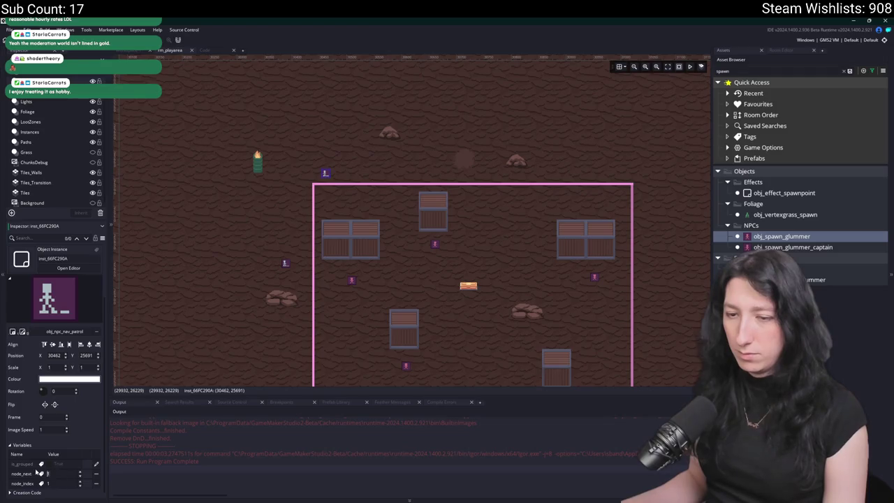
{"action": "mouse_move", "coordinate": [294, 175]}
{"action": "left_mouse_down"}
{"action": "mouse_move", "coordinate": [445, 175]}
{"action": "mouse_move", "coordinate": [367, 202]}
{"action": "mouse_move", "coordinate": [515, 217]}
{"action": "left_mouse_up"}
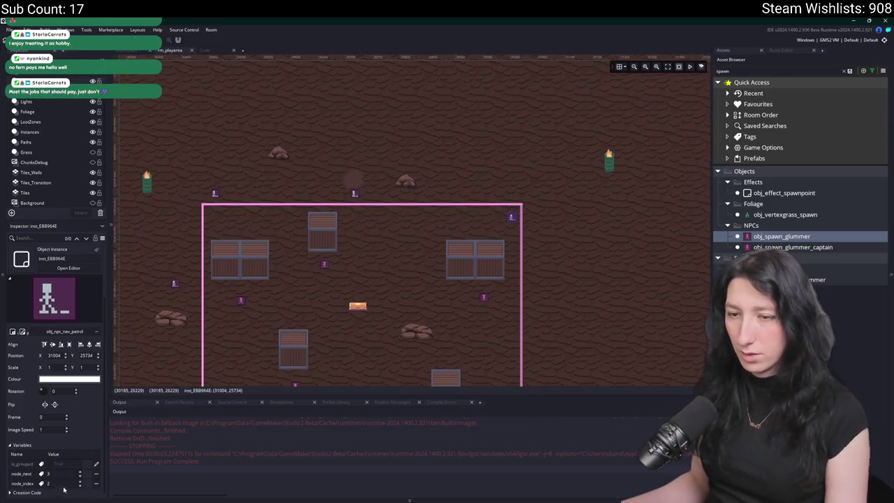
{"action": "scroll", "coordinate": [378, 359], "scroll_direction": "down", "scroll_amount": 1}
Duplicate the nav-patrol node twice, place the copy below the original, and check the neighbour's node_index.
{"action": "key", "text": "ctrl+d"}
{"action": "left_click_drag", "start_coordinate": [517, 173], "coordinate": [528, 194]}
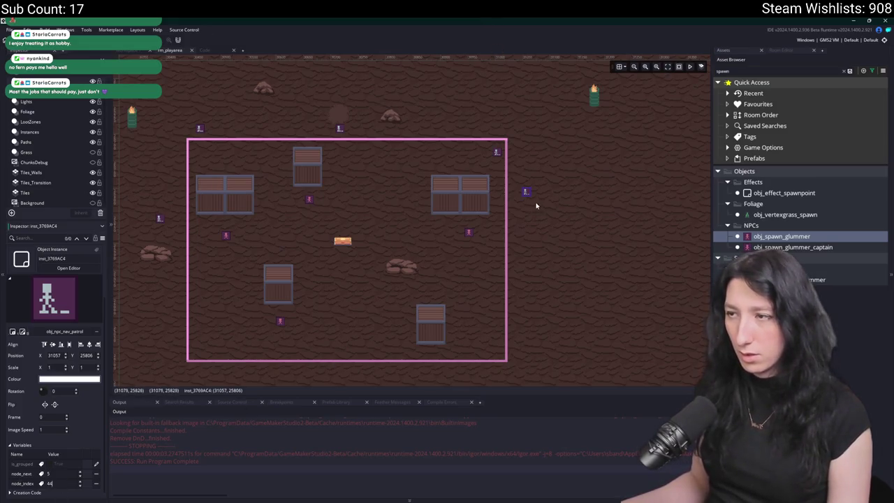
{"action": "key", "text": "ctrl+d"}
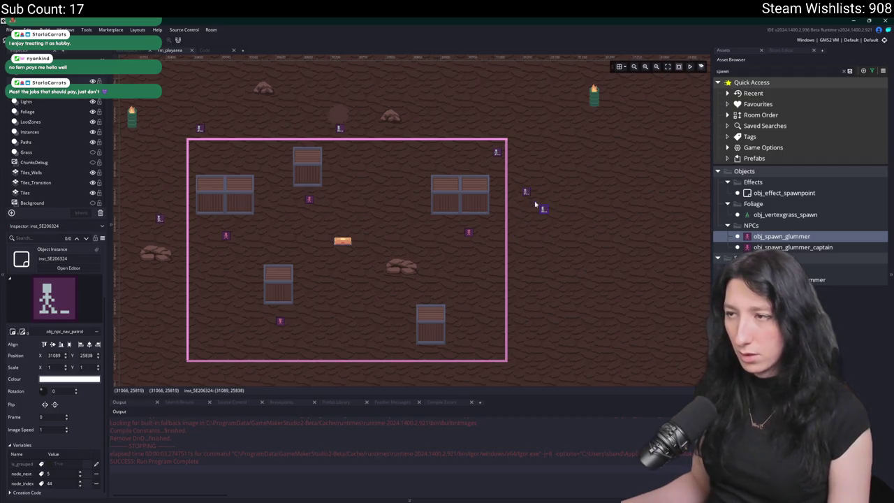
{"action": "left_click_drag", "start_coordinate": [549, 215], "coordinate": [528, 286]}
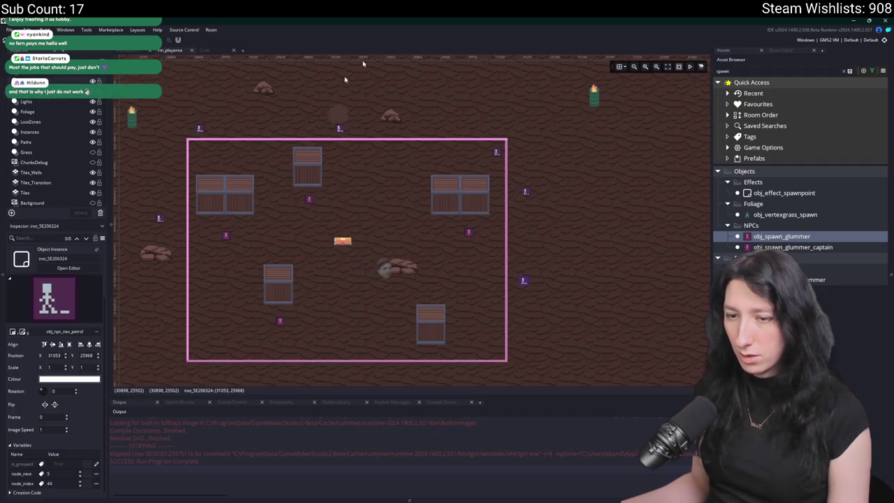
{"action": "left_click", "coordinate": [497, 152]}
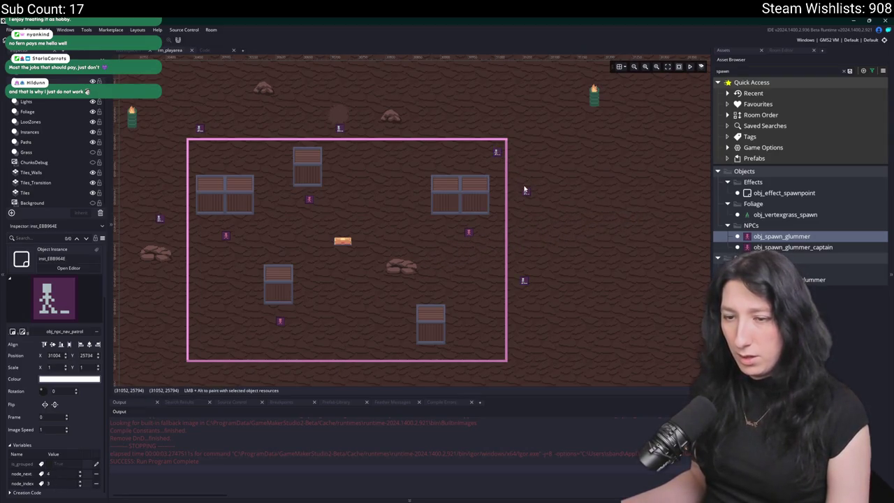
Paste another patrol node and check node_index and node_next of nodes 3 and 4.
{"action": "key", "text": "ctrl+v"}
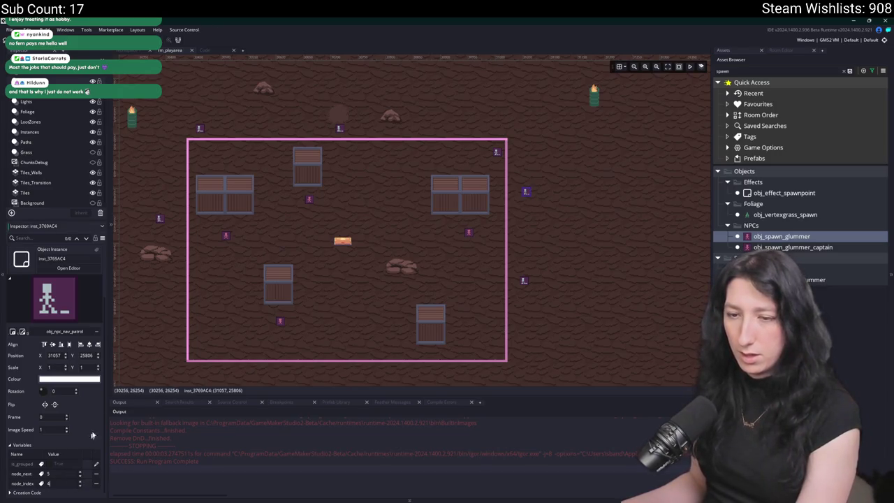
{"action": "left_click", "coordinate": [342, 129]}
{"action": "left_click", "coordinate": [498, 153]}
{"action": "left_click", "coordinate": [528, 191]}
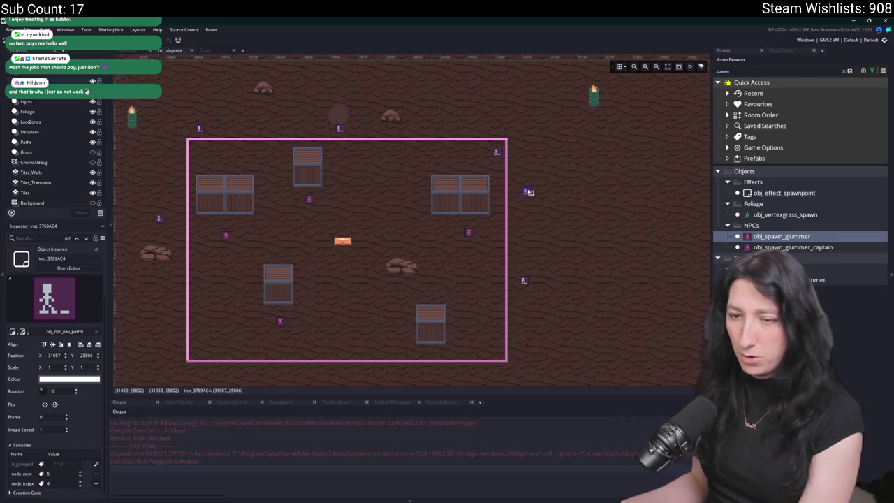
{"action": "left_click", "coordinate": [525, 277]}
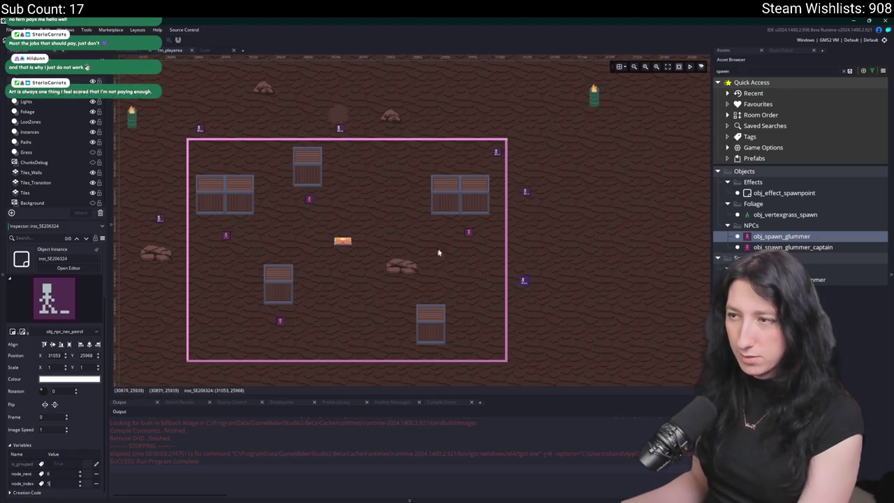
{"action": "left_click", "coordinate": [525, 190]}
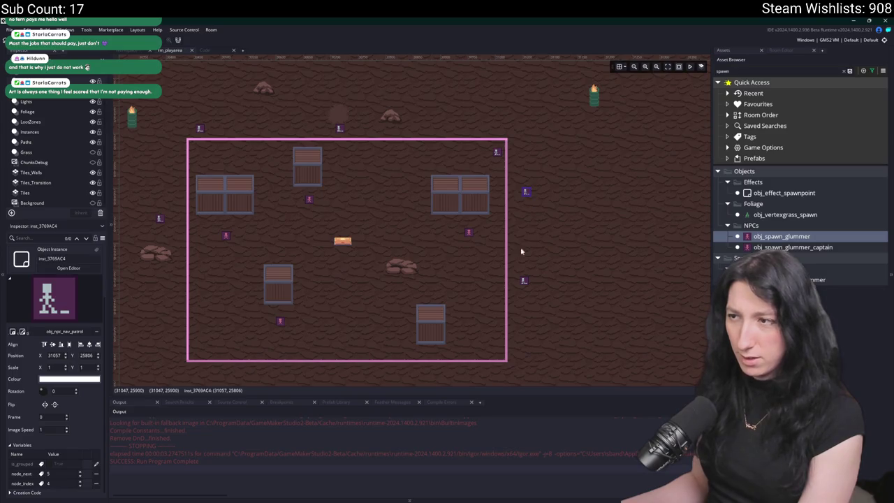
{"action": "left_click", "coordinate": [496, 153]}
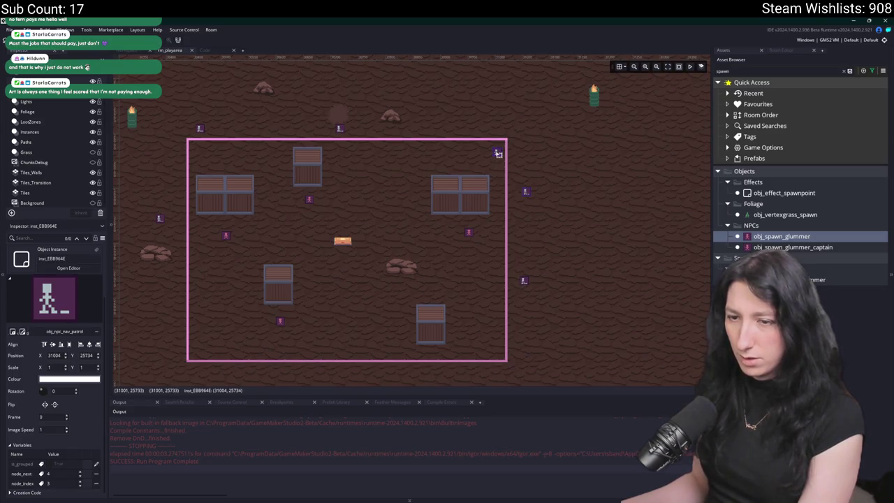
{"action": "left_click", "coordinate": [527, 199]}
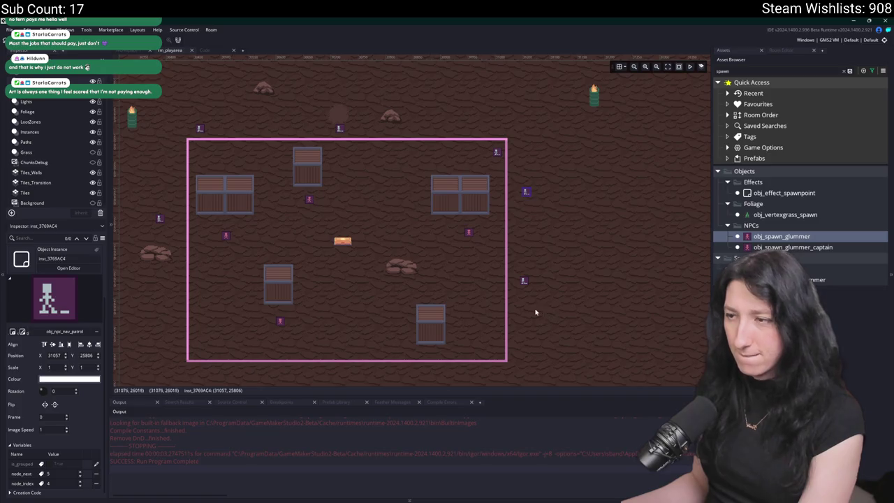
Copy node 4 as patrol point 5 and place it near the lower-right crate.
{"action": "left_click_drag", "start_coordinate": [523, 282], "coordinate": [541, 297]}
{"action": "scroll", "coordinate": [541, 297], "scroll_direction": "down", "scroll_amount": 2}
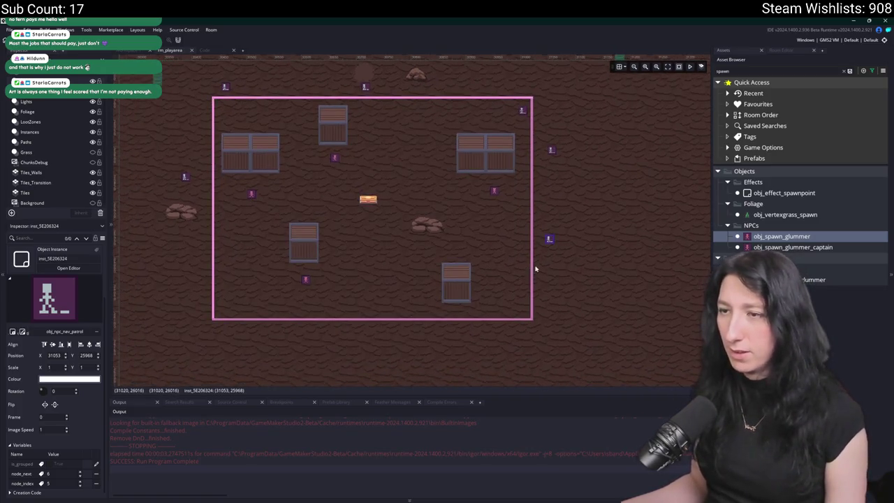
{"action": "mouse_move", "coordinate": [569, 260]}
{"action": "left_mouse_down"}
{"action": "mouse_move", "coordinate": [523, 283]}
{"action": "mouse_move", "coordinate": [488, 275]}
{"action": "mouse_move", "coordinate": [454, 250]}
{"action": "left_mouse_up"}
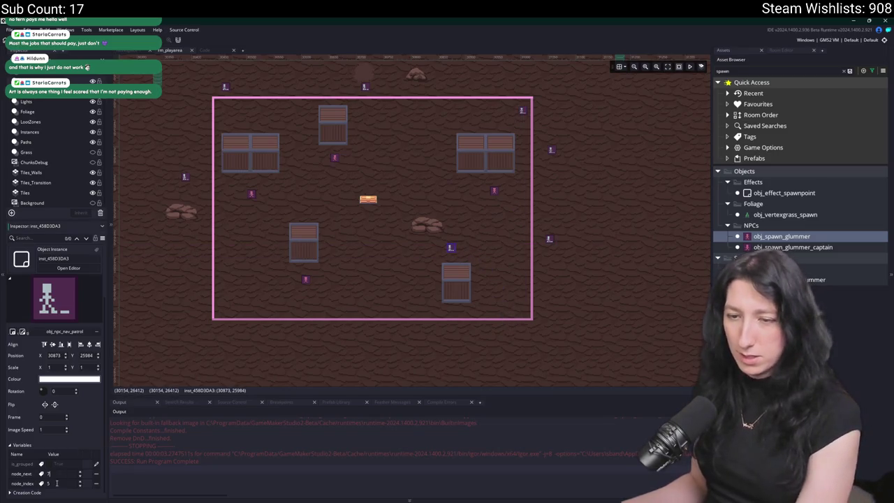
{"action": "scroll", "coordinate": [147, 393], "scroll_direction": "left", "scroll_amount": 2}
Add another patrol node below the middle-left crate, then build and run the game.
{"action": "key", "text": "ctrl+d"}
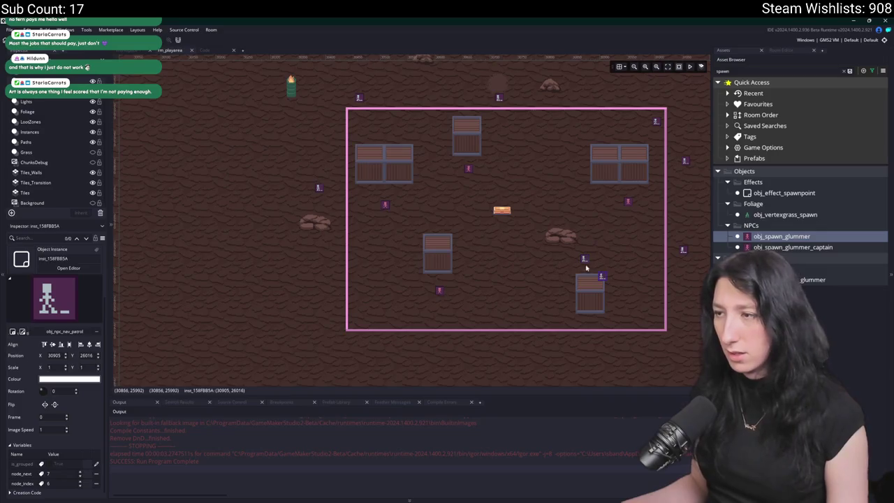
{"action": "mouse_move", "coordinate": [601, 278]}
{"action": "left_mouse_down"}
{"action": "mouse_move", "coordinate": [483, 260]}
{"action": "mouse_move", "coordinate": [453, 304]}
{"action": "mouse_move", "coordinate": [439, 304]}
{"action": "left_mouse_up"}
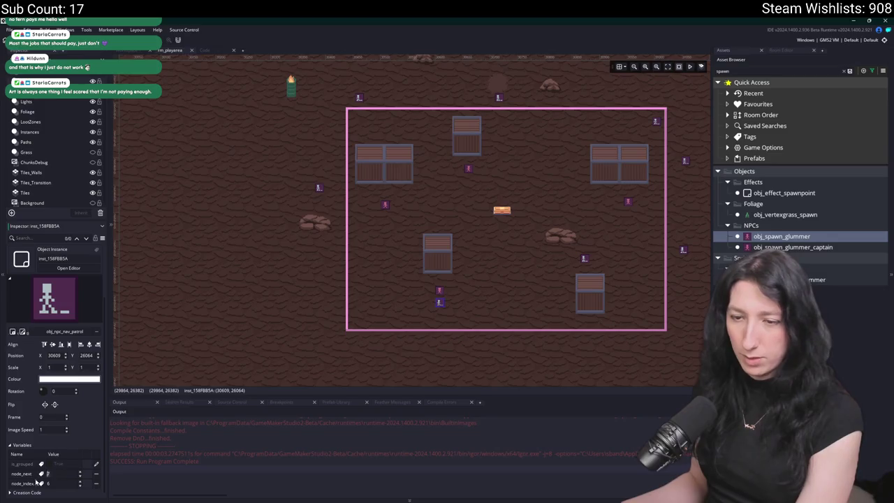
{"action": "scroll", "coordinate": [289, 315], "scroll_direction": "up", "scroll_amount": 1}
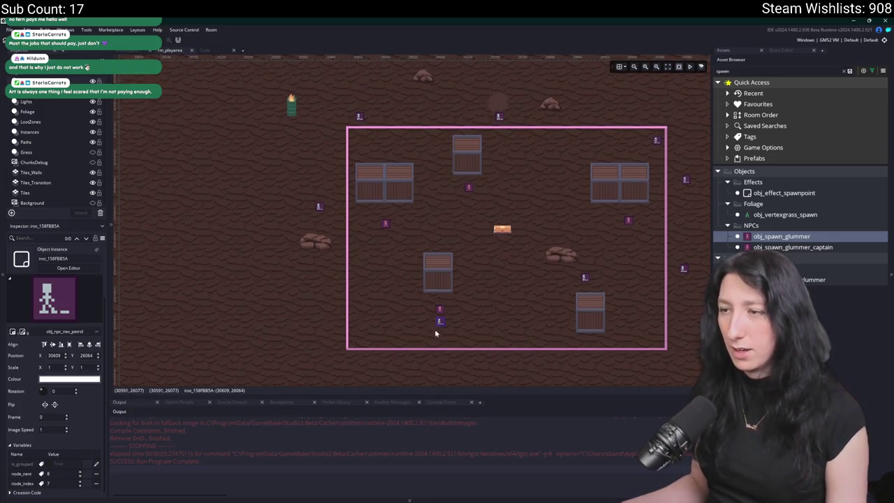
{"action": "scroll", "coordinate": [370, 281], "scroll_direction": "down", "scroll_amount": 1}
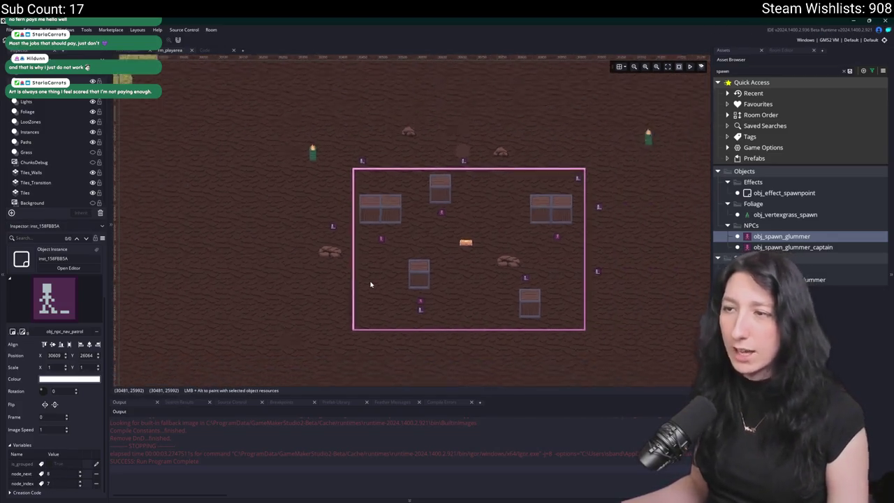
{"action": "key", "text": "F5"}
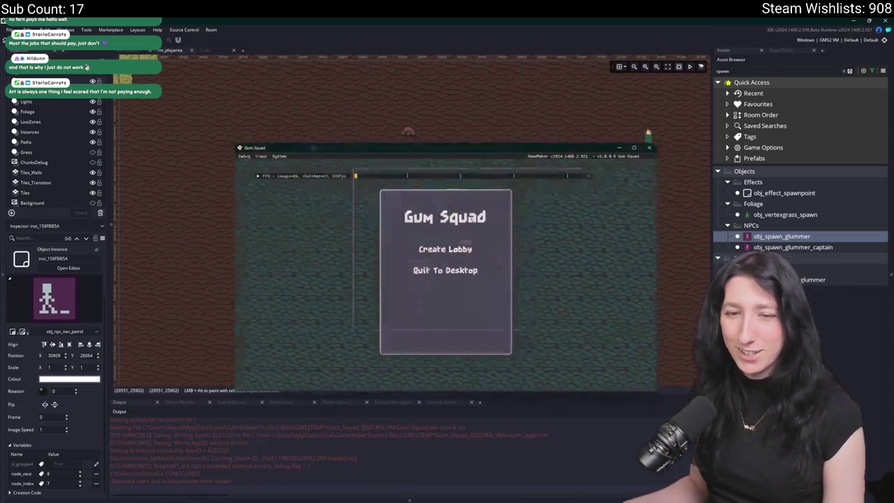
Create a lobby in the Gum Squad test window, then leave the game.
{"action": "left_click", "coordinate": [446, 248]}
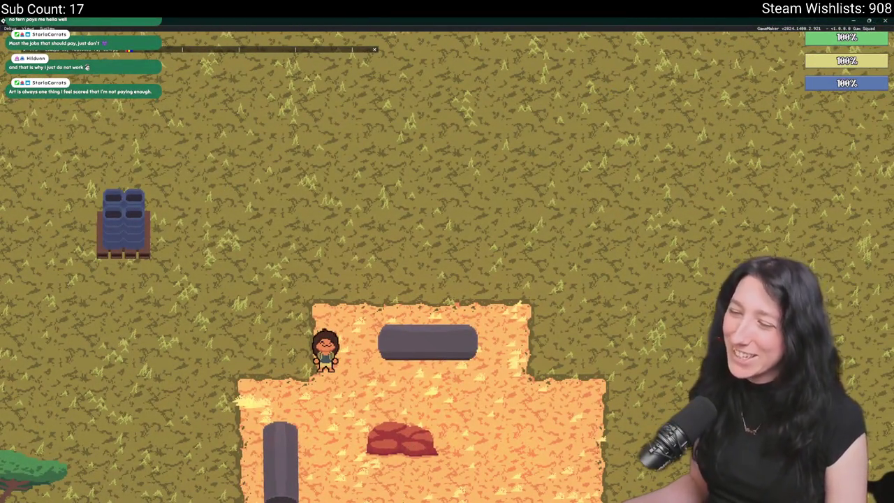
{"action": "key", "text": "alt+Tab"}
{"action": "key", "text": "alt+Tab"}
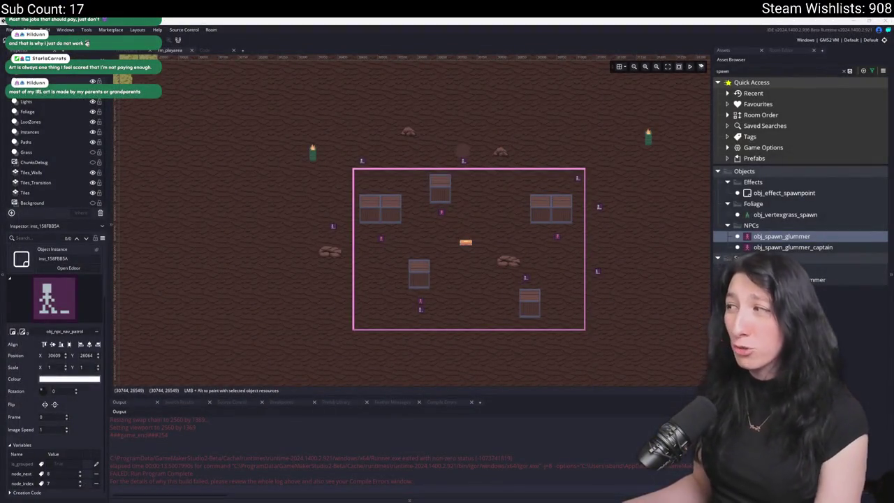
Move the player instance onto the sand island near the patrol nodes (29386, 25337) and rebuild.
{"action": "scroll", "coordinate": [424, 208], "scroll_direction": "down", "scroll_amount": 6}
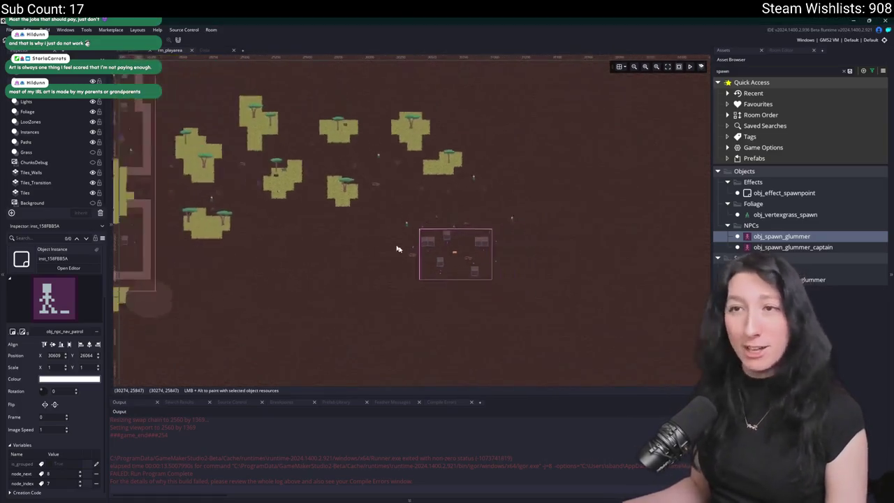
{"action": "left_click", "coordinate": [63, 134]}
{"action": "scroll", "coordinate": [176, 300], "scroll_direction": "up", "scroll_amount": 4}
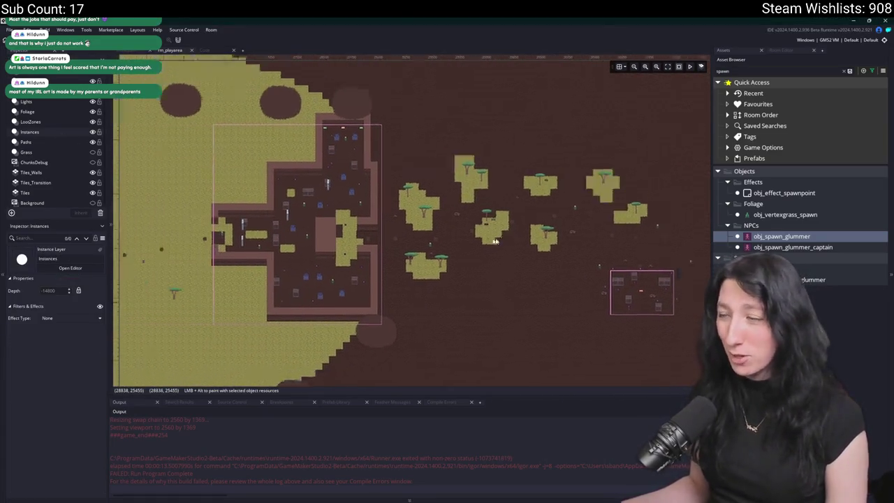
{"action": "left_click_drag", "start_coordinate": [190, 197], "coordinate": [323, 231]}
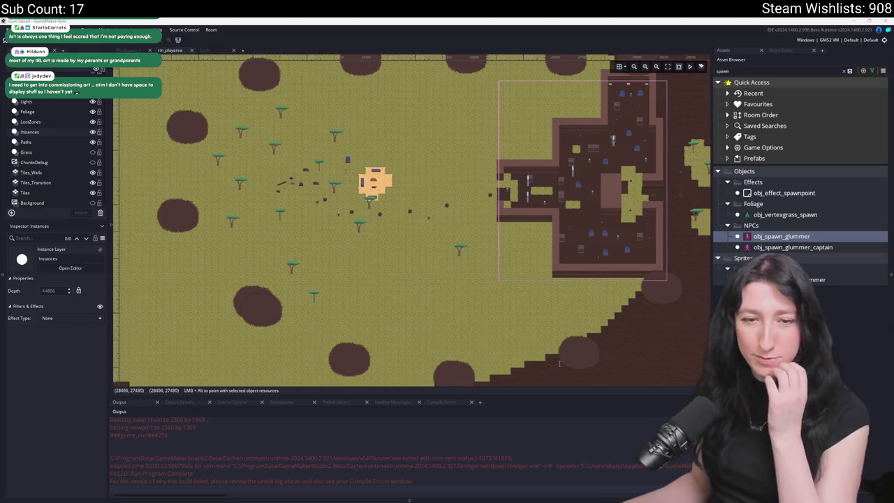
{"action": "left_click_drag", "start_coordinate": [412, 243], "coordinate": [389, 301]}
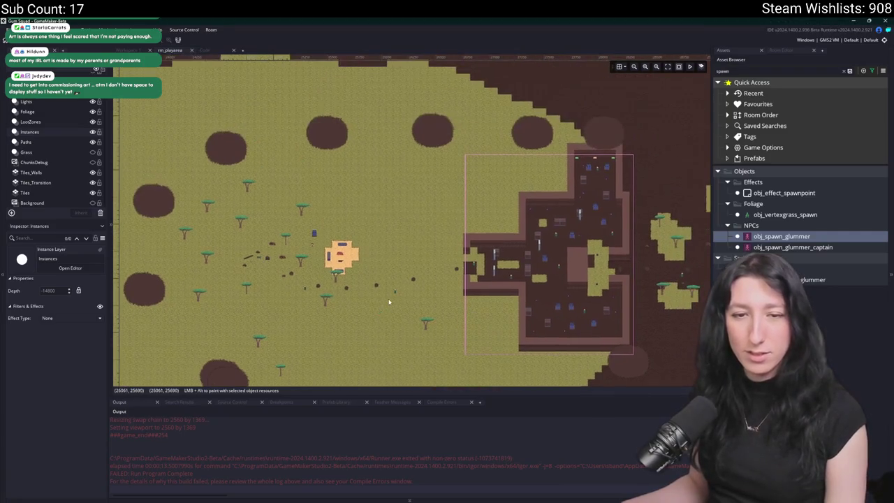
{"action": "mouse_move", "coordinate": [313, 256]}
{"action": "left_mouse_down"}
{"action": "mouse_move", "coordinate": [420, 273]}
{"action": "mouse_move", "coordinate": [679, 278]}
{"action": "mouse_move", "coordinate": [375, 257]}
{"action": "left_mouse_up"}
{"action": "scroll", "coordinate": [350, 259], "scroll_direction": "up", "scroll_amount": 2}
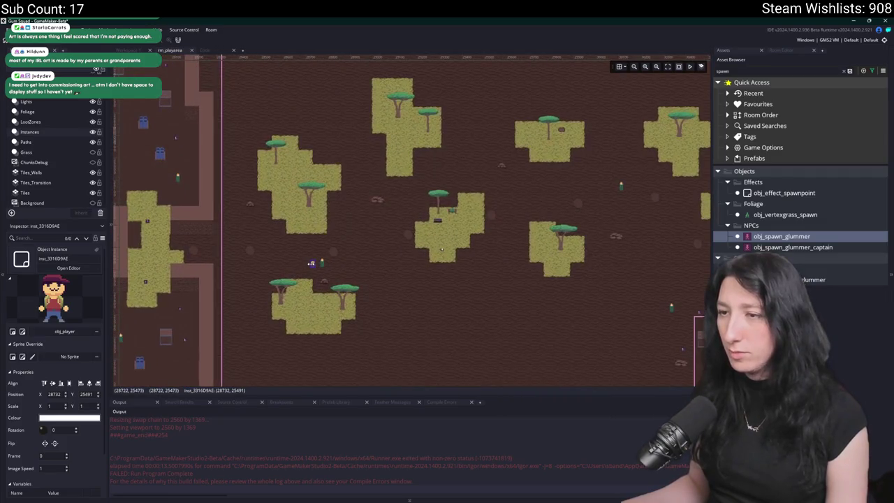
{"action": "mouse_move", "coordinate": [315, 266]}
{"action": "left_mouse_down"}
{"action": "mouse_move", "coordinate": [466, 232]}
{"action": "mouse_move", "coordinate": [417, 247]}
{"action": "left_mouse_up"}
{"action": "key", "text": "F5"}
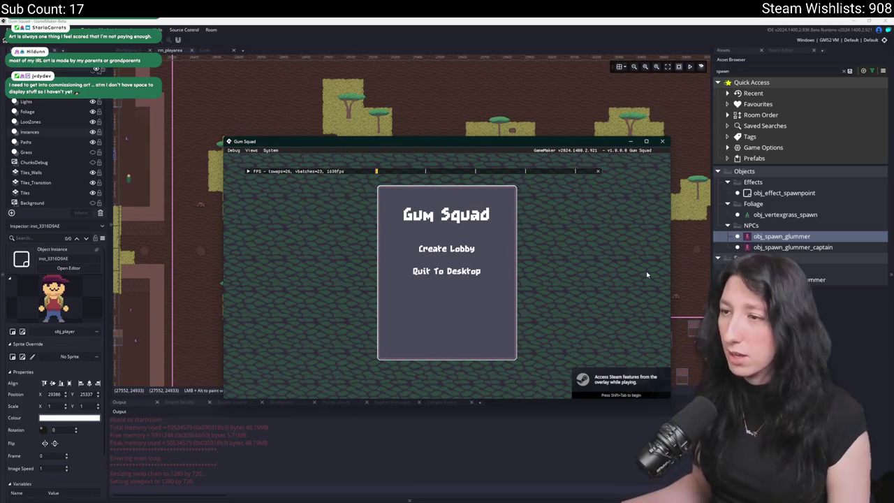
{"action": "left_click", "coordinate": [452, 256]}
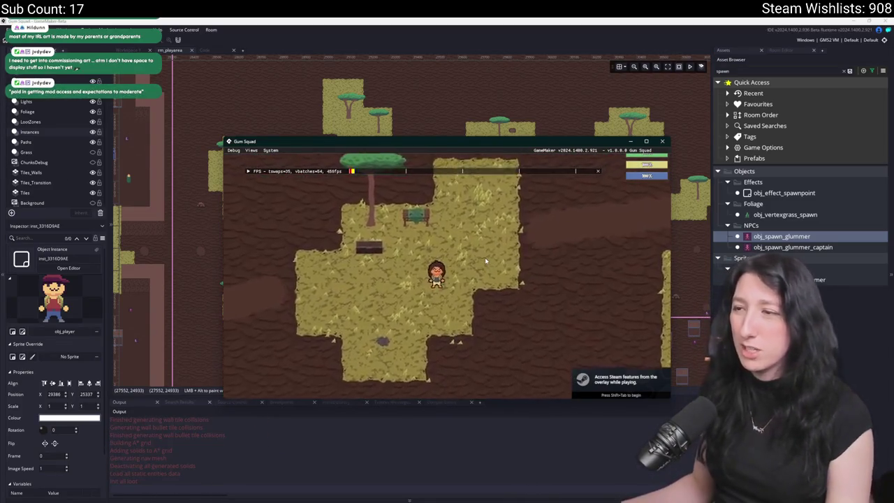
{"action": "double_click", "coordinate": [491, 138]}
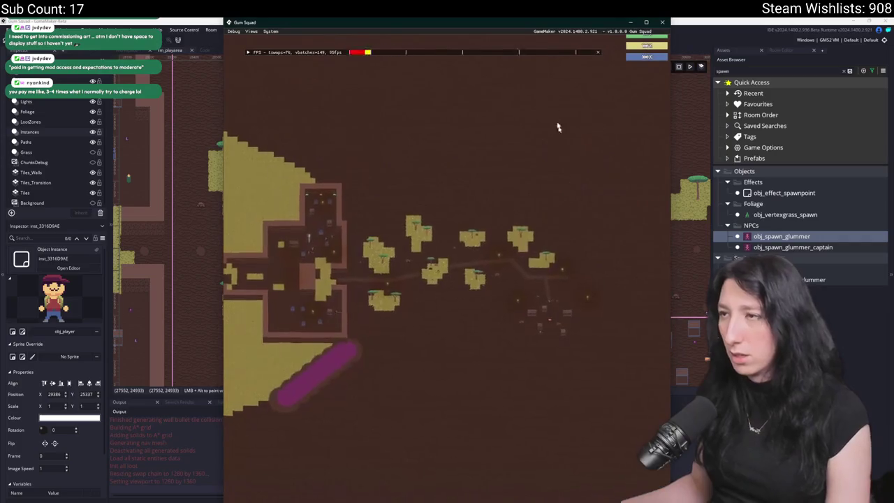
{"action": "key", "text": "super+Up"}
{"action": "key", "text": "d"}
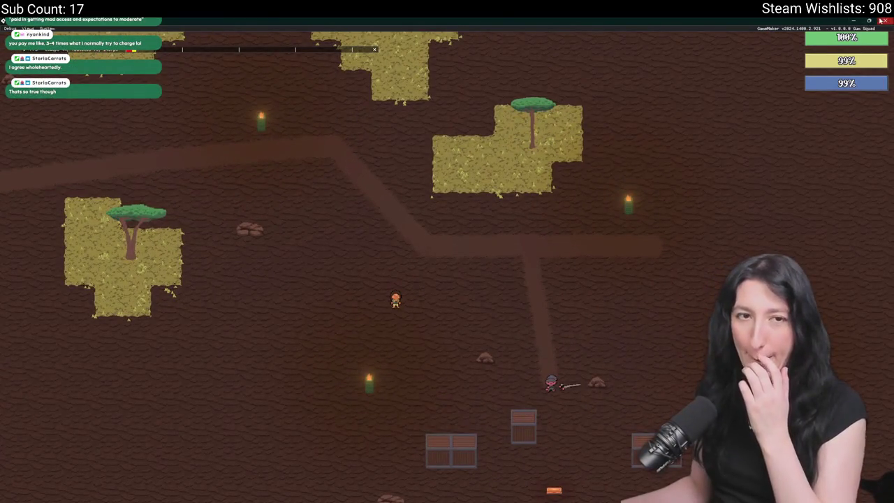
{"action": "left_click", "coordinate": [882, 20]}
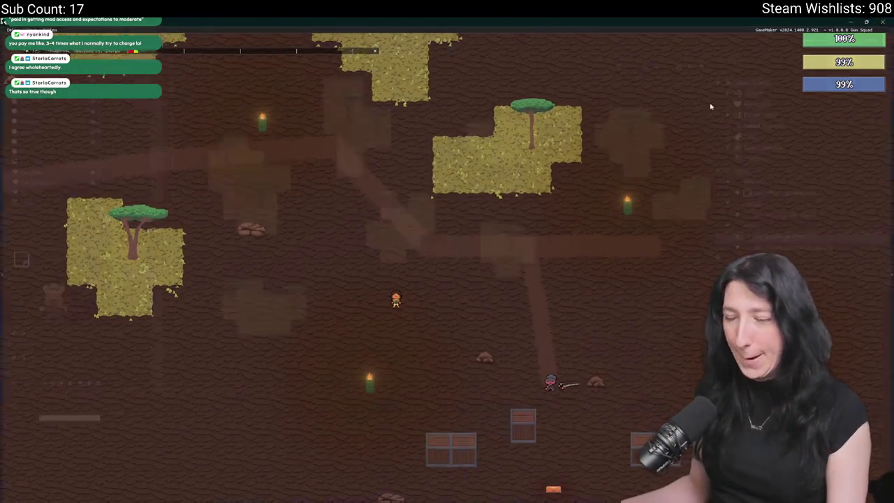
{"action": "scroll", "coordinate": [401, 278], "scroll_direction": "up", "scroll_amount": 5}
{"action": "scroll", "coordinate": [403, 273], "scroll_direction": "up", "scroll_amount": 1}
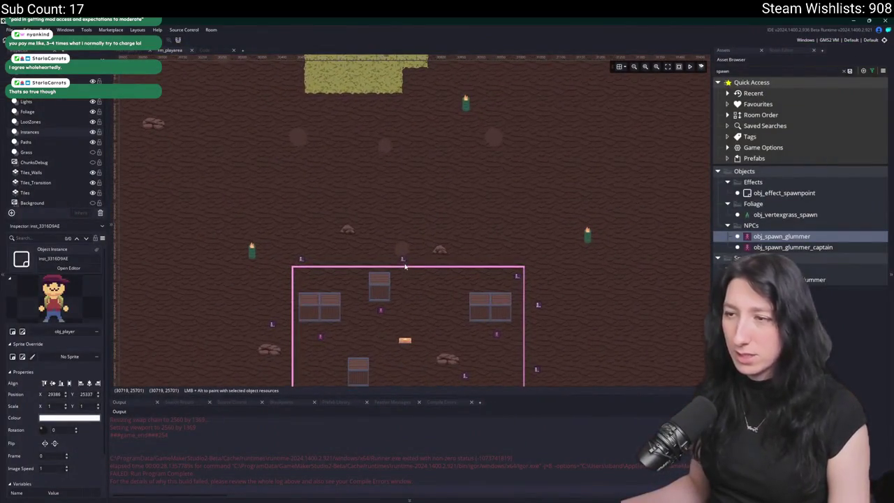
Inspect the patrol node instances and show the ChunksDebug grid over the room.
{"action": "key", "text": "Escape"}
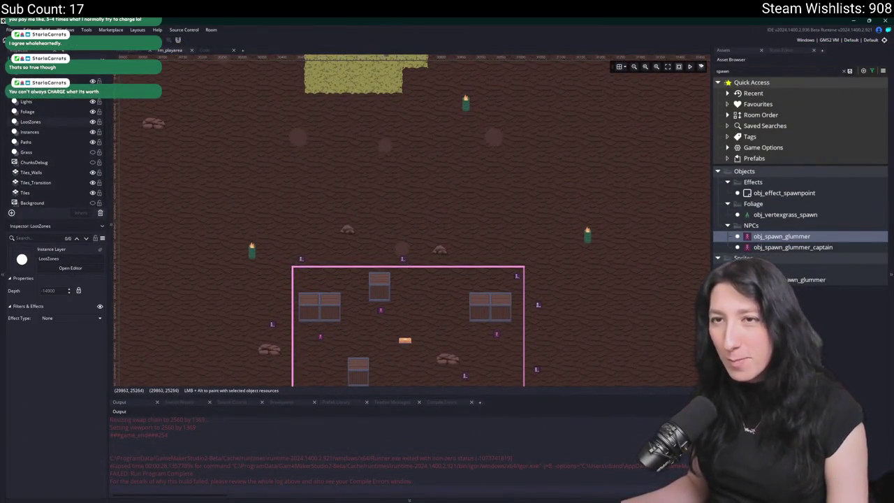
{"action": "left_click", "coordinate": [408, 260]}
{"action": "scroll", "coordinate": [409, 257], "scroll_direction": "up", "scroll_amount": 4}
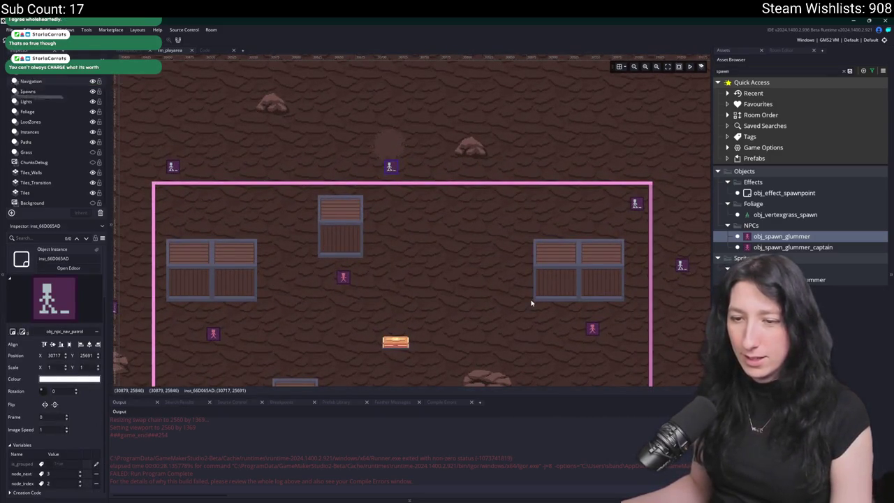
{"action": "left_click", "coordinate": [636, 204]}
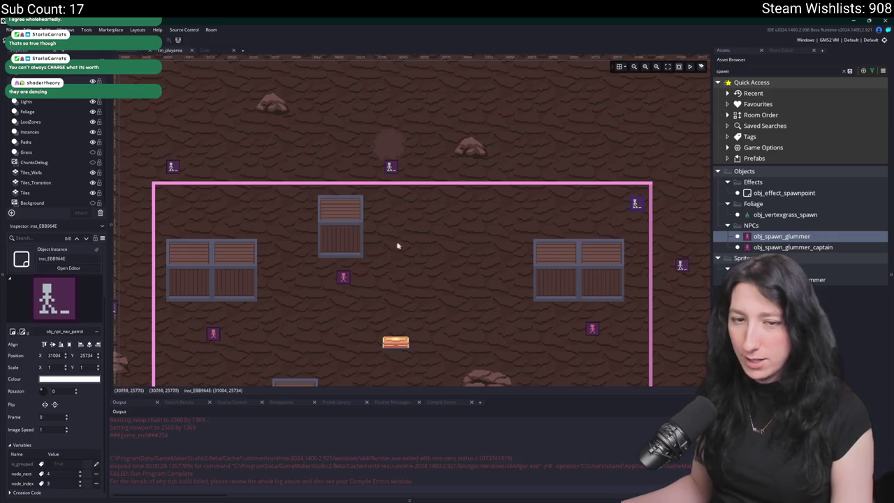
{"action": "scroll", "coordinate": [353, 248], "scroll_direction": "down", "scroll_amount": 4}
{"action": "left_click", "coordinate": [93, 163]}
Move node inst_EBB964E lower, add a patrol node at the zone's top edge, and build.
{"action": "left_click", "coordinate": [365, 206]}
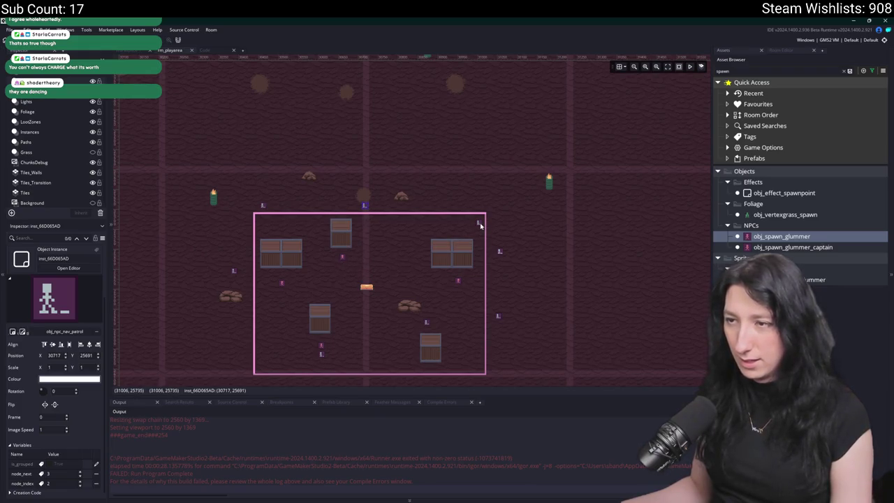
{"action": "mouse_move", "coordinate": [479, 223]}
{"action": "left_mouse_down"}
{"action": "mouse_move", "coordinate": [431, 259]}
{"action": "mouse_move", "coordinate": [353, 267]}
{"action": "left_mouse_up"}
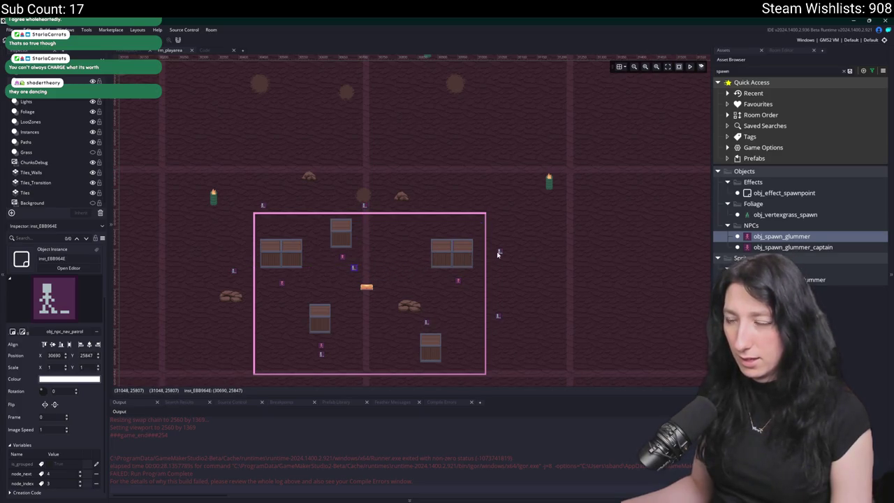
{"action": "left_click", "coordinate": [368, 280], "text": "alt"}
{"action": "left_click_drag", "start_coordinate": [368, 283], "coordinate": [426, 211]}
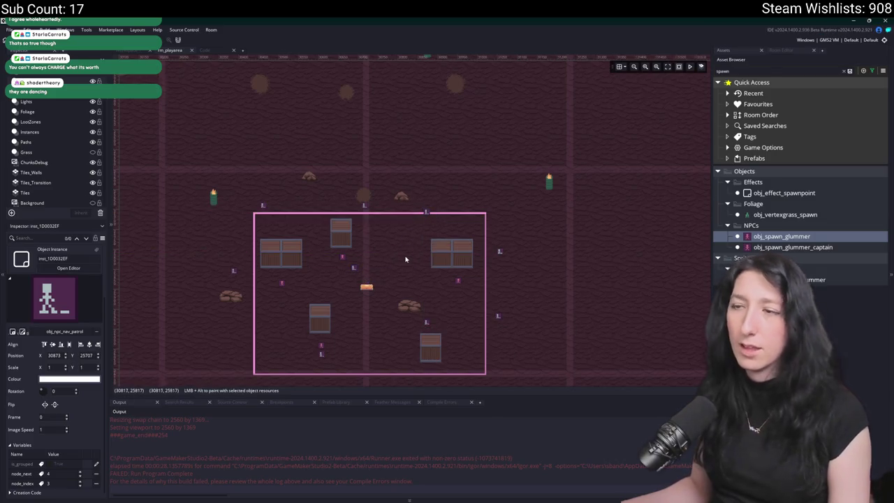
{"action": "scroll", "coordinate": [406, 260], "scroll_direction": "down", "scroll_amount": 2}
{"action": "key", "text": "F5"}
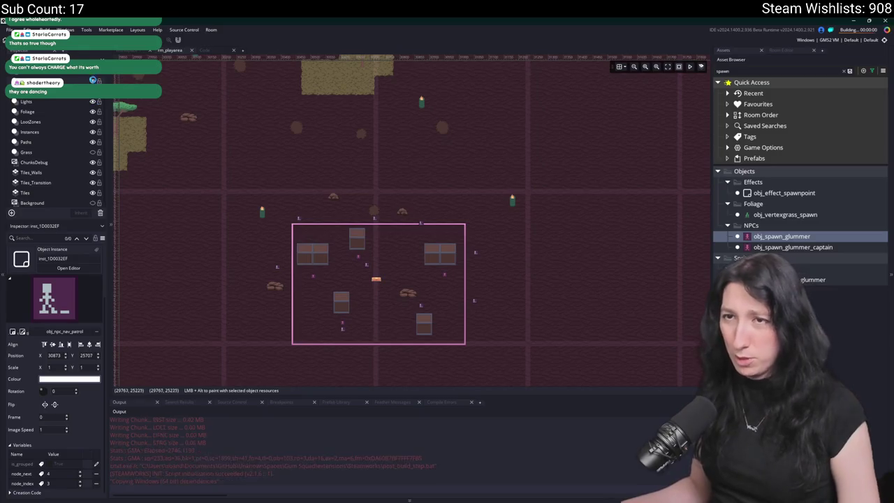
Hide the ChunksDebug overlay, then create a lobby, zoom the game camera and close the game.
{"action": "left_click", "coordinate": [88, 162]}
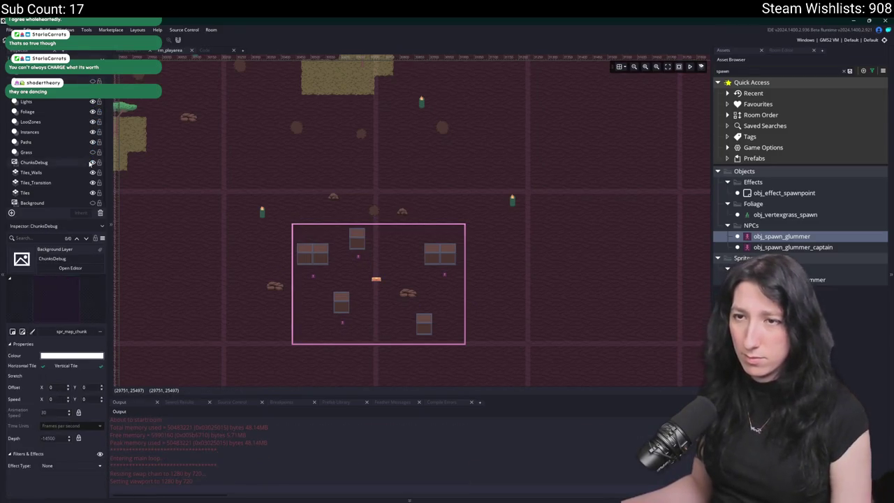
{"action": "left_click", "coordinate": [92, 162]}
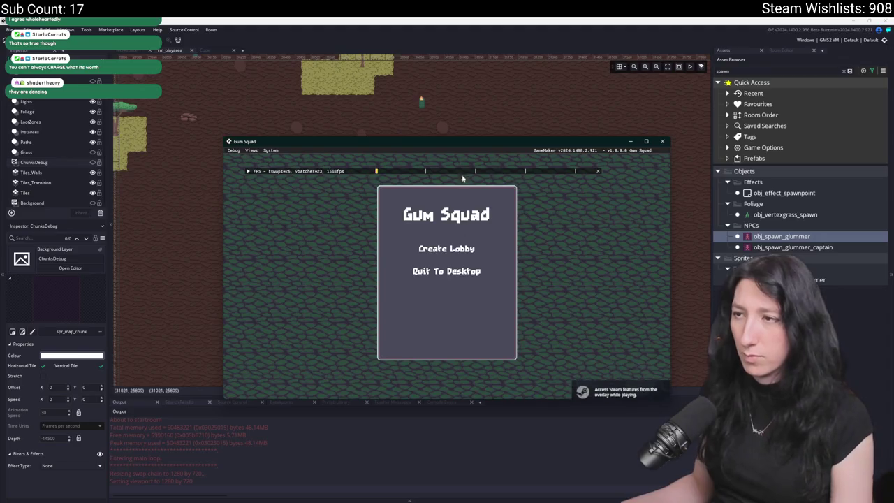
{"action": "left_click", "coordinate": [446, 248]}
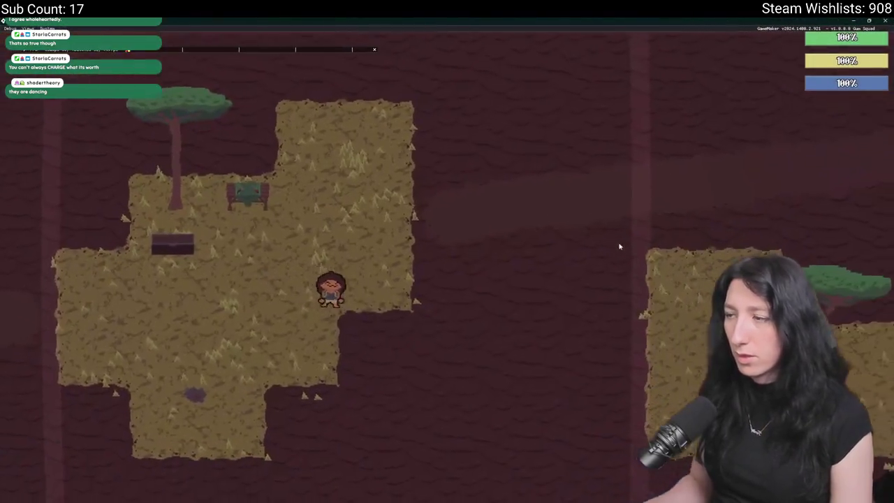
{"action": "scroll", "coordinate": [619, 246], "scroll_direction": "down", "scroll_amount": 5}
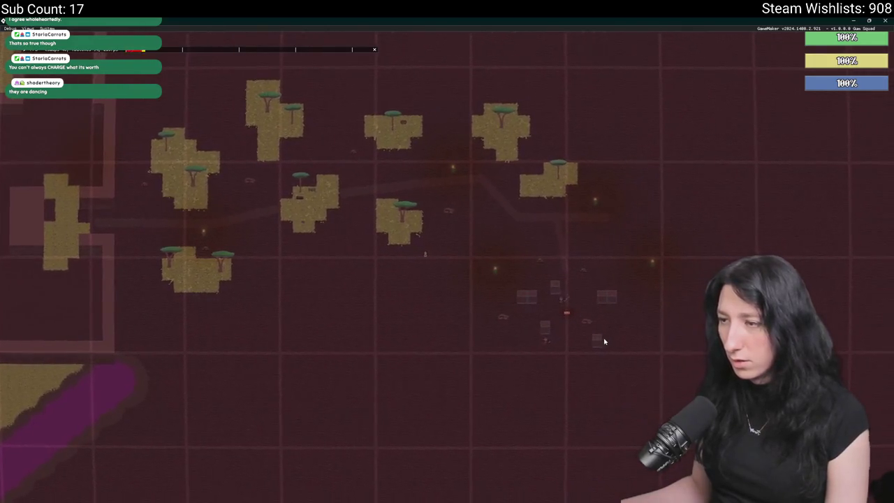
{"action": "scroll", "coordinate": [605, 341], "scroll_direction": "up", "scroll_amount": 3}
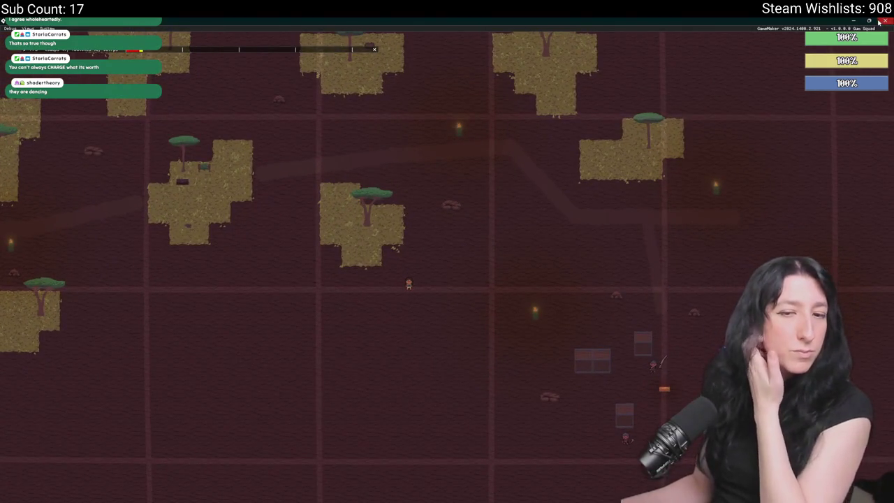
{"action": "left_click", "coordinate": [882, 22]}
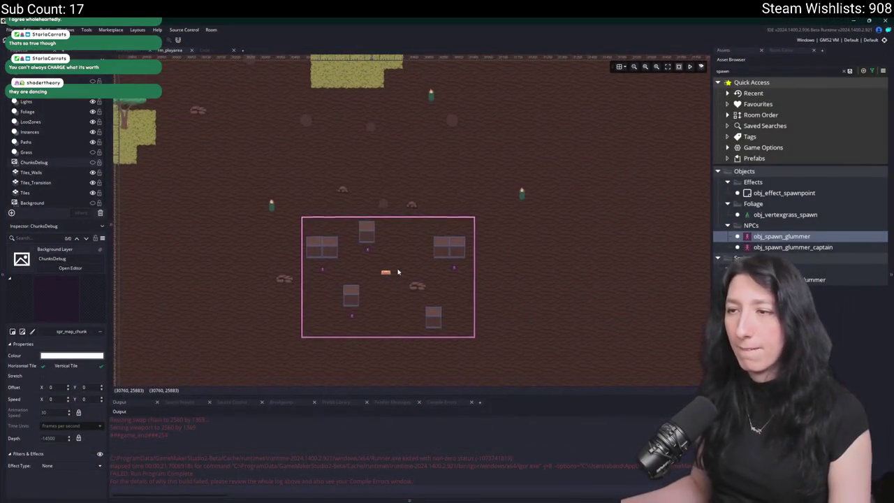
Step through the Paths, Lights and Navigation layers to reveal the patrol node markers.
{"action": "scroll", "coordinate": [308, 245], "scroll_direction": "up", "scroll_amount": 3}
{"action": "left_click", "coordinate": [43, 144]}
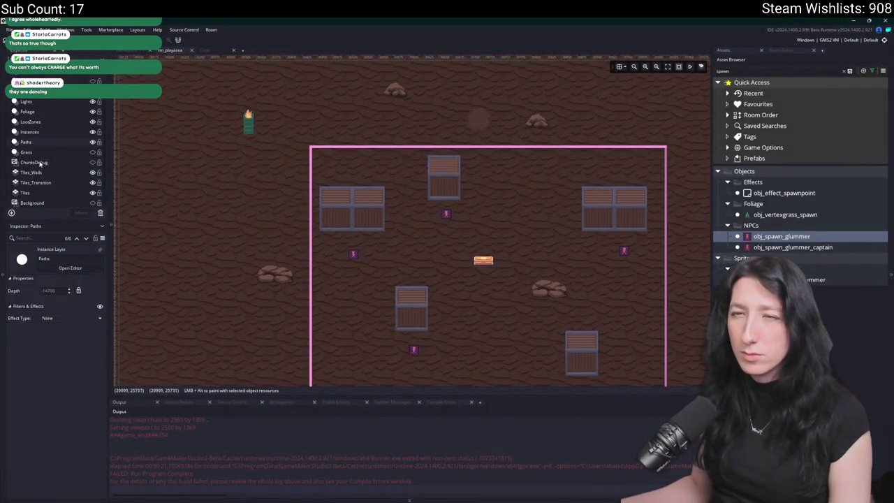
{"action": "left_click", "coordinate": [73, 103]}
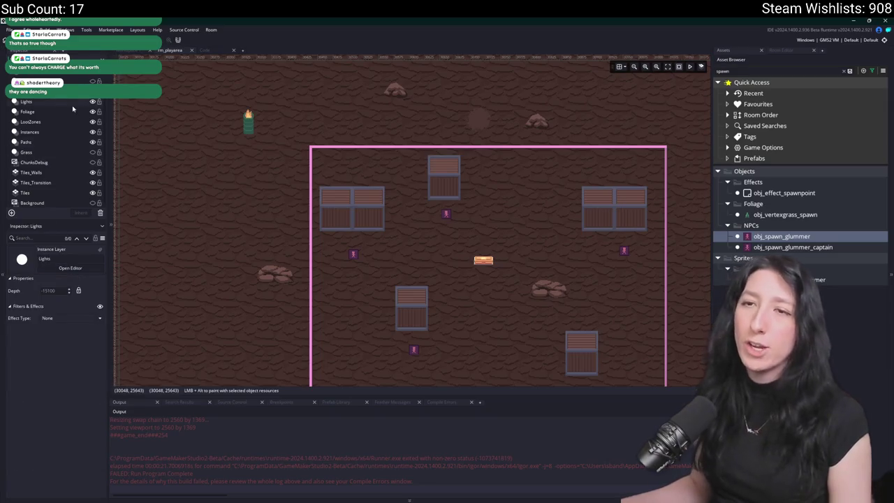
{"action": "left_click", "coordinate": [42, 90]}
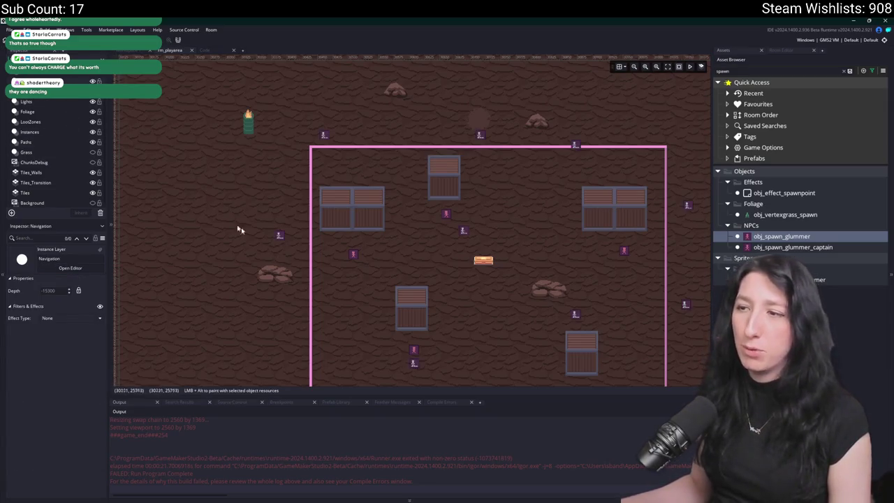
Inspect navigation node properties, select patrol node inst_EBB964E, and rebuild the game with F5.
{"action": "scroll", "coordinate": [402, 310], "scroll_direction": "down", "scroll_amount": 1}
{"action": "left_click", "coordinate": [405, 325]}
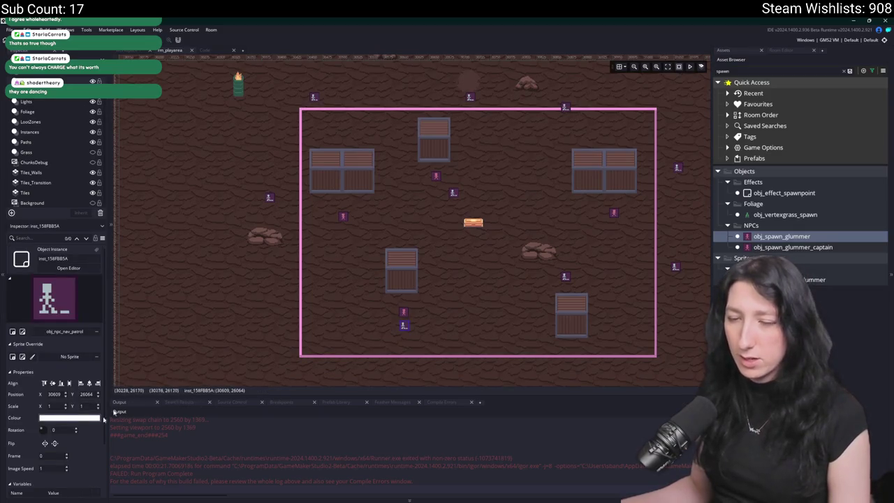
{"action": "scroll", "coordinate": [68, 463], "scroll_direction": "down", "scroll_amount": 1}
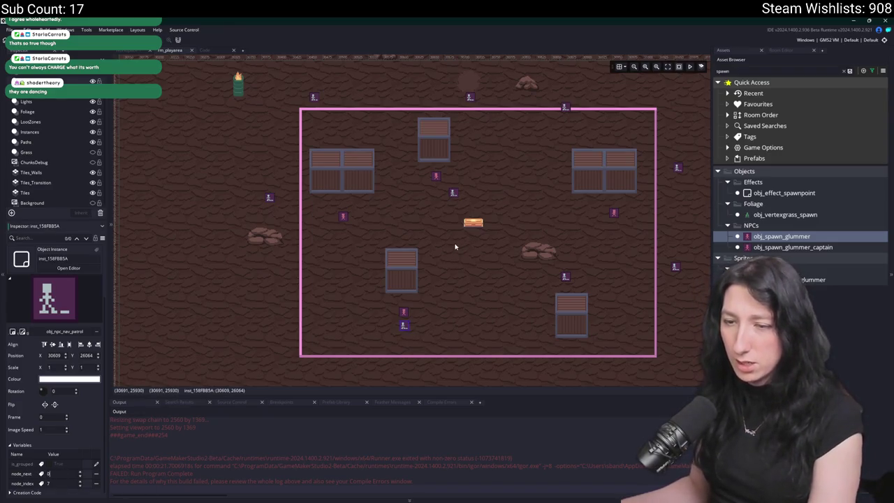
{"action": "left_click", "coordinate": [454, 193]}
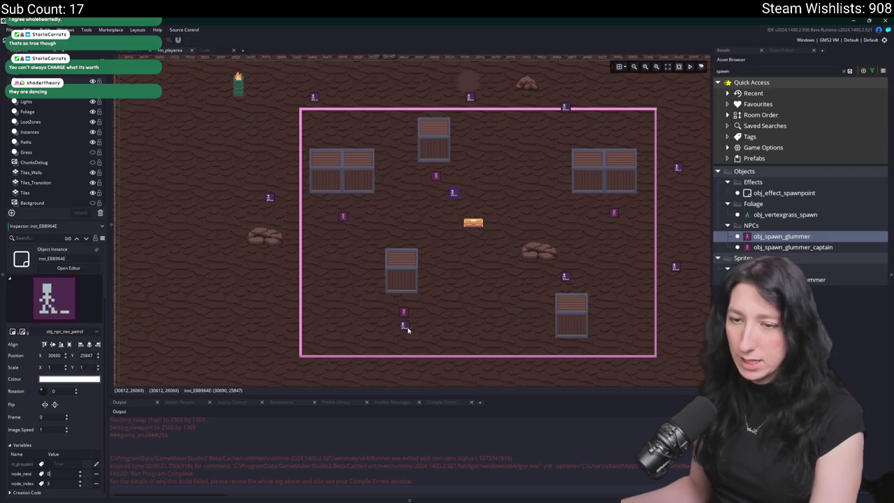
{"action": "key", "text": "F5"}
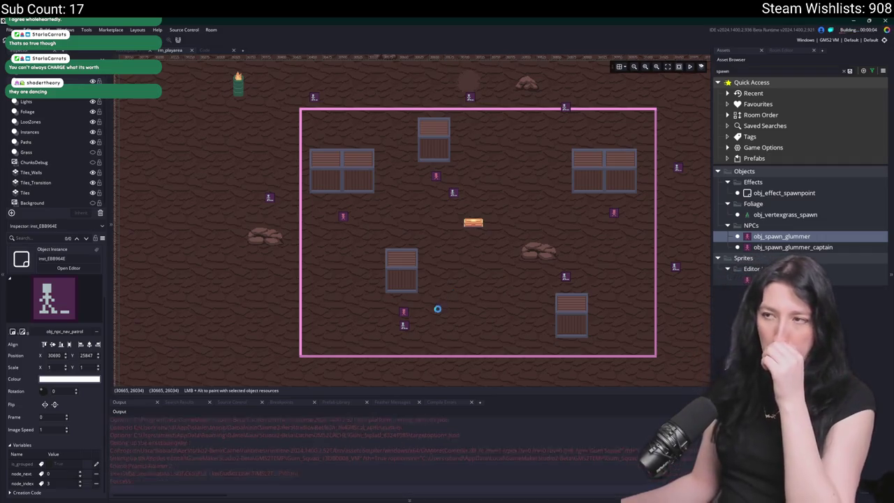
Nudge patrol node inst_EBB964E slightly lower and maximise the running game window.
{"action": "left_click_drag", "start_coordinate": [453, 193], "coordinate": [453, 215]}
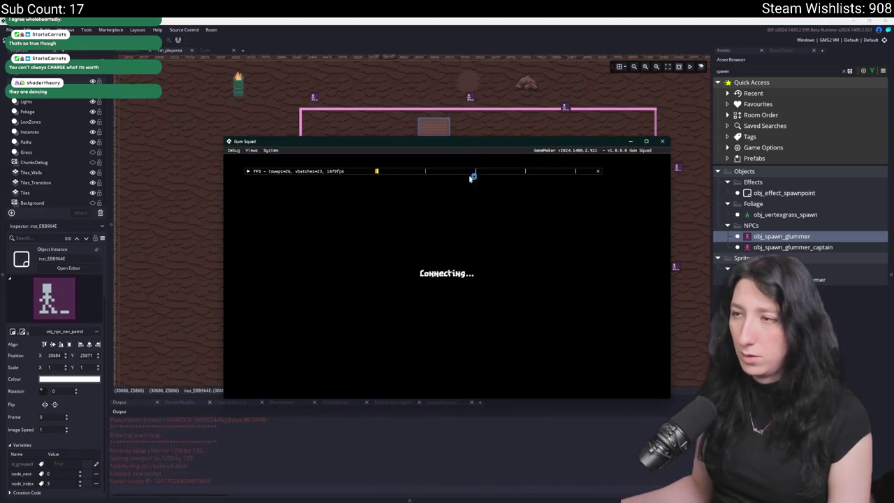
{"action": "double_click", "coordinate": [474, 144]}
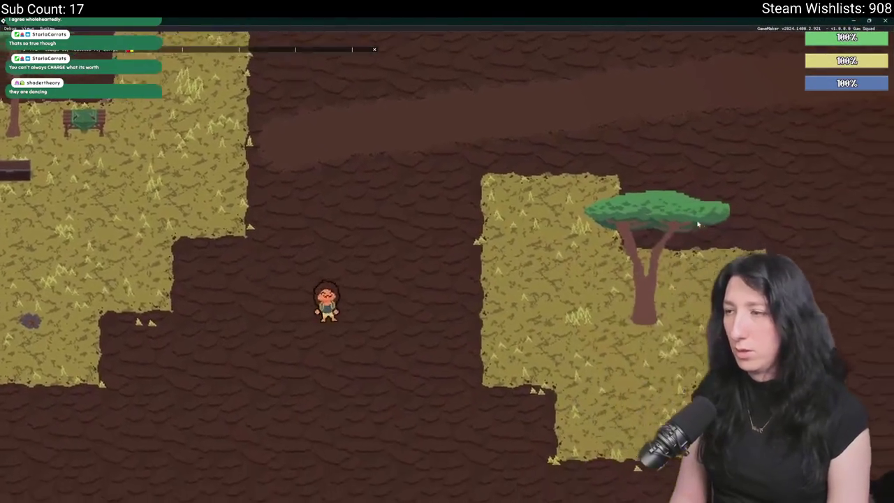
{"action": "scroll", "coordinate": [698, 224], "scroll_direction": "down", "scroll_amount": 3}
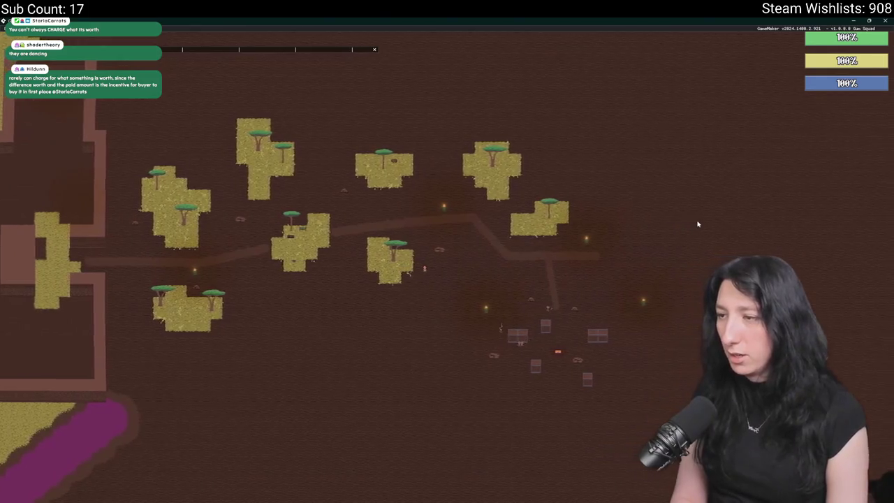
{"action": "key", "text": "Escape"}
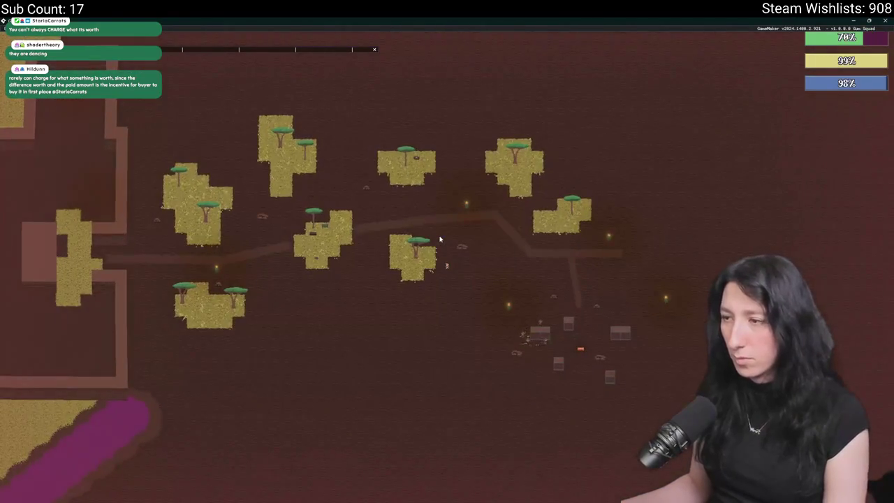
Walk the character through the cave to the crates, checking the container and character inventories.
{"action": "key", "text": "d"}
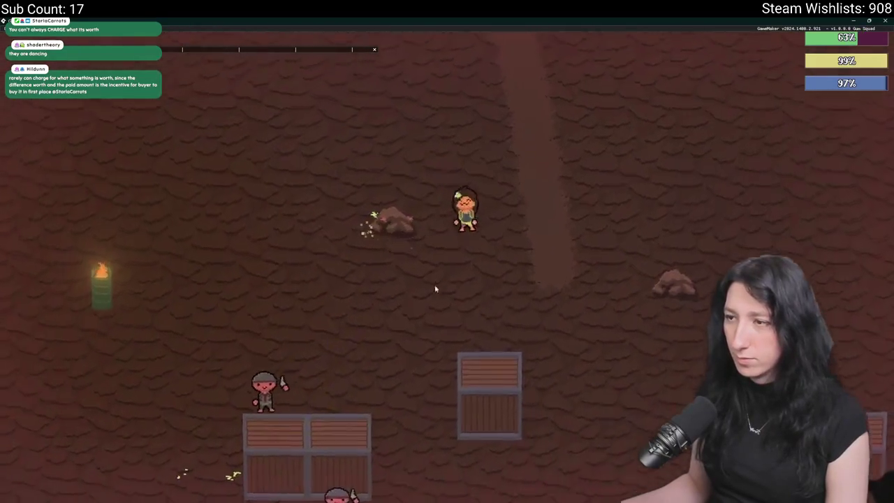
{"action": "key", "text": "d"}
{"action": "key", "text": "s"}
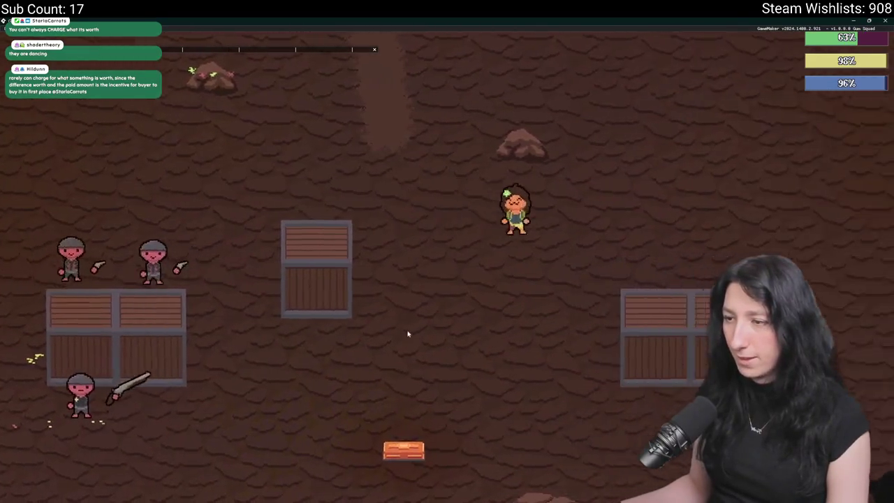
{"action": "key", "text": "s"}
{"action": "key", "text": "e"}
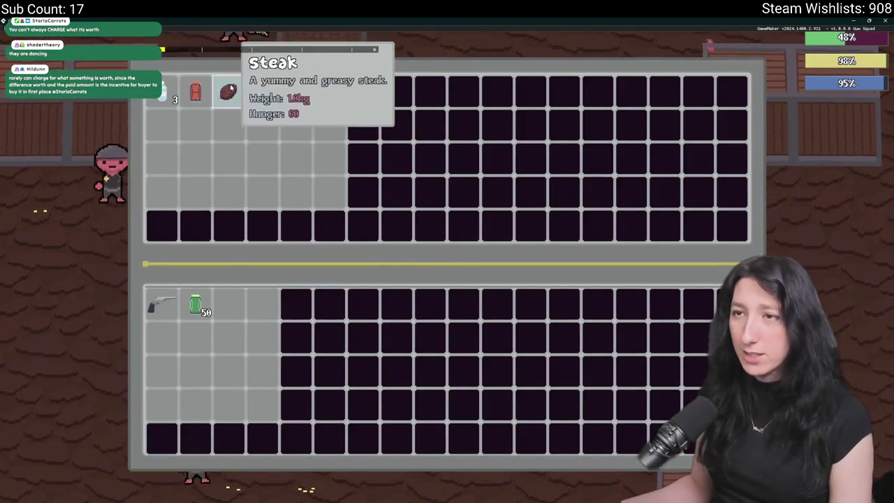
{"action": "key", "text": "e"}
{"action": "key", "text": "Tab"}
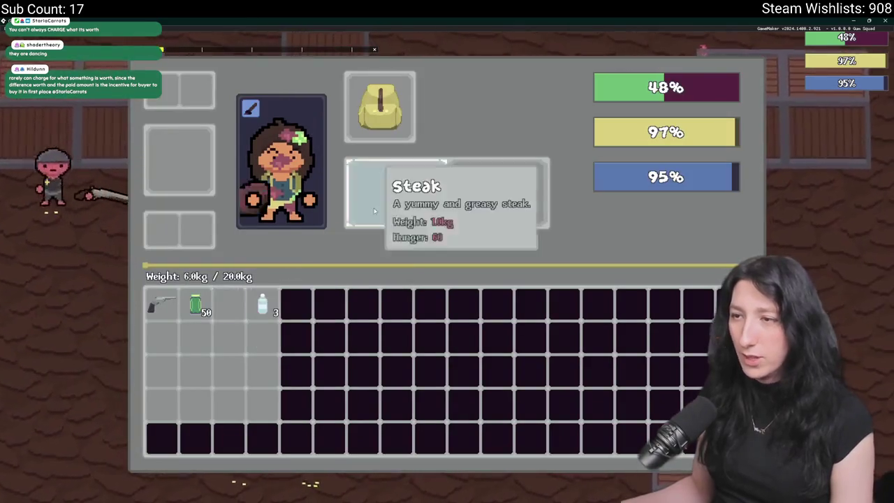
{"action": "key", "text": "Tab"}
{"action": "key", "text": "Tab"}
Loot the container, moving the blue and red items into the player inventory.
{"action": "key", "text": "e"}
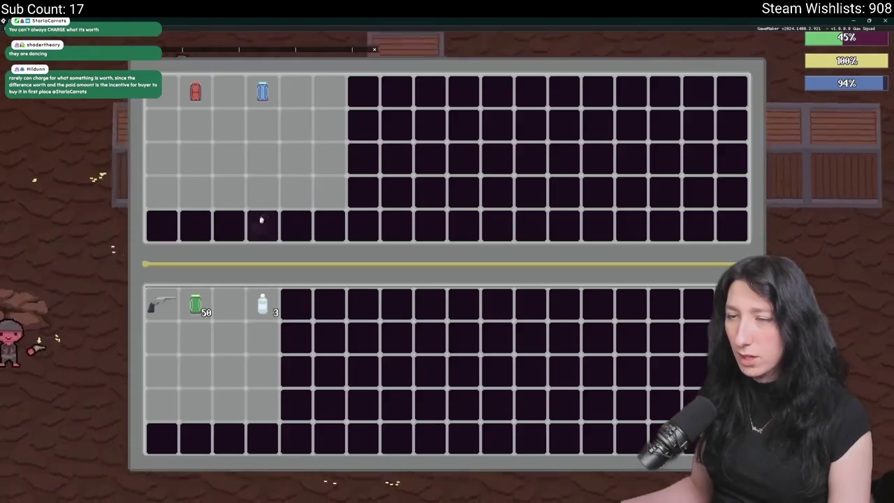
{"action": "left_click", "coordinate": [262, 91]}
{"action": "left_click", "coordinate": [195, 91]}
{"action": "key", "text": "e"}
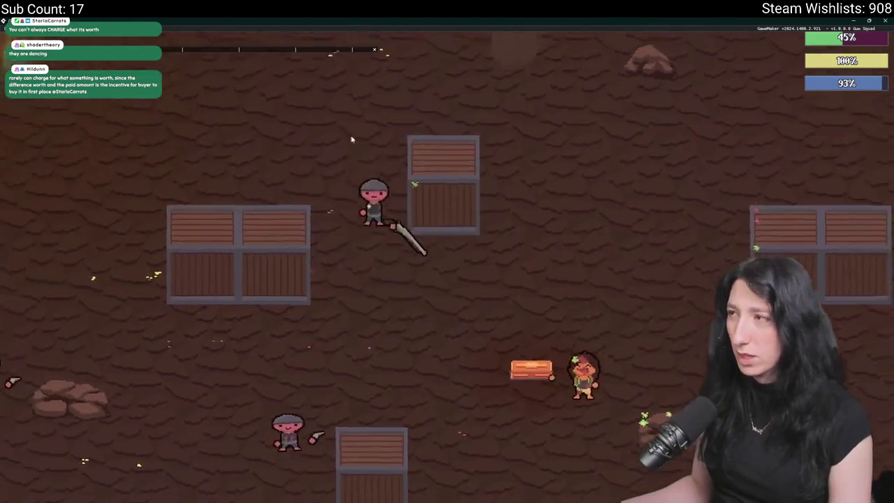
Walk the character up-left across the map, then close the running game.
{"action": "key", "text": "w"}
{"action": "key", "text": "a"}
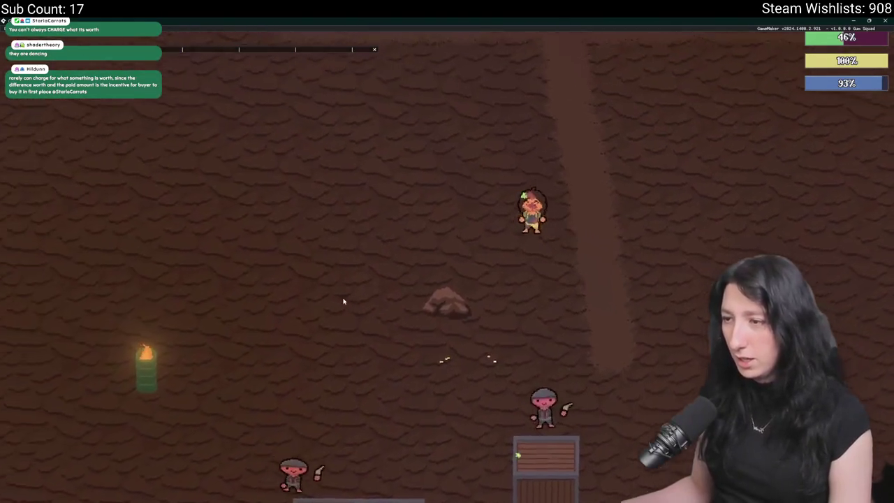
{"action": "scroll", "coordinate": [683, 302], "scroll_direction": "down", "scroll_amount": 5}
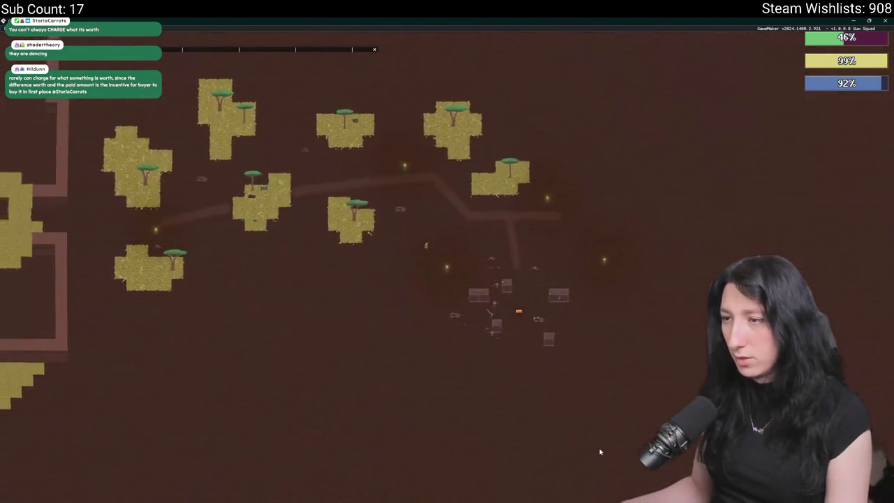
{"action": "left_click", "coordinate": [885, 21]}
{"action": "scroll", "coordinate": [489, 231], "scroll_direction": "up", "scroll_amount": 3}
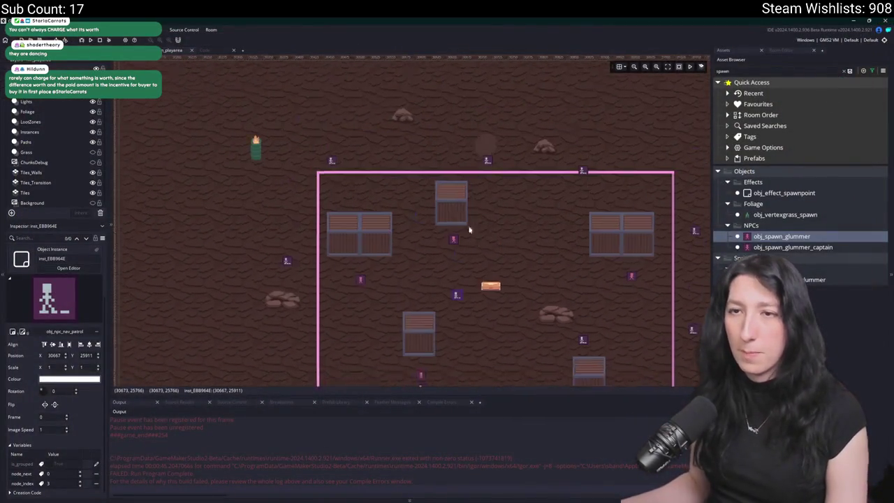
Select the top crate, then the Grass and Tiles layers to bring up the rm_playarea tile palette.
{"action": "left_click", "coordinate": [461, 241]}
{"action": "scroll", "coordinate": [470, 255], "scroll_direction": "down", "scroll_amount": 5}
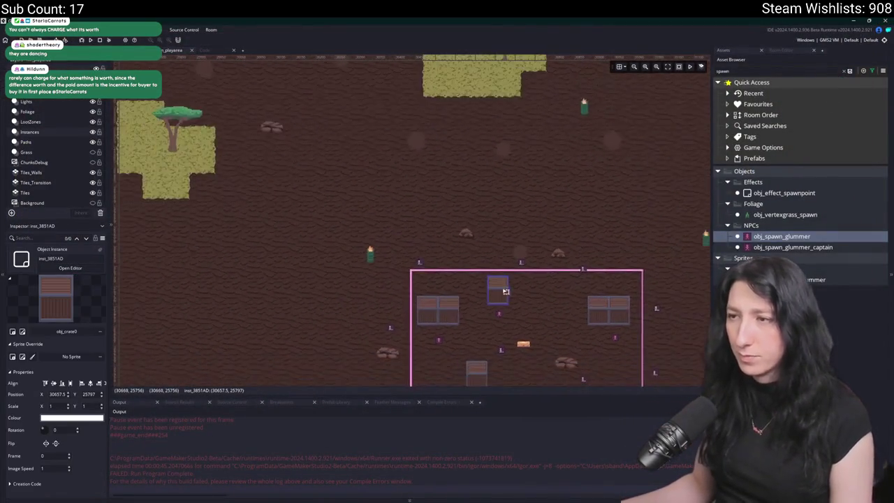
{"action": "scroll", "coordinate": [425, 230], "scroll_direction": "up", "scroll_amount": 1}
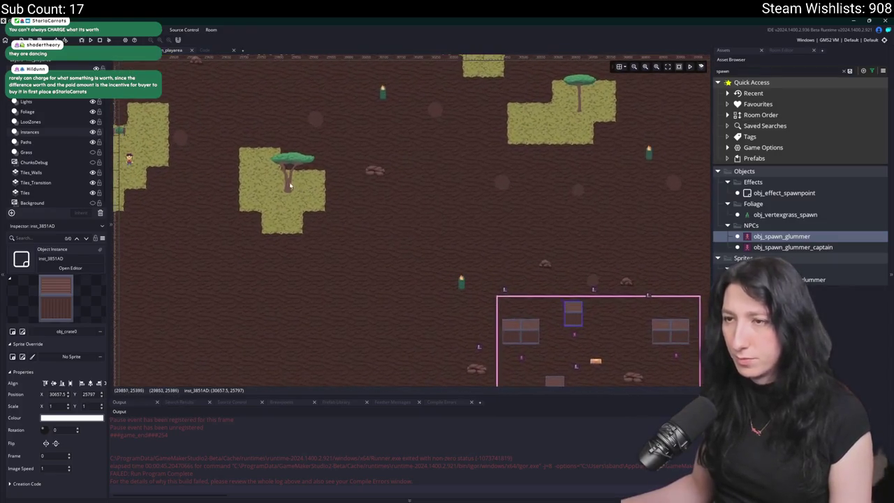
{"action": "left_click", "coordinate": [47, 151]}
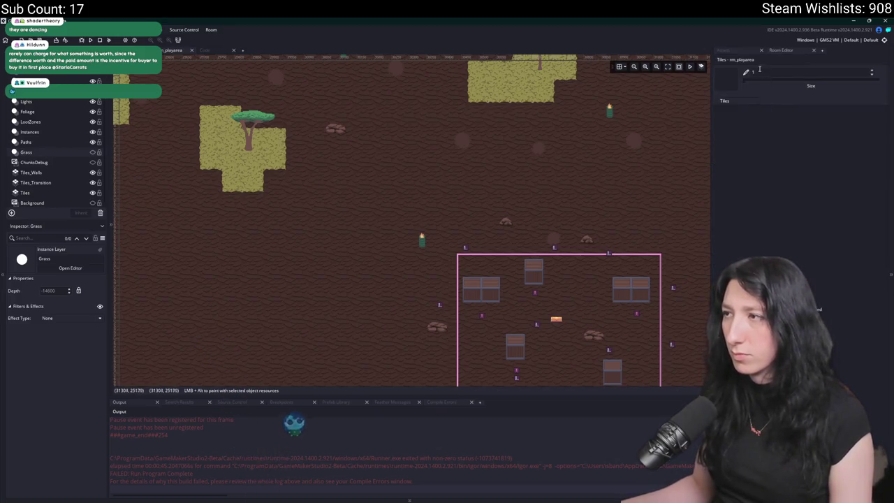
{"action": "left_click", "coordinate": [41, 197]}
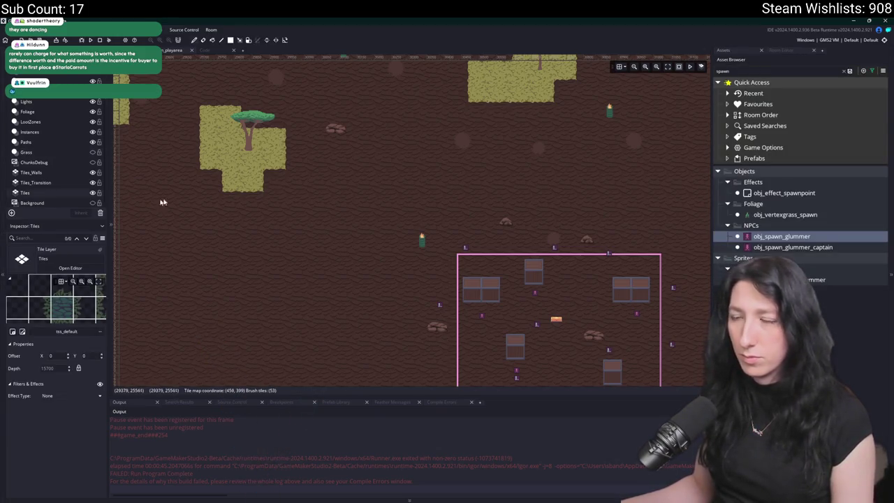
{"action": "left_click", "coordinate": [781, 50]}
Zoom and pan the room map to survey the crate loot zone and nearby sand islands.
{"action": "scroll", "coordinate": [489, 209], "scroll_direction": "down", "scroll_amount": 10}
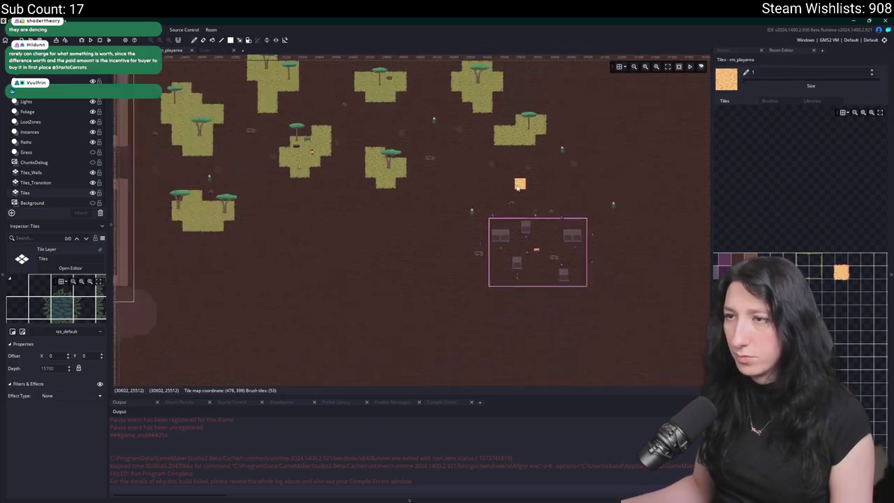
{"action": "scroll", "coordinate": [493, 210], "scroll_direction": "up", "scroll_amount": 5}
{"action": "scroll", "coordinate": [489, 210], "scroll_direction": "down", "scroll_amount": 5}
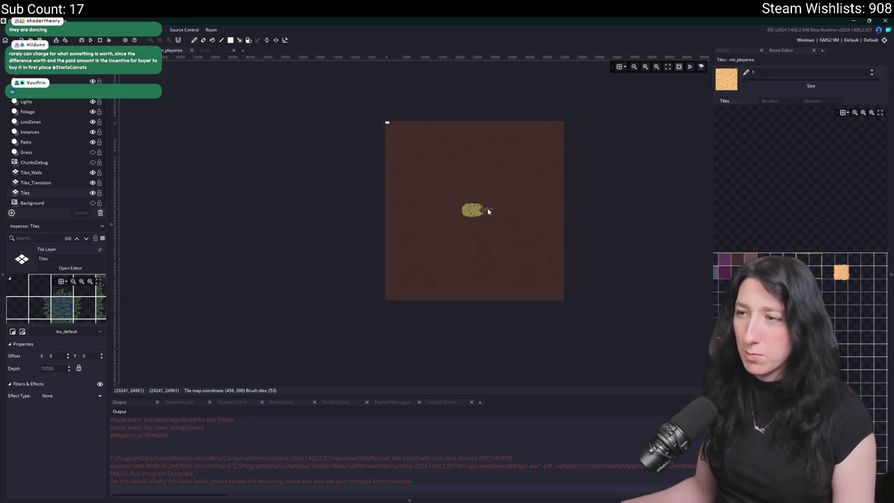
{"action": "scroll", "coordinate": [488, 211], "scroll_direction": "up", "scroll_amount": 8}
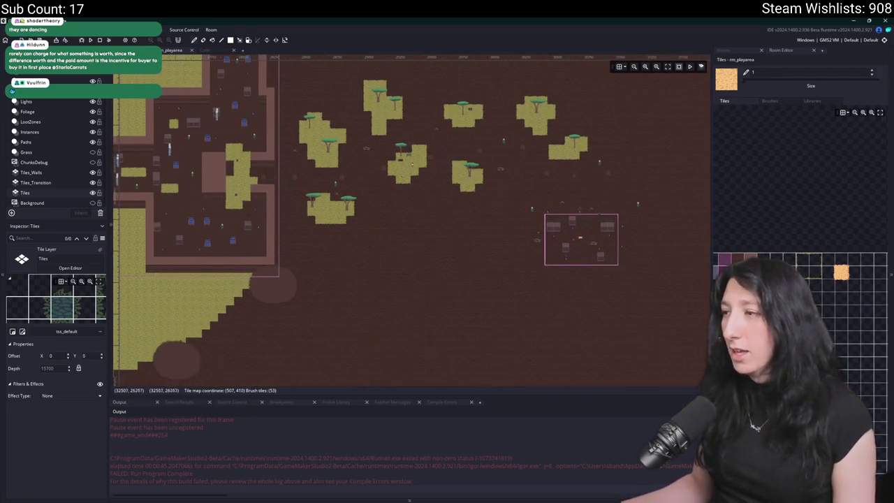
{"action": "mouse_move", "coordinate": [429, 238]}
{"action": "left_mouse_down"}
{"action": "mouse_move", "coordinate": [415, 224]}
{"action": "mouse_move", "coordinate": [297, 193]}
{"action": "left_mouse_up"}
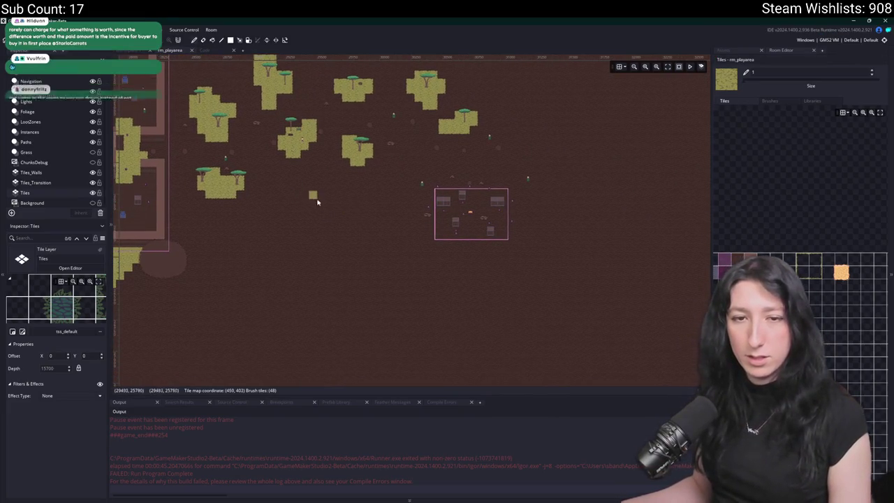
{"action": "scroll", "coordinate": [329, 208], "scroll_direction": "up", "scroll_amount": 1}
{"action": "scroll", "coordinate": [336, 237], "scroll_direction": "up", "scroll_amount": 1}
{"action": "left_click_drag", "start_coordinate": [336, 219], "coordinate": [352, 261]}
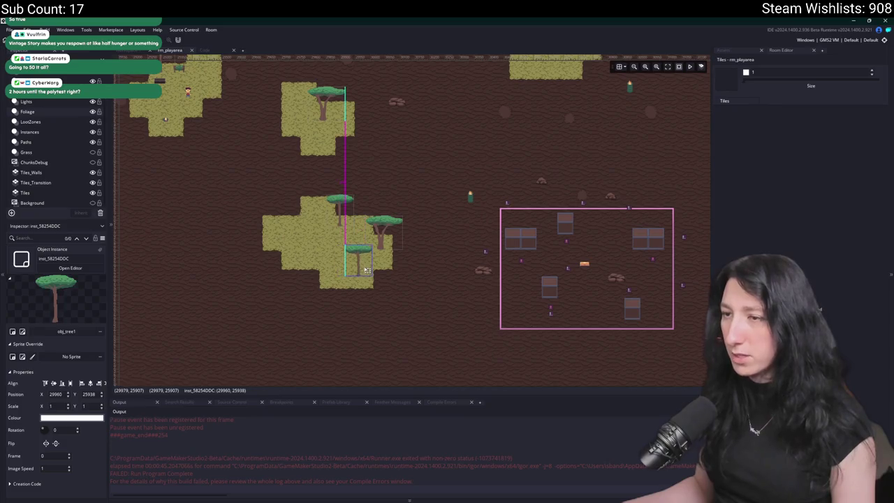
Nudge the lower-left grass-patch tree up to Y 25764, then select the Instances layer.
{"action": "scroll", "coordinate": [435, 297], "scroll_direction": "down", "scroll_amount": 4}
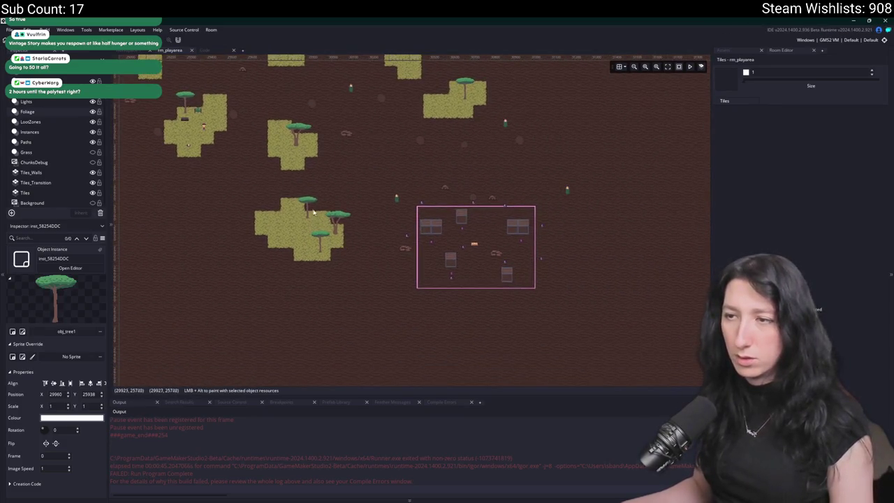
{"action": "left_click", "coordinate": [299, 210]}
{"action": "left_click_drag", "start_coordinate": [299, 209], "coordinate": [299, 209]}
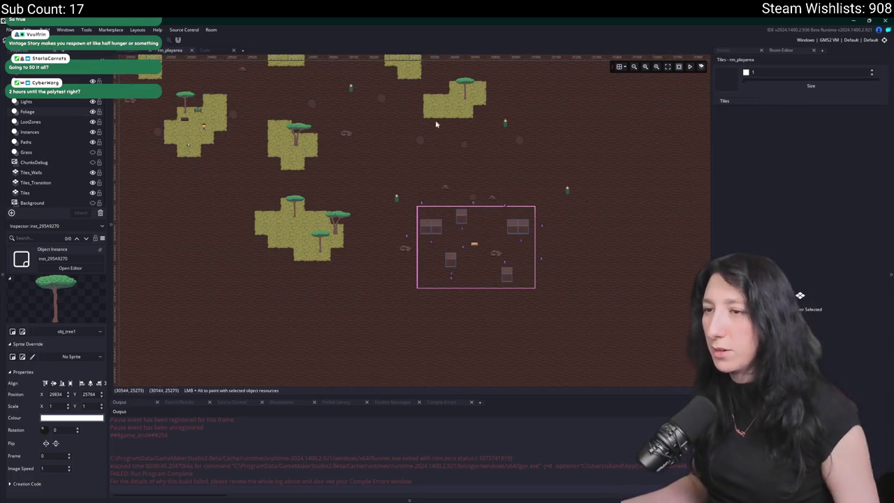
{"action": "scroll", "coordinate": [384, 194], "scroll_direction": "up", "scroll_amount": 3}
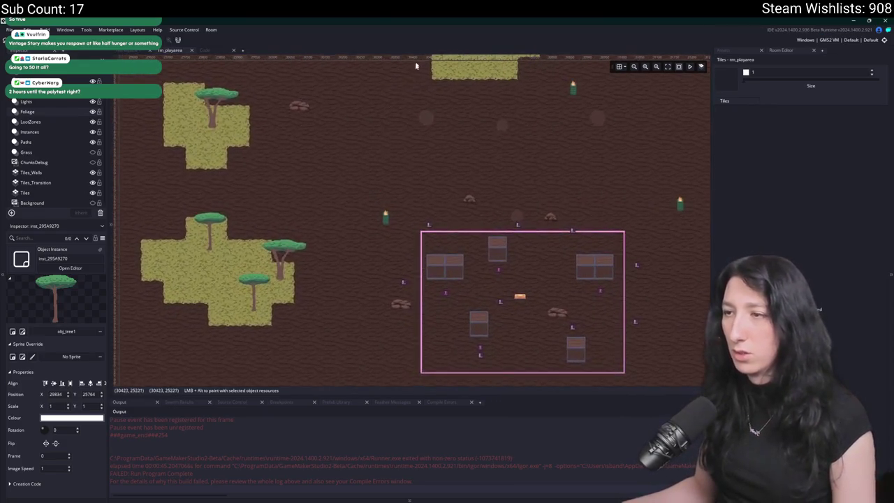
{"action": "scroll", "coordinate": [312, 241], "scroll_direction": "down", "scroll_amount": 5}
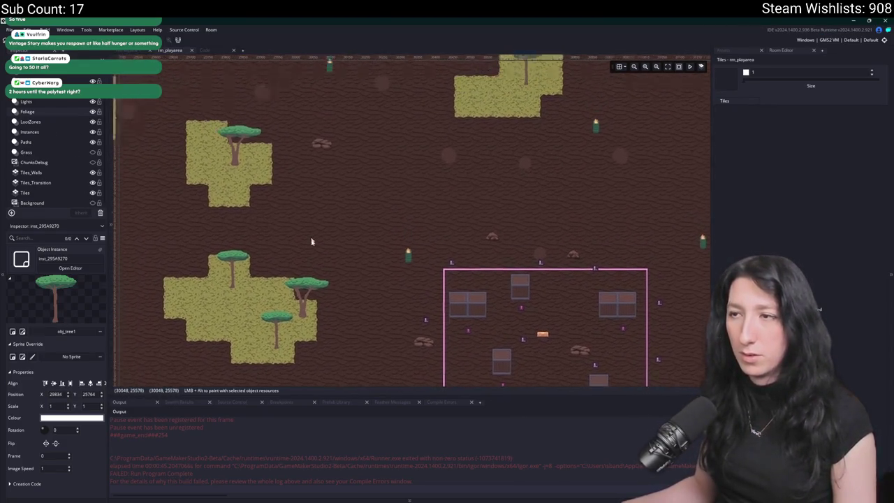
{"action": "left_click", "coordinate": [45, 133]}
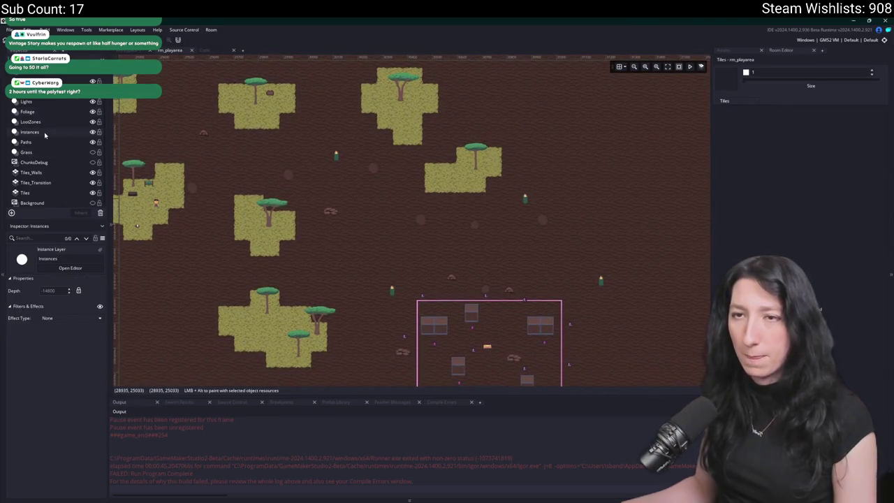
Move one obj_rock_dirt near the crates left and the other right and down.
{"action": "left_click", "coordinate": [332, 212]}
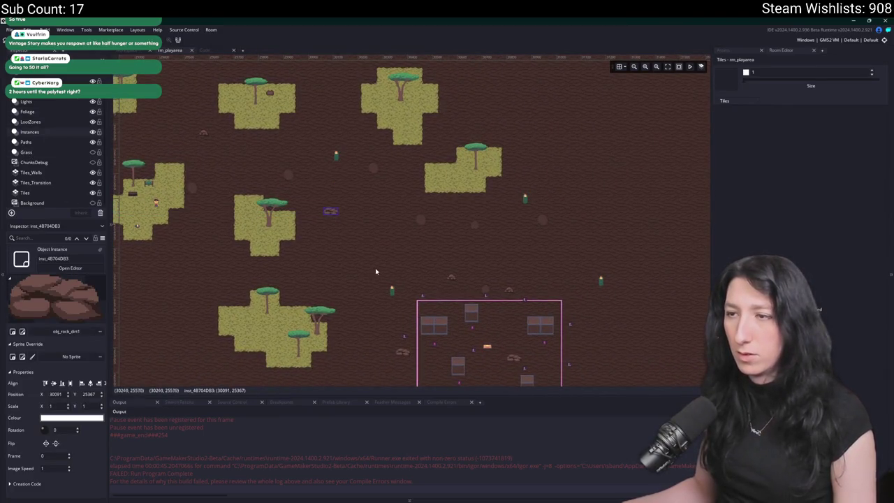
{"action": "left_click", "coordinate": [453, 279]}
{"action": "left_click_drag", "start_coordinate": [379, 273], "coordinate": [365, 273]}
{"action": "left_click", "coordinate": [331, 212]}
{"action": "left_click_drag", "start_coordinate": [345, 223], "coordinate": [404, 252]}
Launch Soundly from the Windows Start menu search.
{"action": "scroll", "coordinate": [394, 214], "scroll_direction": "up", "scroll_amount": 2}
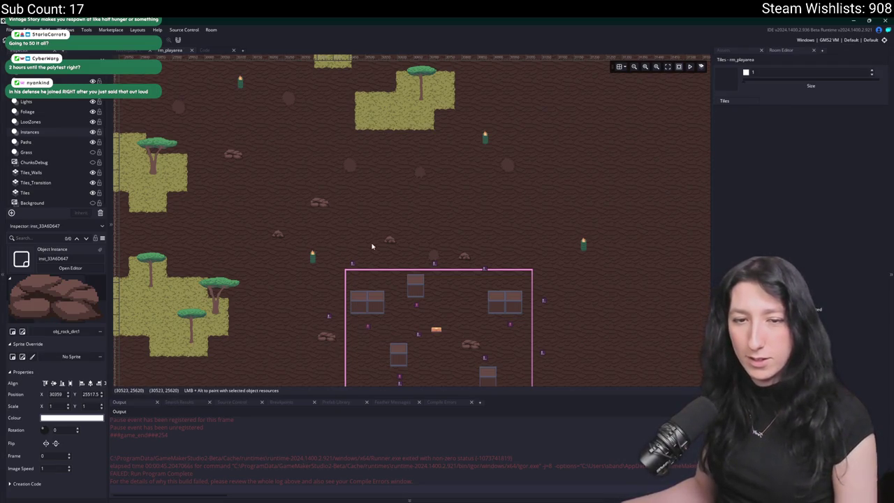
{"action": "scroll", "coordinate": [371, 244], "scroll_direction": "down", "scroll_amount": 2}
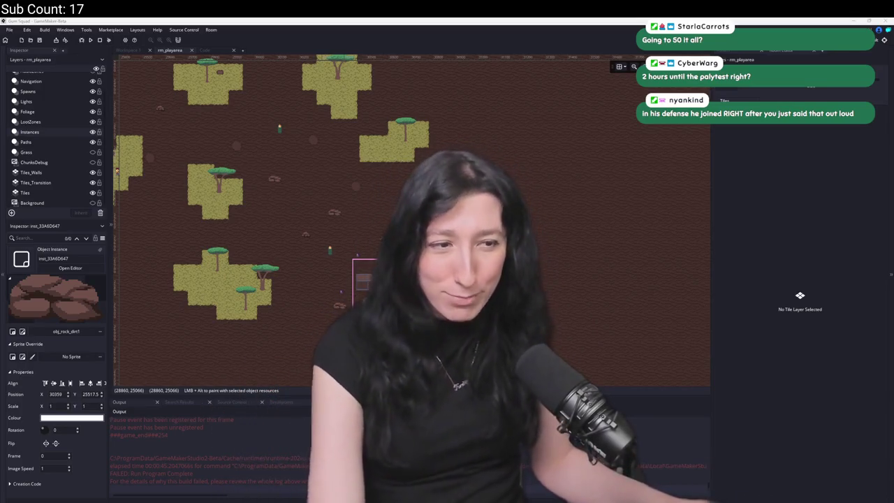
{"action": "key", "text": "super"}
{"action": "type", "text": "steam"}
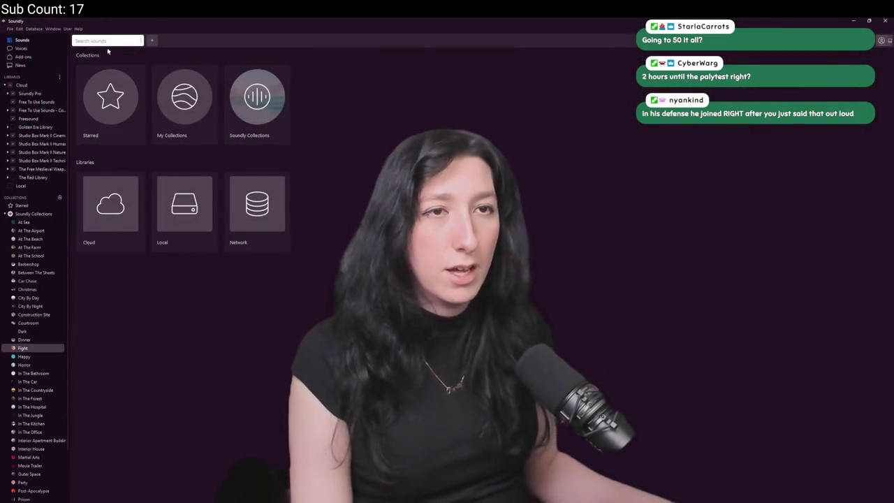
Search Soundly for 'bullet impact' and mark a range of the Hit, Body, Flesh 01 waveform.
{"action": "type", "text": "bullet impact"}
{"action": "key", "text": "Return"}
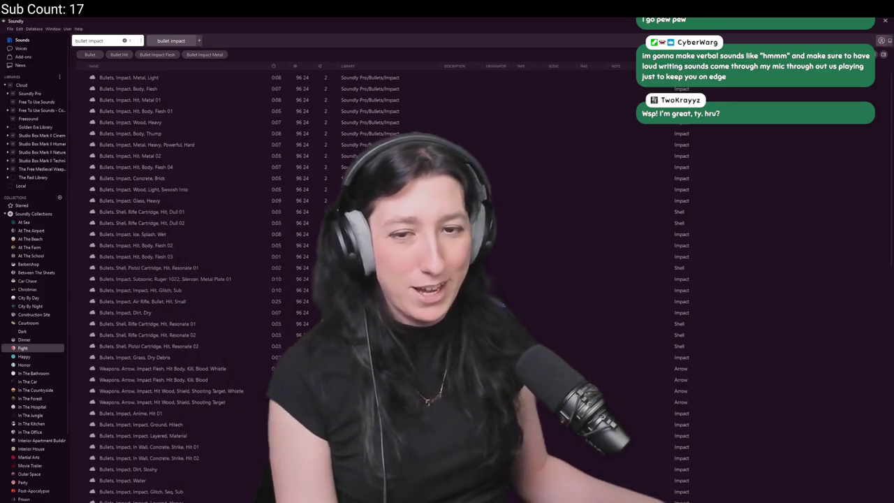
{"action": "left_click", "coordinate": [181, 91]}
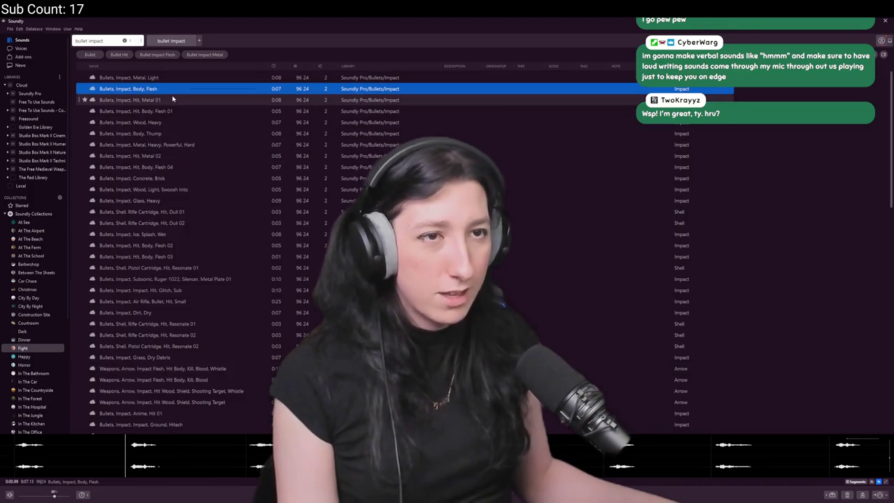
{"action": "left_click", "coordinate": [165, 114]}
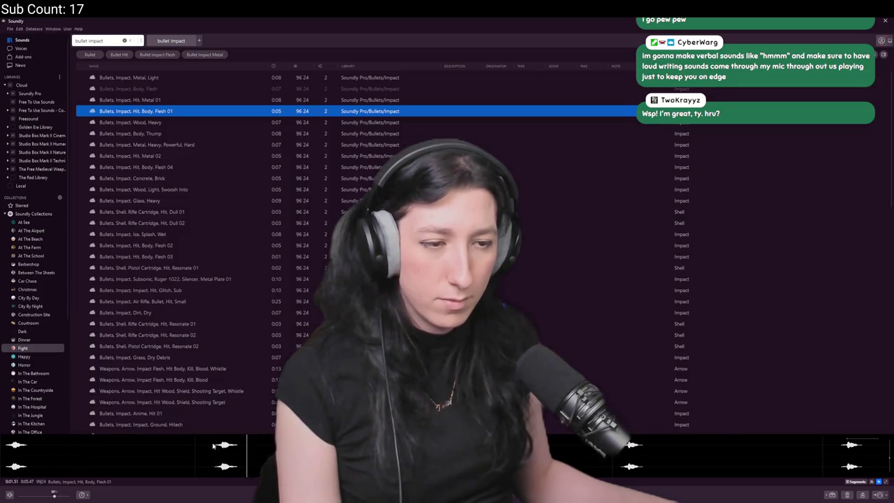
{"action": "left_click_drag", "start_coordinate": [214, 446], "coordinate": [276, 448]}
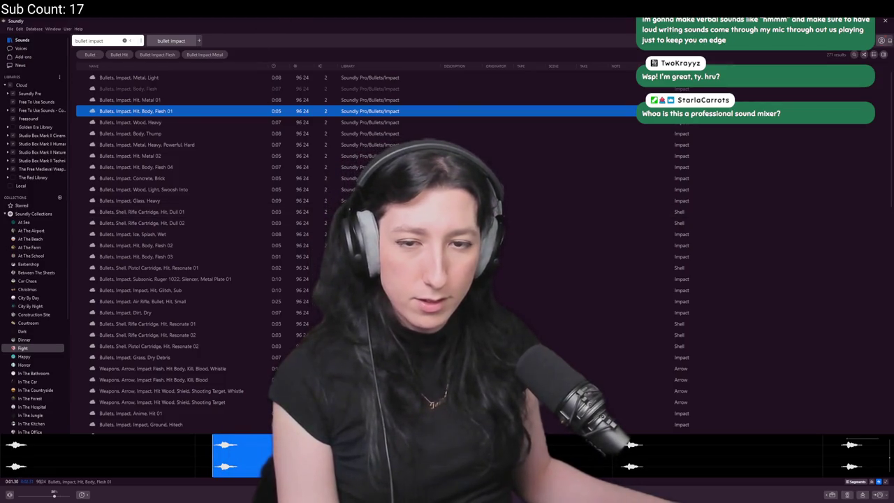
Switch over to FL Studio.
{"action": "key", "text": "super"}
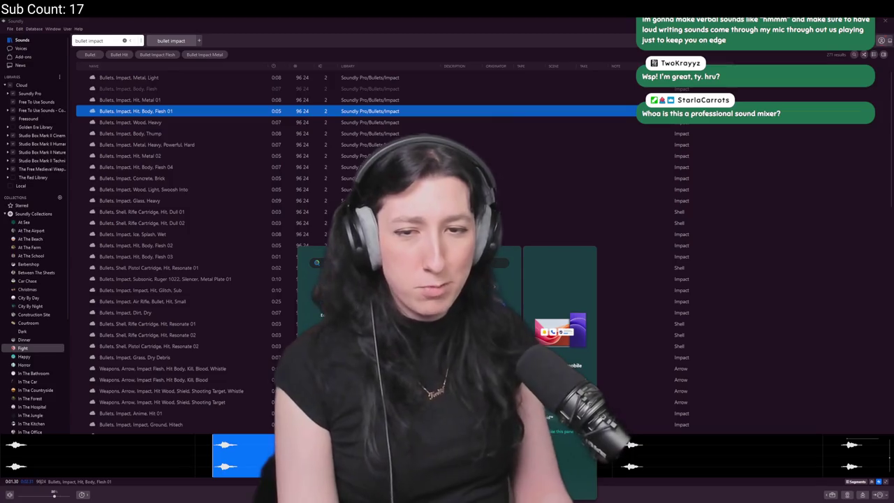
{"action": "key", "text": "Escape"}
{"action": "key", "text": "alt+Tab"}
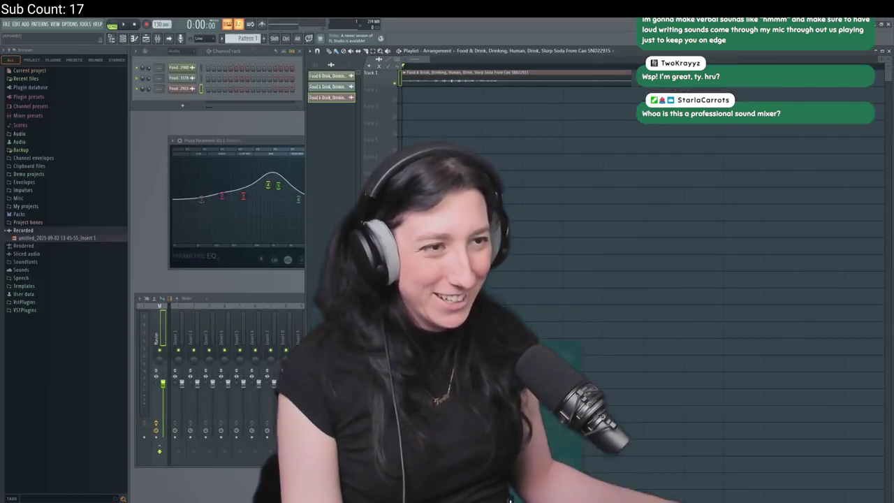
Place the Hit, Body, Flesh 01 clip on Track 1, play it, and raise a low-mid Parametric EQ 2 peak.
{"action": "key", "text": "alt+Tab"}
{"action": "key", "text": "alt+Tab"}
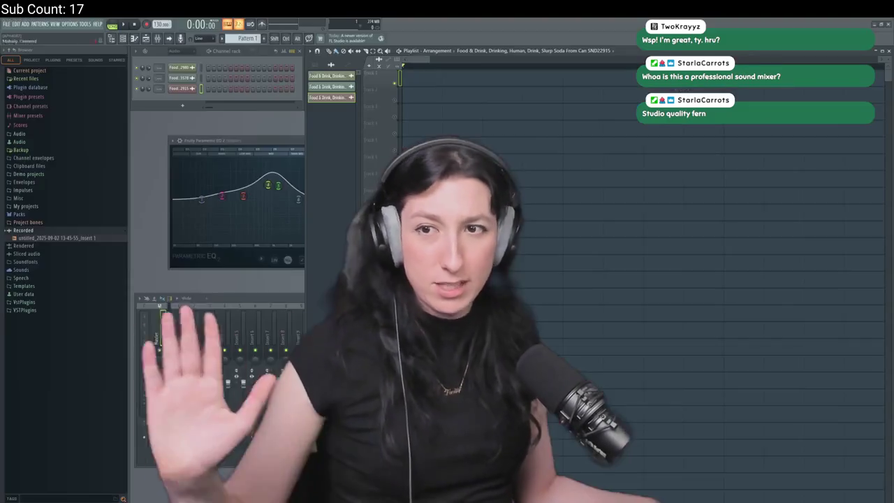
{"action": "key", "text": "alt+Tab"}
{"action": "key", "text": "alt+Tab"}
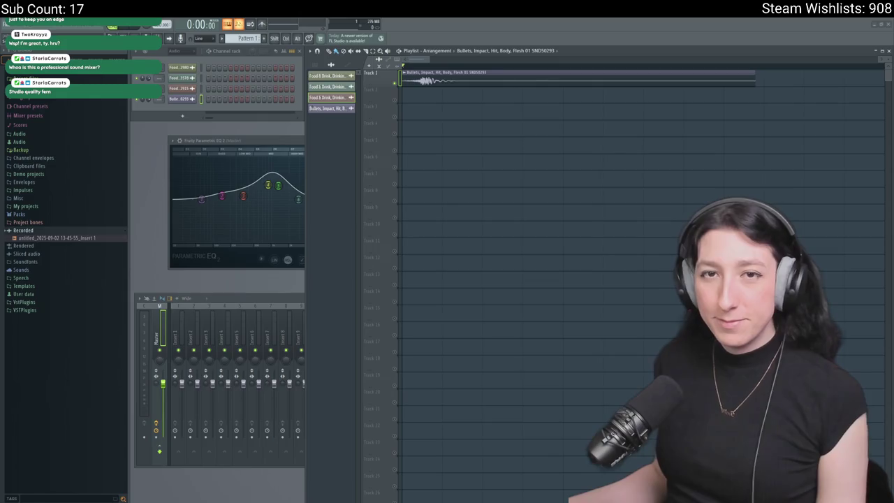
{"action": "key", "text": "space"}
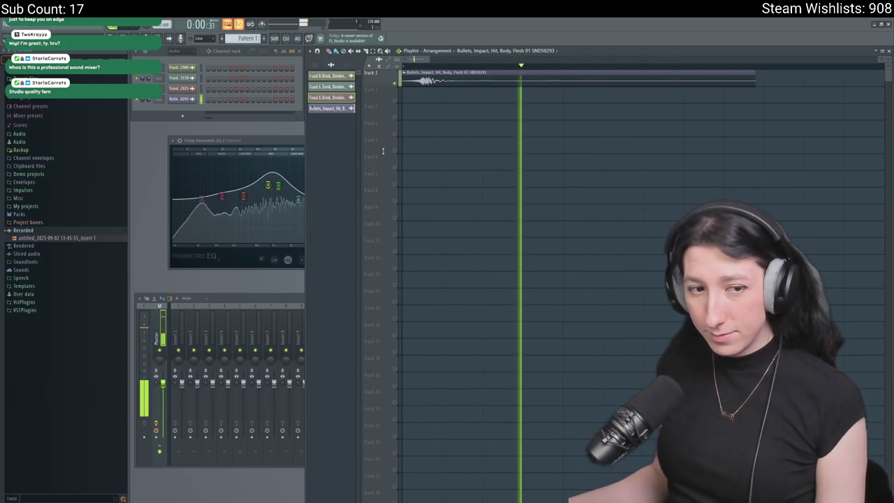
{"action": "mouse_move", "coordinate": [264, 198]}
{"action": "left_mouse_down"}
{"action": "mouse_move", "coordinate": [265, 210]}
{"action": "mouse_move", "coordinate": [274, 194]}
{"action": "mouse_move", "coordinate": [246, 195]}
{"action": "mouse_move", "coordinate": [240, 175]}
{"action": "left_mouse_up"}
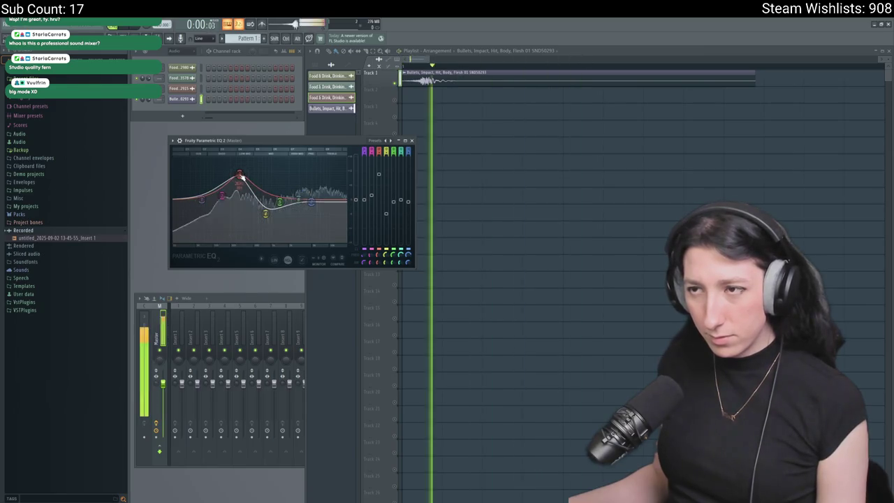
{"action": "key", "text": "space"}
{"action": "left_click", "coordinate": [626, 201]}
{"action": "left_click", "coordinate": [6, 26]}
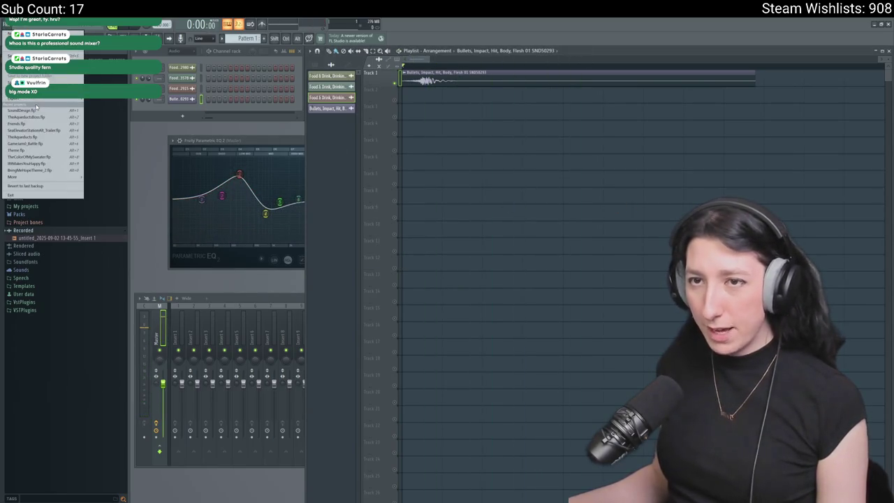
Render the arrangement to the Desktop as BulletHitPerson0.ogg.
{"action": "mouse_move", "coordinate": [39, 103]}
{"action": "left_click", "coordinate": [94, 113]}
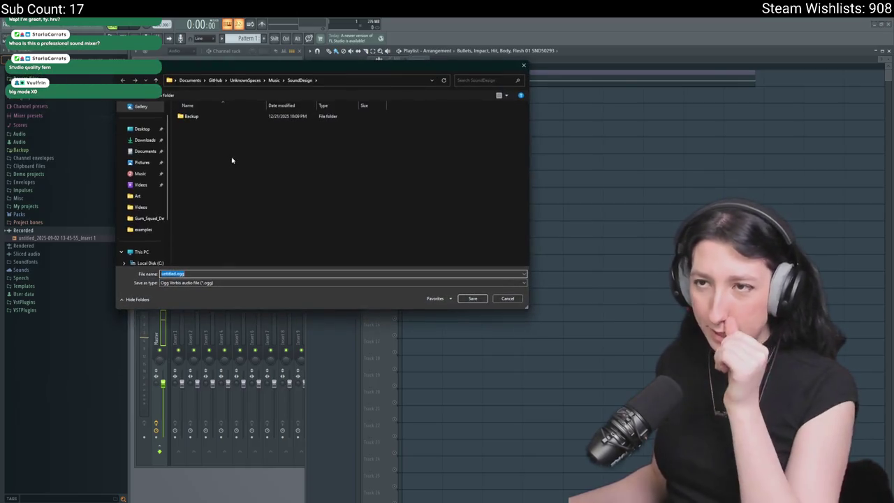
{"action": "left_click", "coordinate": [142, 130]}
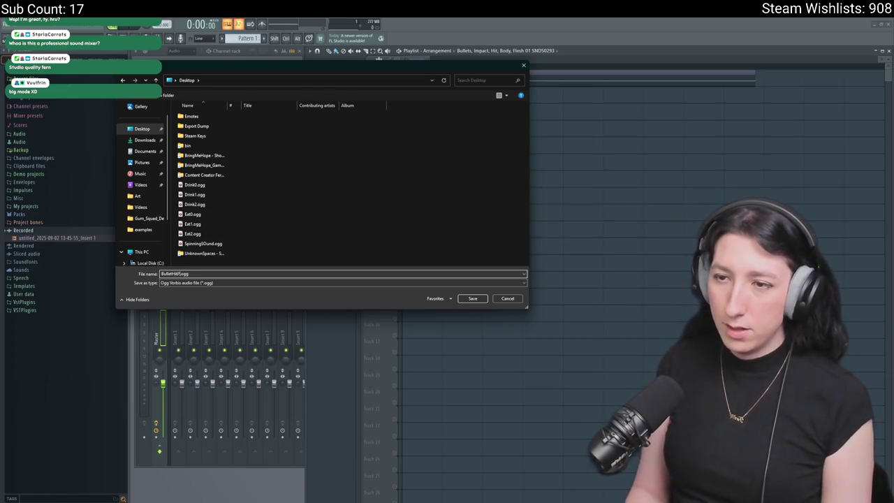
{"action": "key", "text": "Return"}
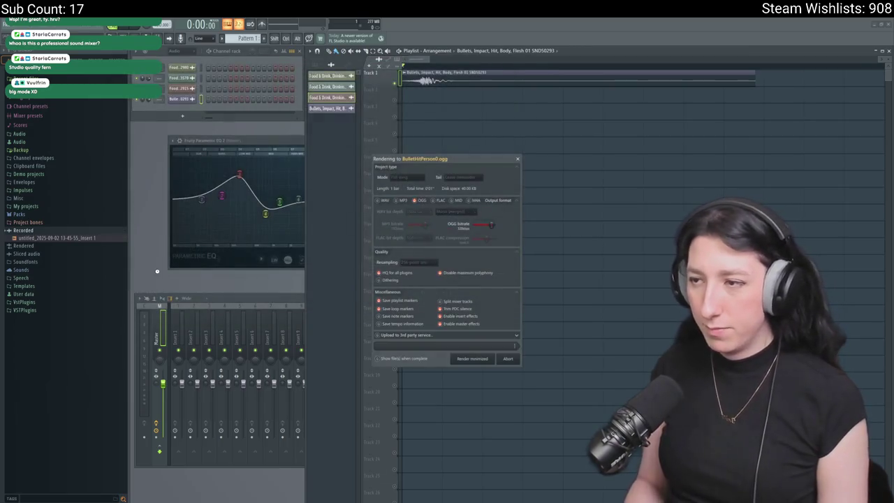
{"action": "key", "text": "Return"}
Drag a marked range of the Soundly sample onto Track 1's start and preview it.
{"action": "key", "text": "alt+Tab"}
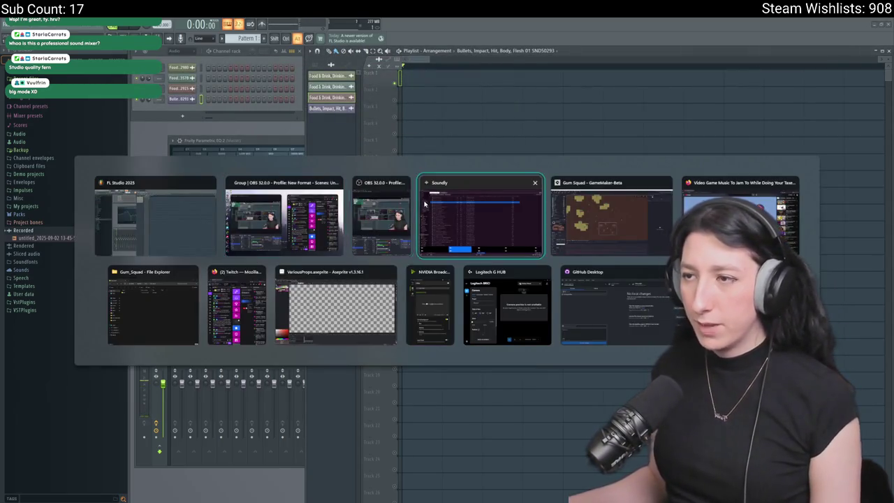
{"action": "left_click", "coordinate": [428, 217]}
{"action": "left_click_drag", "start_coordinate": [420, 450], "coordinate": [581, 454]}
{"action": "mouse_move", "coordinate": [499, 454]}
{"action": "left_mouse_down"}
{"action": "mouse_move", "coordinate": [563, 179]}
{"action": "mouse_move", "coordinate": [425, 80]}
{"action": "left_mouse_up"}
{"action": "key", "text": "space"}
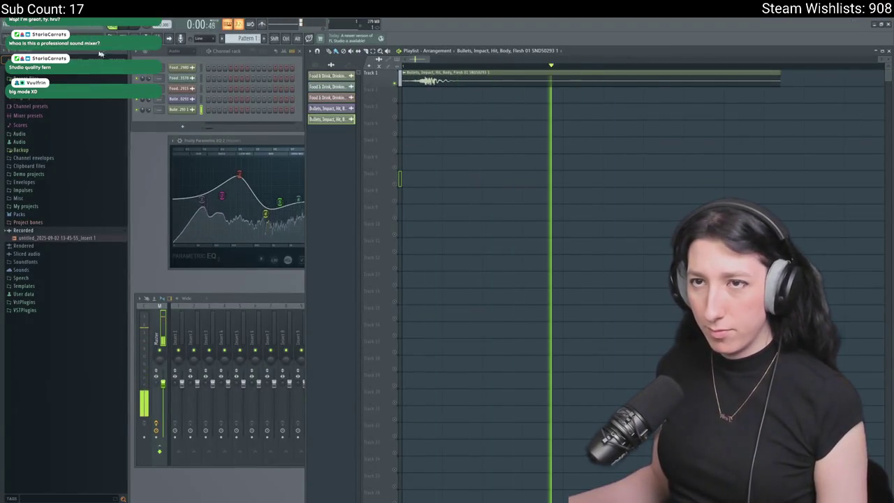
{"action": "key", "text": "space"}
Export the new version to the Desktop as BulletHitPerson1.ogg, then return to Soundly.
{"action": "left_click", "coordinate": [9, 24]}
{"action": "mouse_move", "coordinate": [42, 103]}
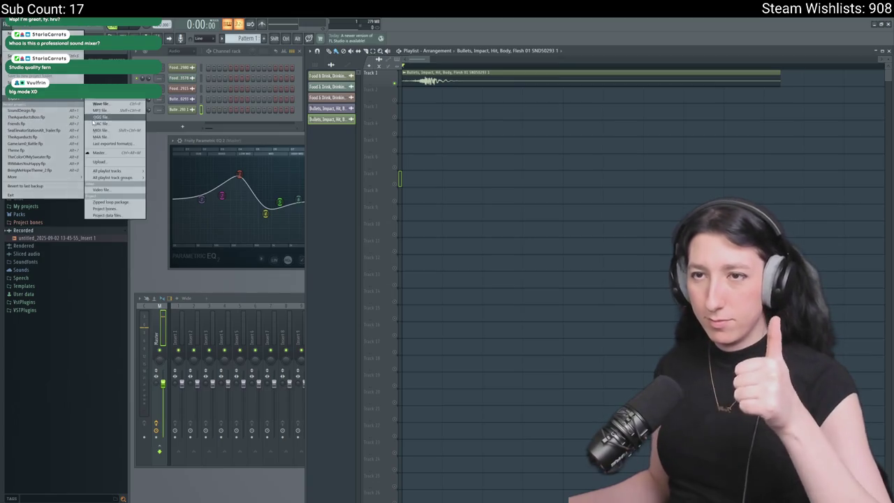
{"action": "left_click", "coordinate": [94, 118]}
{"action": "left_click", "coordinate": [142, 129]}
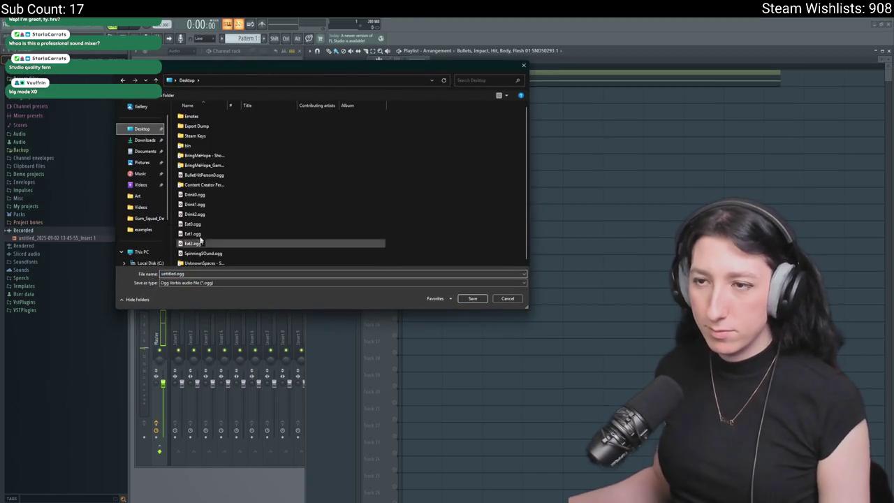
{"action": "left_click", "coordinate": [203, 175]}
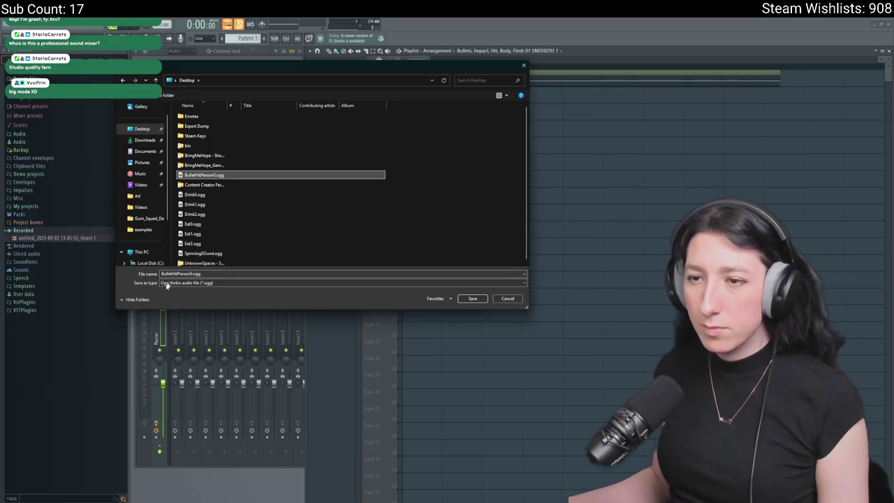
{"action": "left_click", "coordinate": [198, 273]}
{"action": "type", "text": "1"}
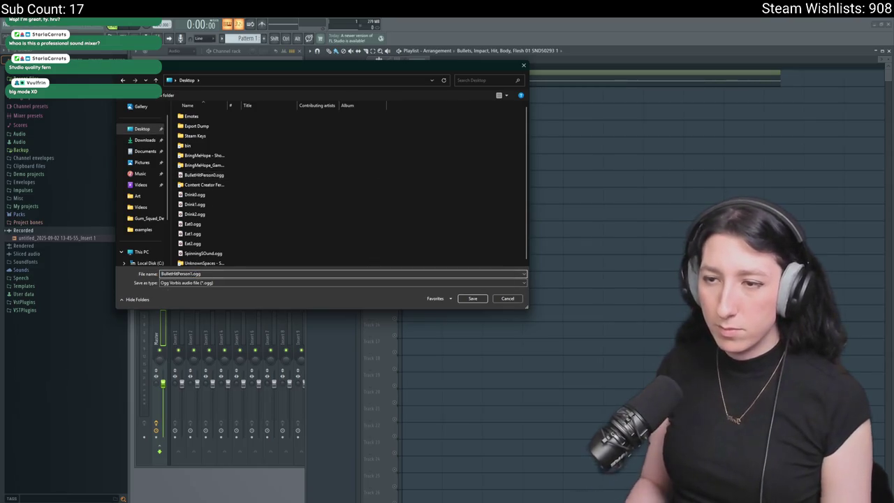
{"action": "key", "text": "Return"}
{"action": "key", "text": "Return"}
{"action": "key", "text": "alt+Tab"}
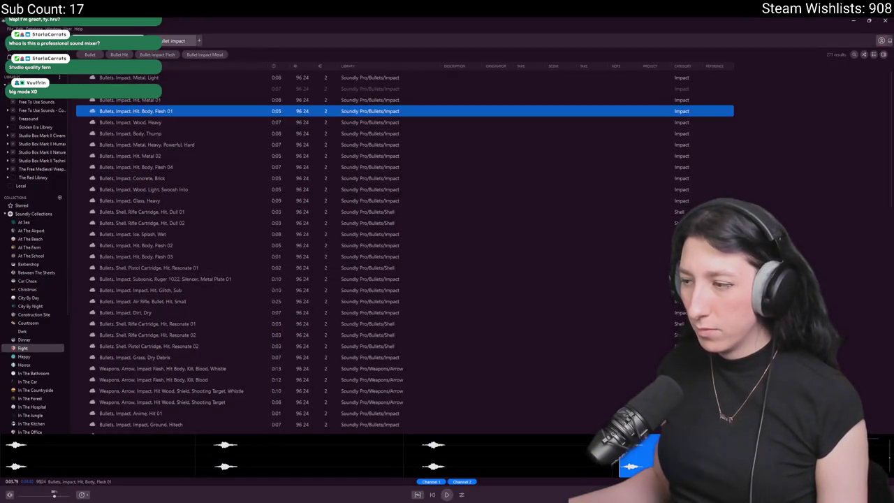
Render another variant as BulletHitPerson2.ogg, delete the clip from Track 1, and return to Soundly.
{"action": "key", "text": "s"}
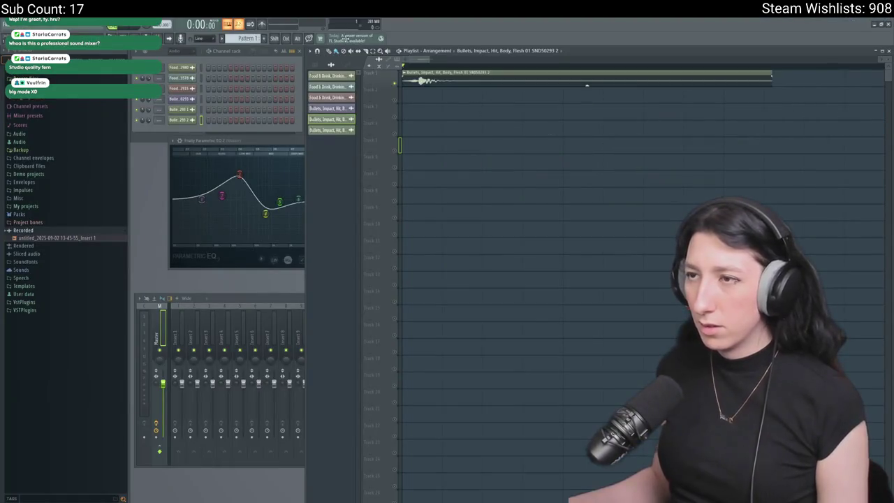
{"action": "key", "text": "space"}
{"action": "left_click", "coordinate": [4, 26]}
{"action": "mouse_move", "coordinate": [37, 99]}
{"action": "left_click", "coordinate": [106, 119]}
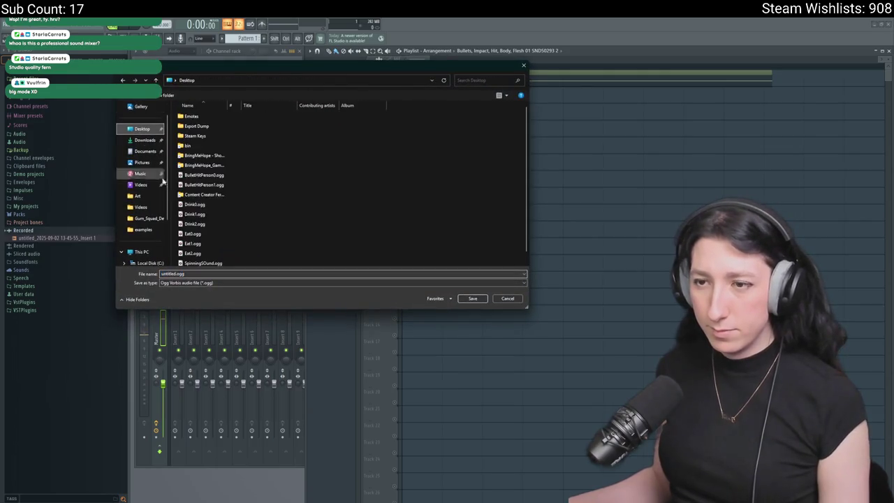
{"action": "left_click", "coordinate": [203, 184]}
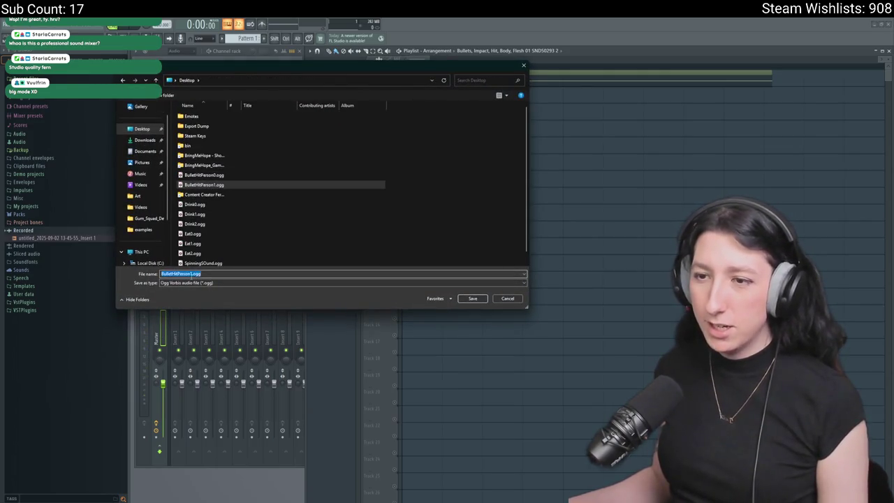
{"action": "type", "text": "2"}
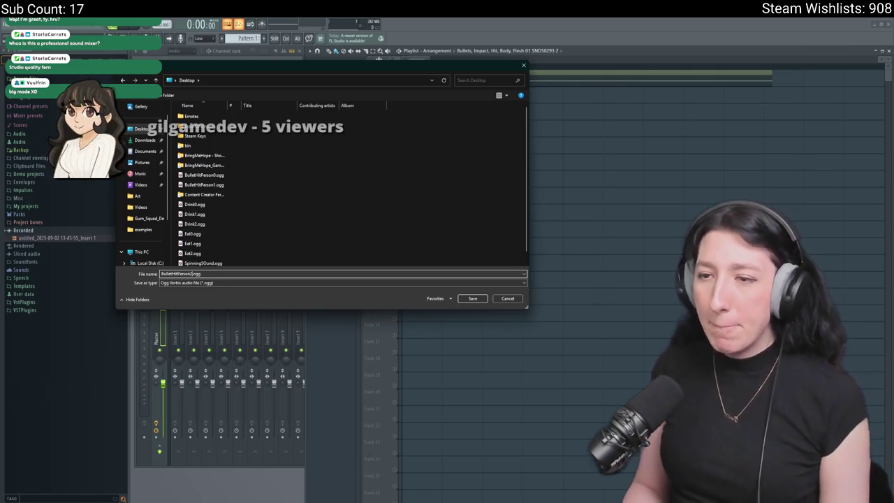
{"action": "key", "text": "Return"}
{"action": "key", "text": "Return"}
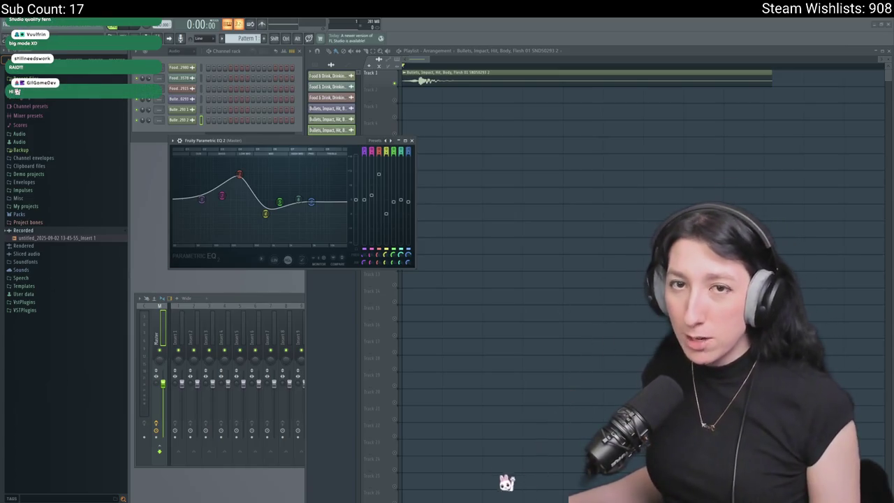
{"action": "right_click", "coordinate": [472, 74]}
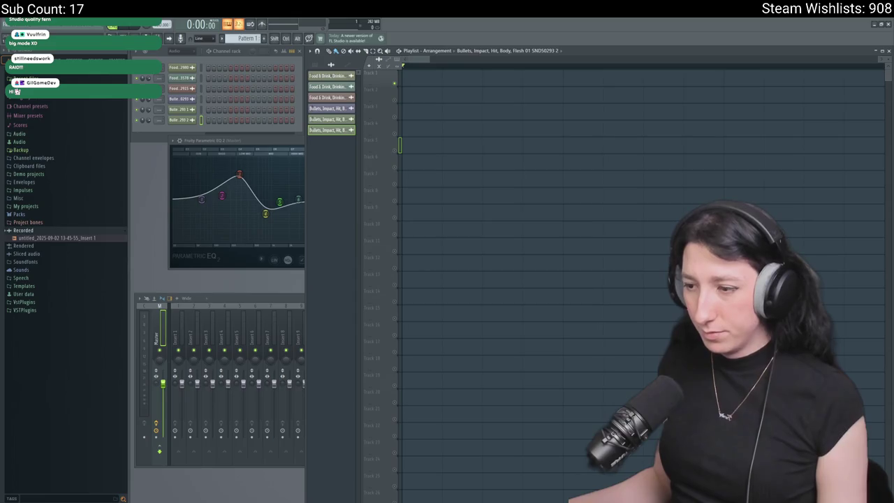
{"action": "key", "text": "alt+Tab"}
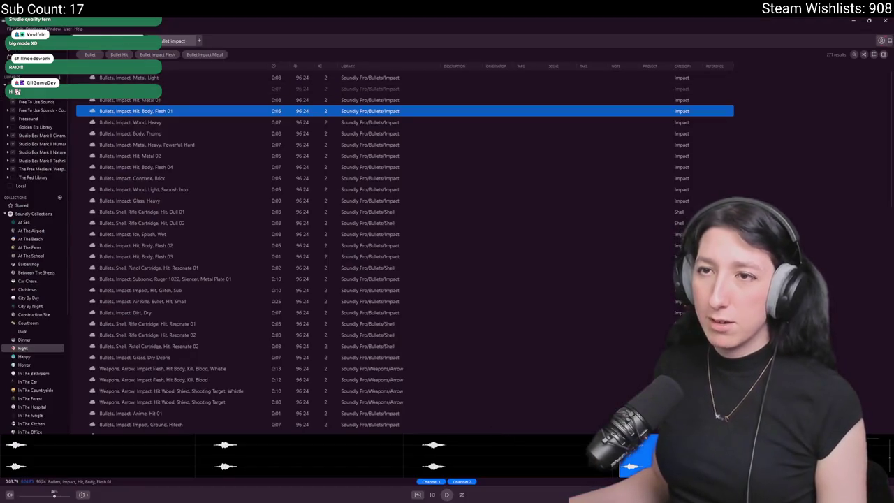
Audition the Wood Heavy, Hit Glitch Sub and Dirt Dry impacts, then mark a Dirt Dry waveform range.
{"action": "key", "text": "Up"}
{"action": "key", "text": "Up"}
{"action": "key", "text": "Up"}
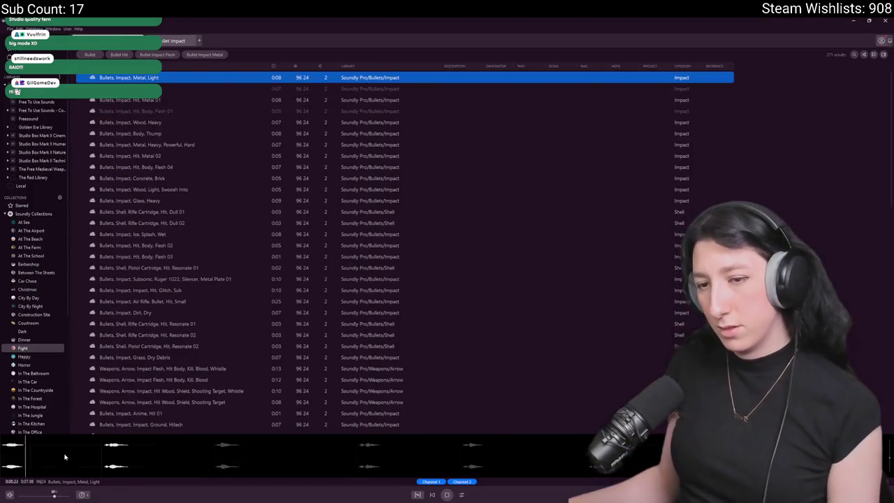
{"action": "left_click", "coordinate": [179, 123]}
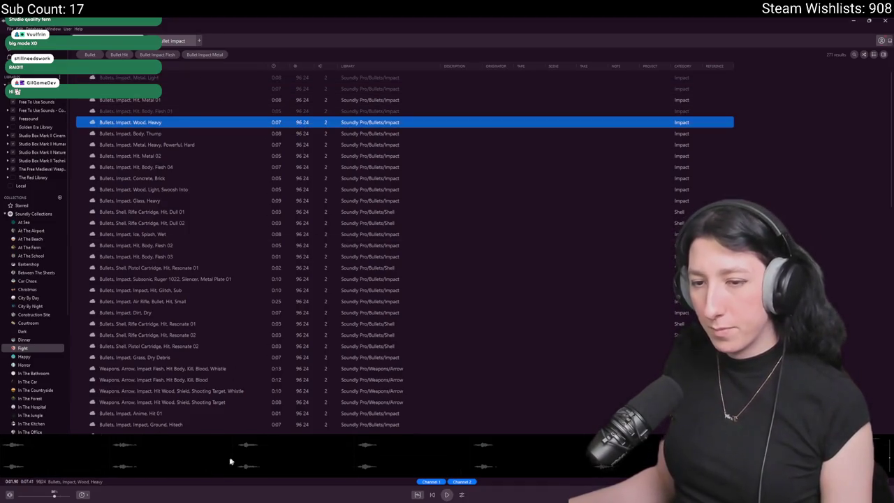
{"action": "key", "text": "space"}
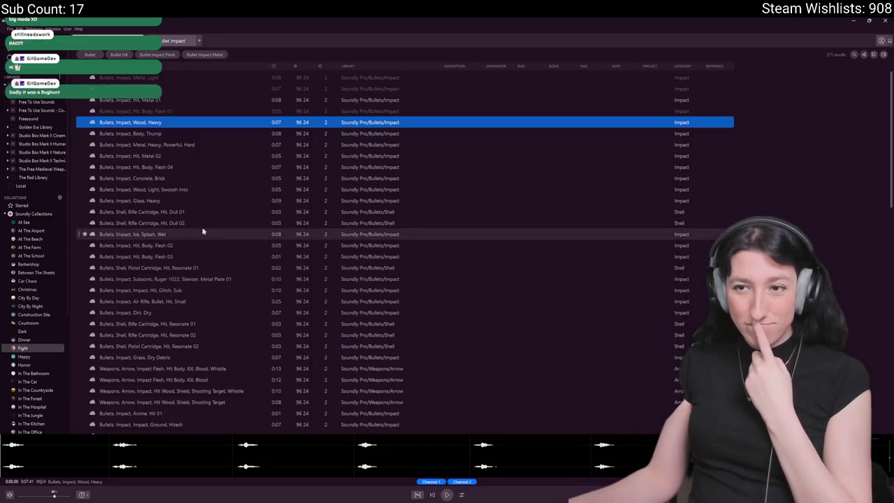
{"action": "left_click", "coordinate": [224, 291]}
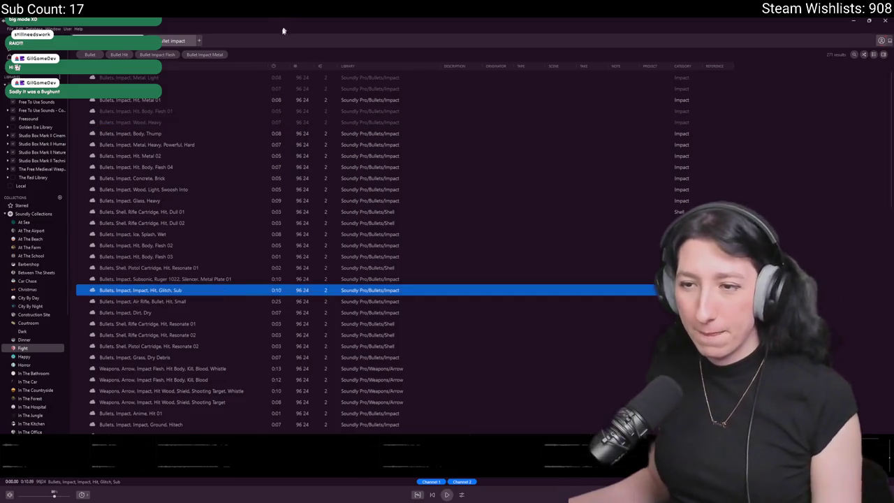
{"action": "left_click", "coordinate": [129, 312]}
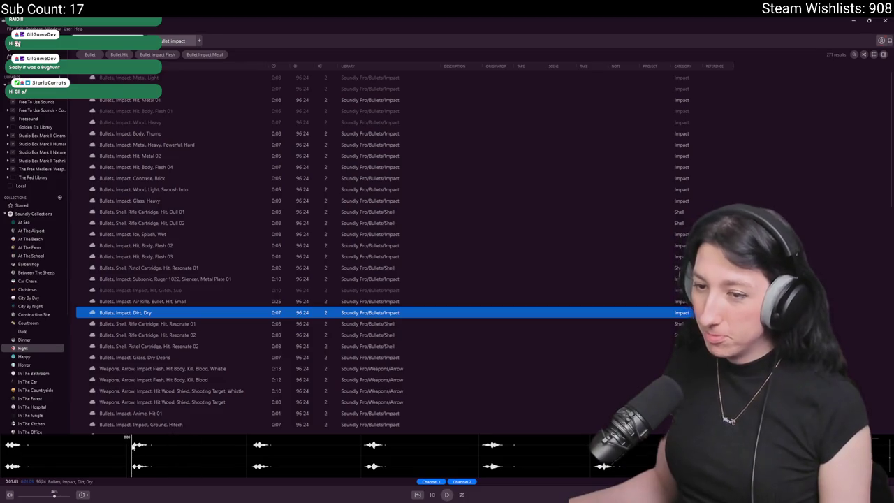
{"action": "left_click_drag", "start_coordinate": [133, 447], "coordinate": [237, 451]}
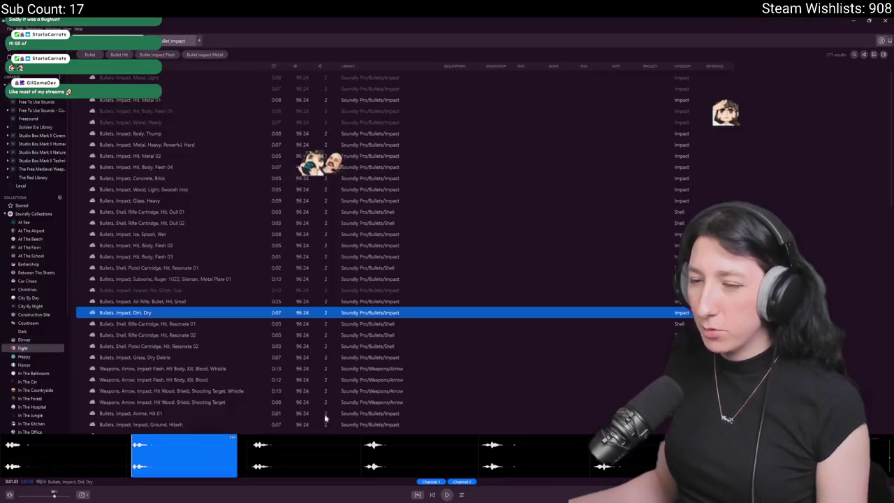
Place the marked Bullets, Impact, Dirt, Dry sound from Soundly as a clip on Track 1.
{"action": "left_click", "coordinate": [201, 470]}
{"action": "mouse_move", "coordinate": [201, 470]}
{"action": "left_mouse_down"}
{"action": "mouse_move", "coordinate": [419, 146]}
{"action": "mouse_move", "coordinate": [419, 77]}
{"action": "left_mouse_up"}
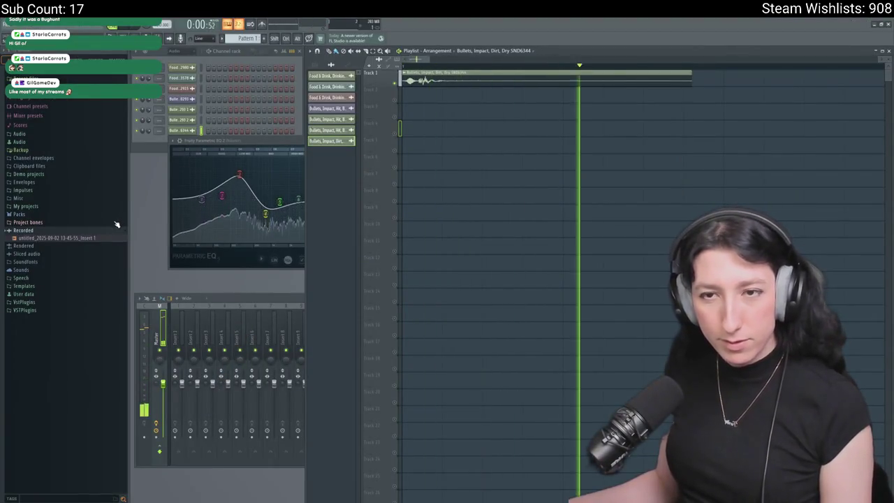
{"action": "key", "text": "space"}
Reshape the master Parametric EQ 2: flatten band 4, soften the high cut, adjust the teal band.
{"action": "left_click", "coordinate": [275, 142]}
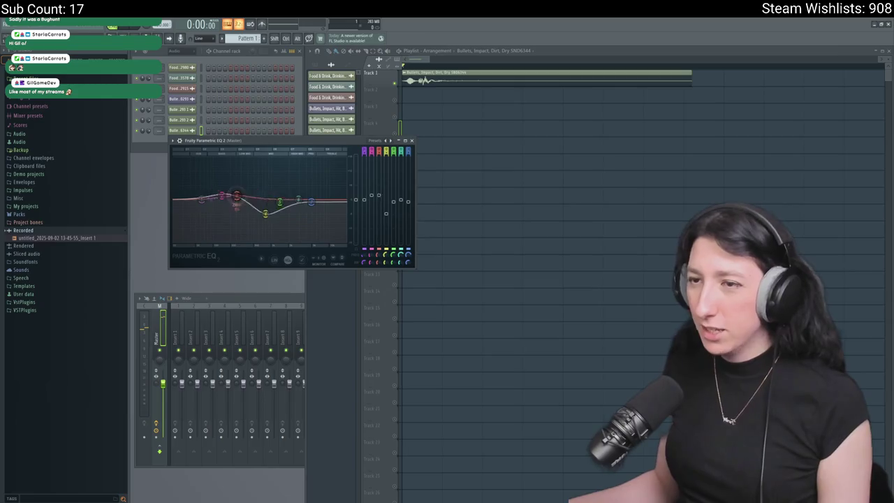
{"action": "key", "text": "space"}
{"action": "left_click_drag", "start_coordinate": [265, 213], "coordinate": [264, 200]}
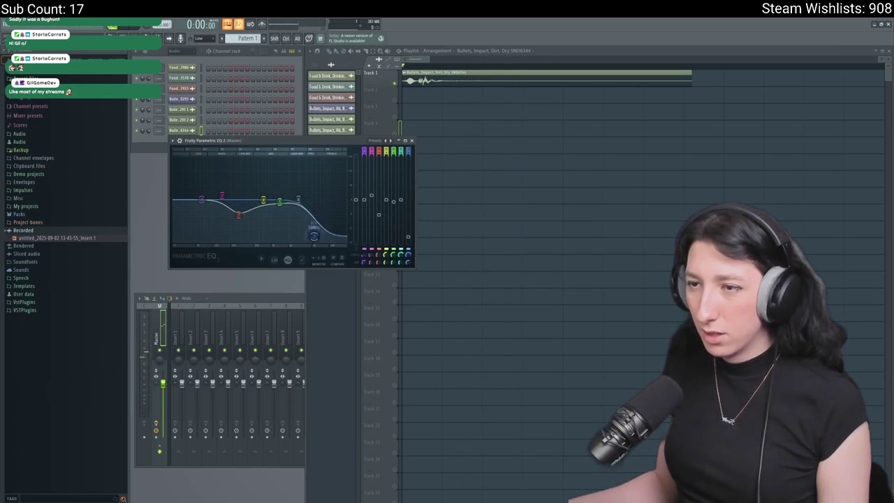
{"action": "left_click_drag", "start_coordinate": [314, 237], "coordinate": [341, 226]}
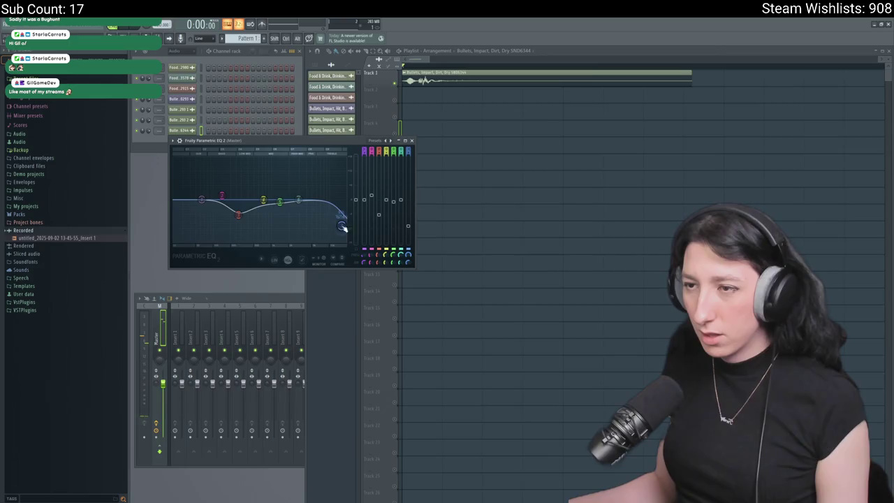
{"action": "mouse_move", "coordinate": [298, 201]}
{"action": "left_mouse_down"}
{"action": "mouse_move", "coordinate": [324, 211]}
{"action": "mouse_move", "coordinate": [283, 206]}
{"action": "mouse_move", "coordinate": [299, 214]}
{"action": "left_mouse_up"}
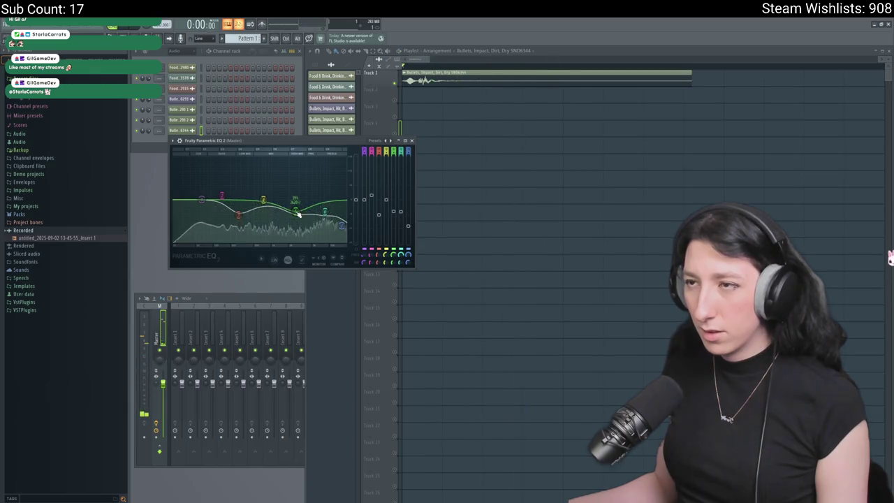
{"action": "double_click", "coordinate": [236, 299]}
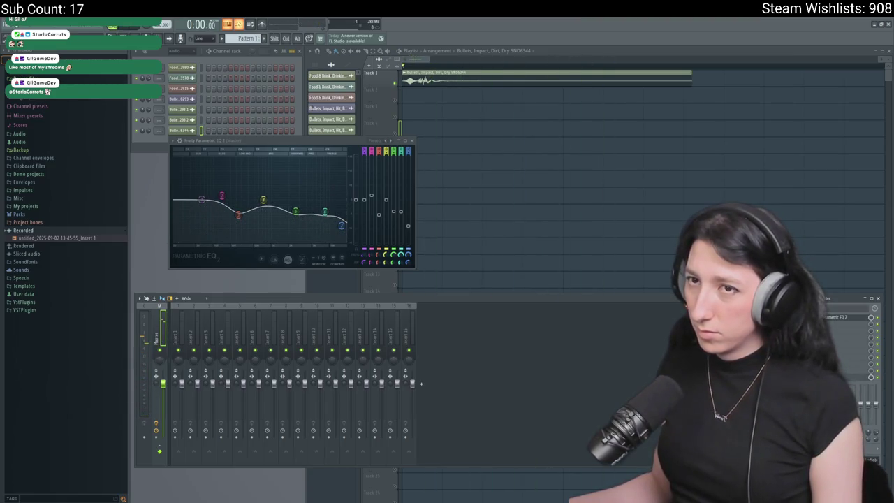
{"action": "key", "text": "space"}
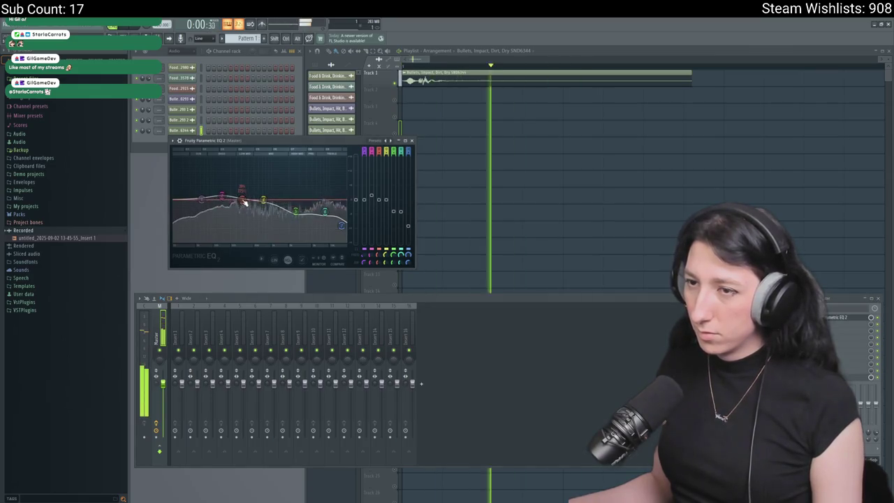
{"action": "key", "text": "space"}
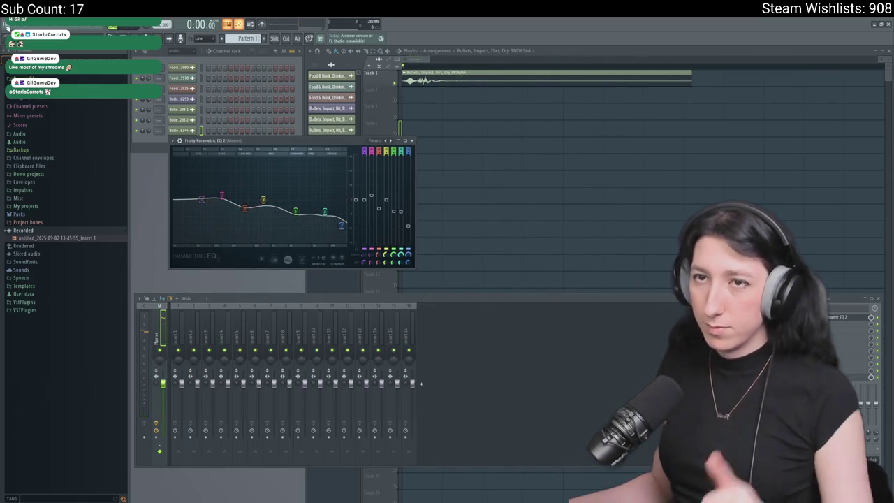
{"action": "left_click", "coordinate": [6, 26]}
Export the impact clip as BulletImpact.ogg to the Desktop, then return to Soundly.
{"action": "mouse_move", "coordinate": [70, 102]}
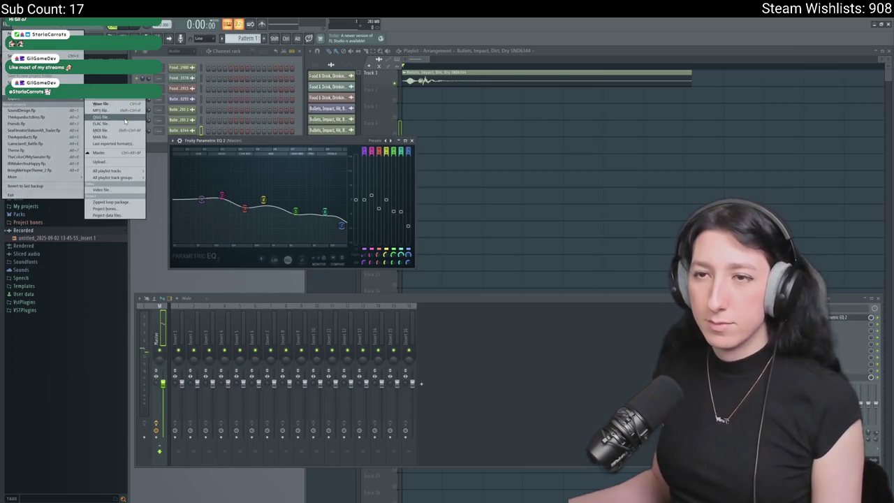
{"action": "left_click", "coordinate": [124, 119]}
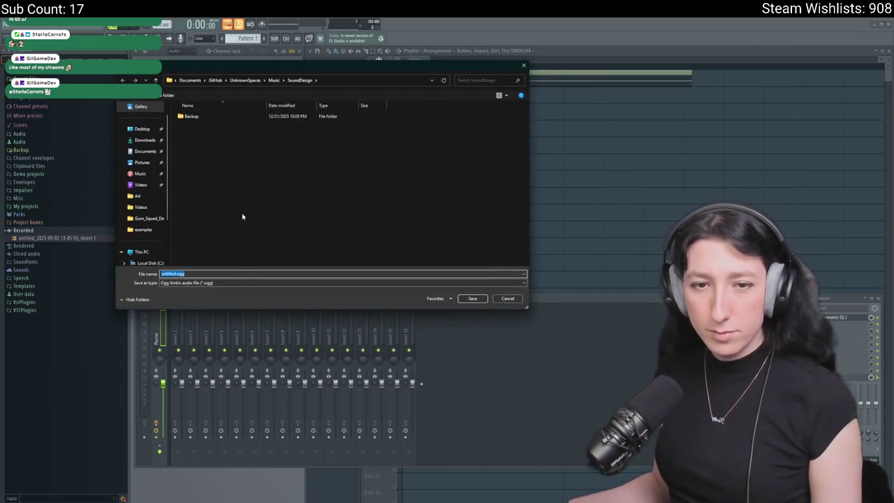
{"action": "left_click", "coordinate": [142, 128]}
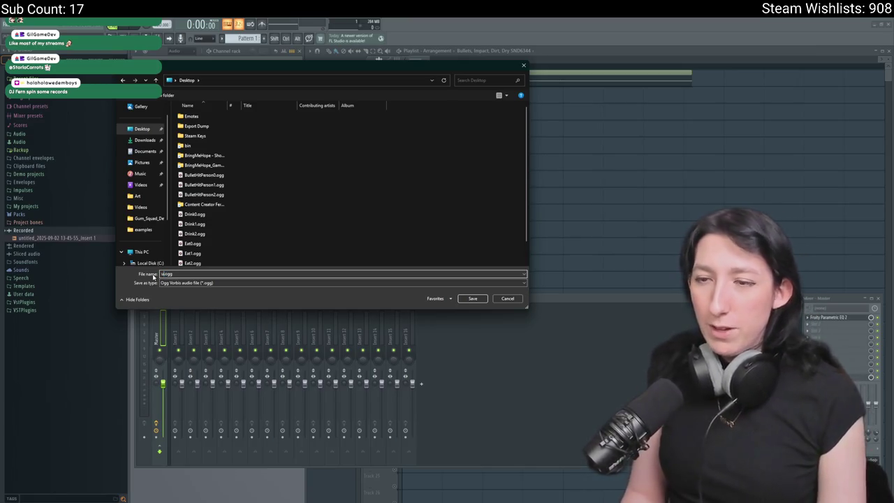
{"action": "type", "text": "BulletImpactGeneric0"}
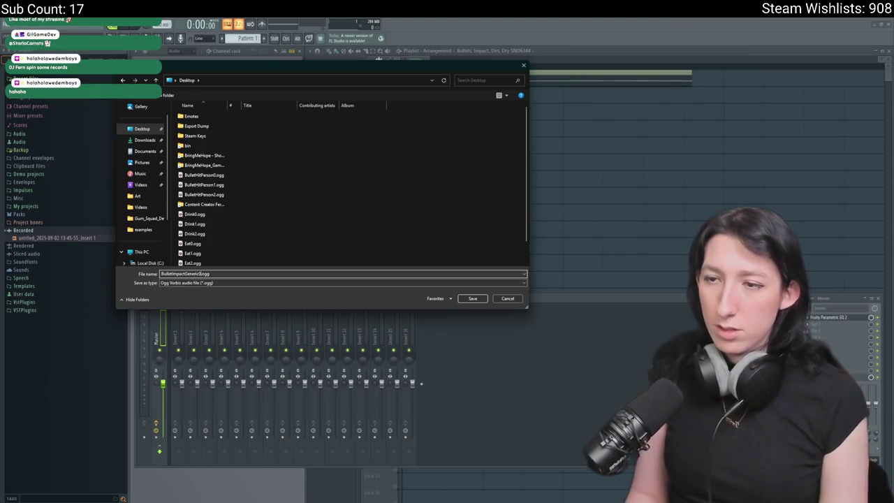
{"action": "key", "text": "Return"}
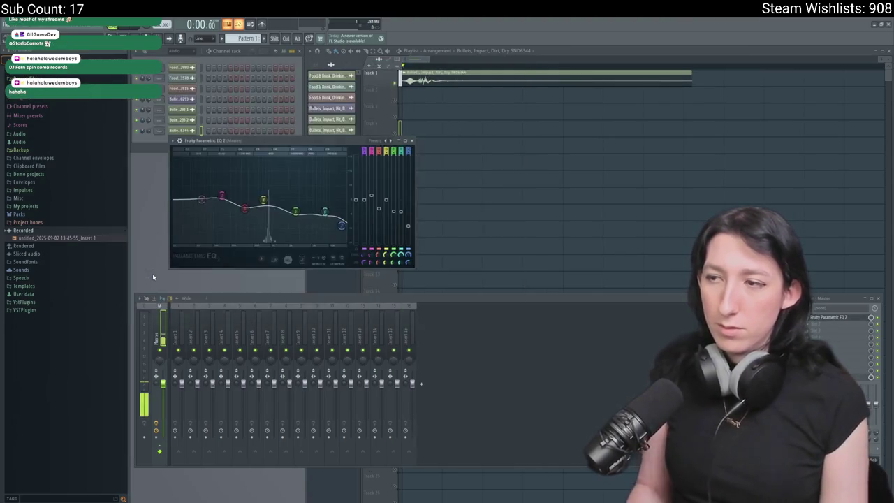
{"action": "key", "text": "alt+Tab"}
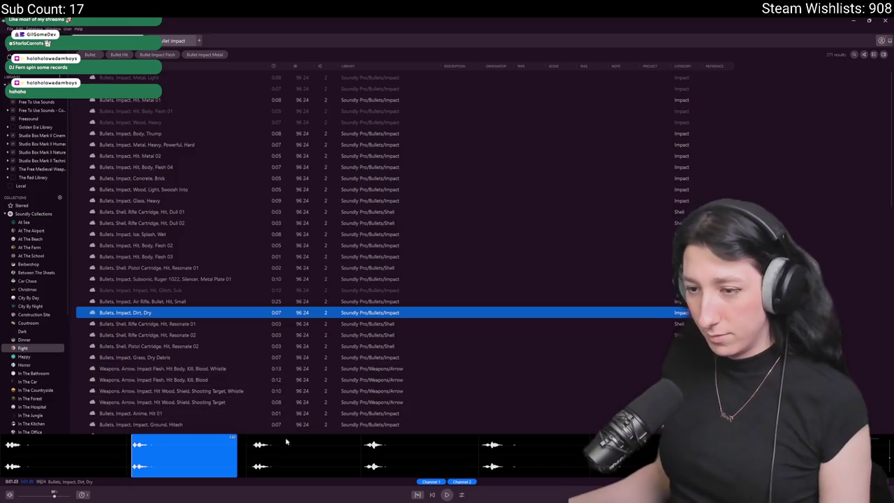
Audition the impact sound and drop a short region of it into the playlist.
{"action": "left_click", "coordinate": [447, 495]}
{"action": "left_click", "coordinate": [362, 464]}
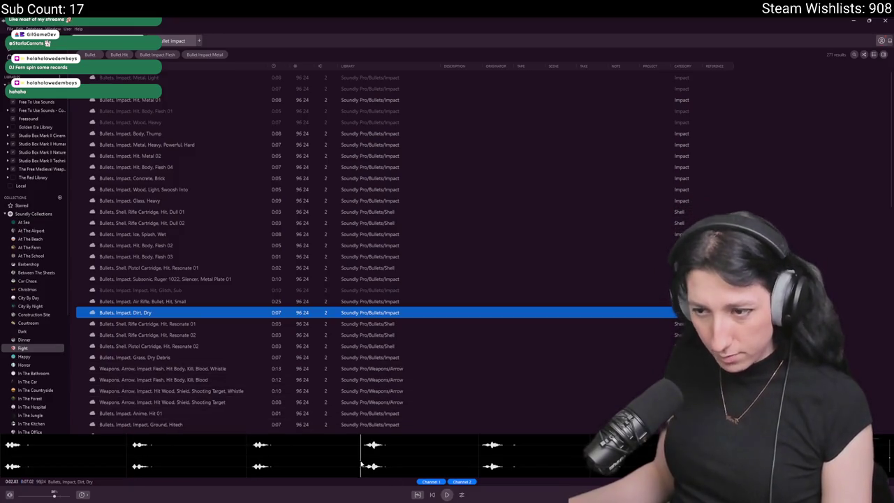
{"action": "mouse_move", "coordinate": [250, 445]}
{"action": "left_mouse_down"}
{"action": "mouse_move", "coordinate": [354, 451]}
{"action": "mouse_move", "coordinate": [419, 176]}
{"action": "mouse_move", "coordinate": [444, 162]}
{"action": "mouse_move", "coordinate": [407, 76]}
{"action": "left_mouse_up"}
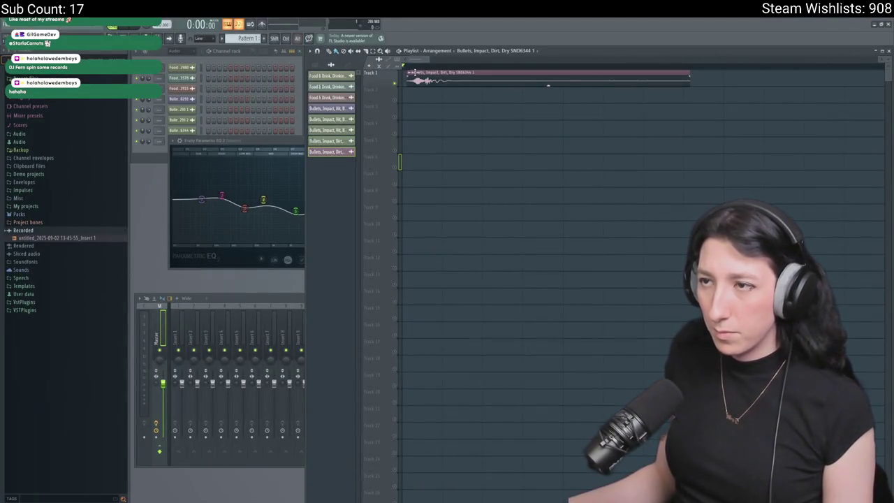
{"action": "key", "text": "space"}
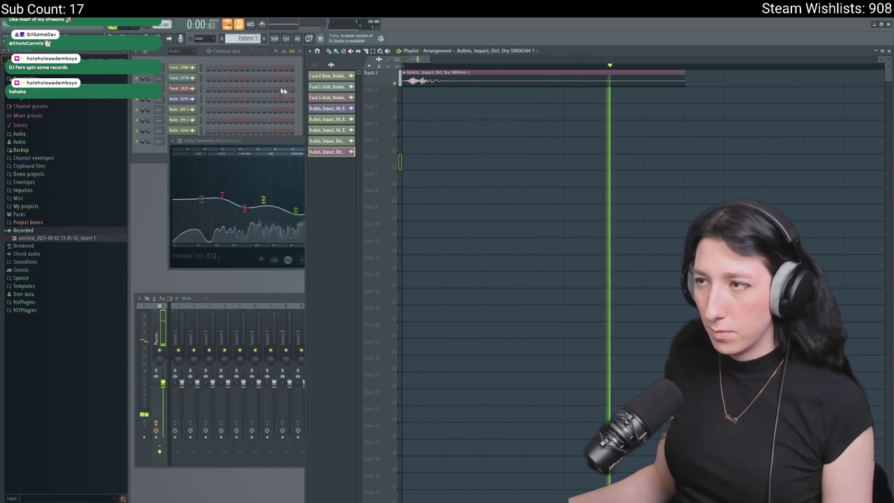
{"action": "key", "text": "space"}
Export the clip as an OGG to the Desktop under the name BulletImpactGeneric1.ogg.
{"action": "left_click", "coordinate": [10, 23]}
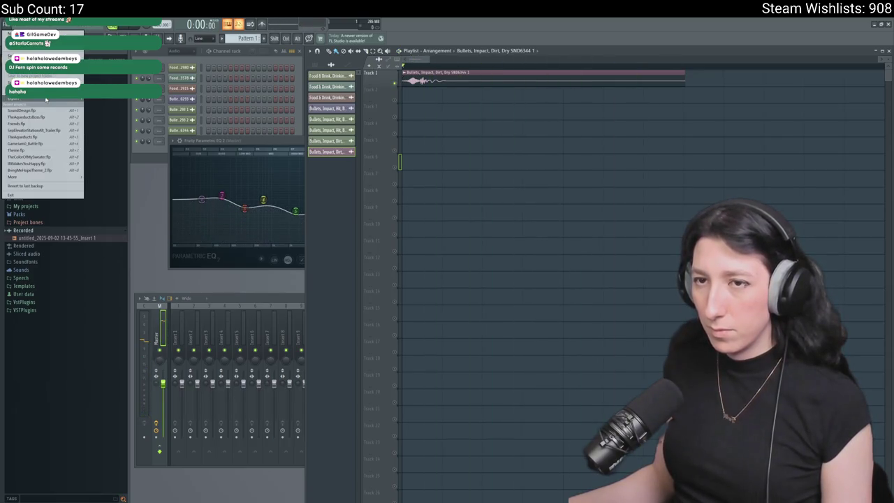
{"action": "mouse_move", "coordinate": [46, 100]}
{"action": "left_click", "coordinate": [110, 119]}
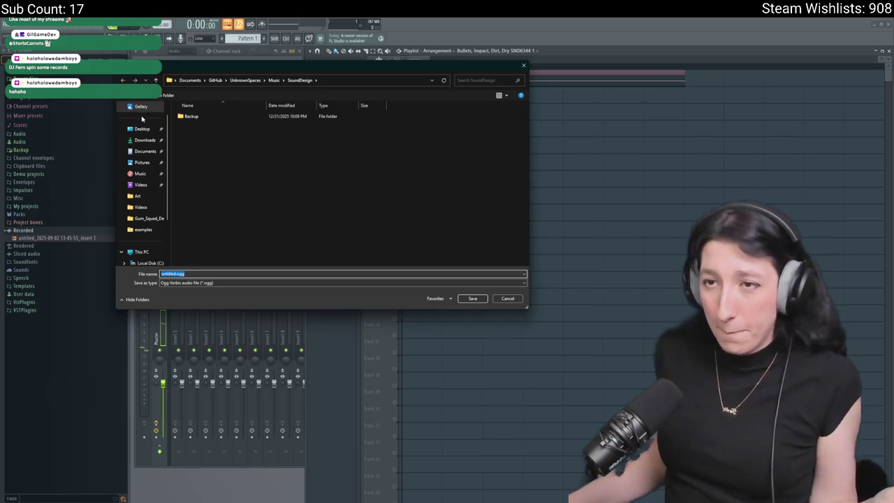
{"action": "left_click", "coordinate": [142, 128]}
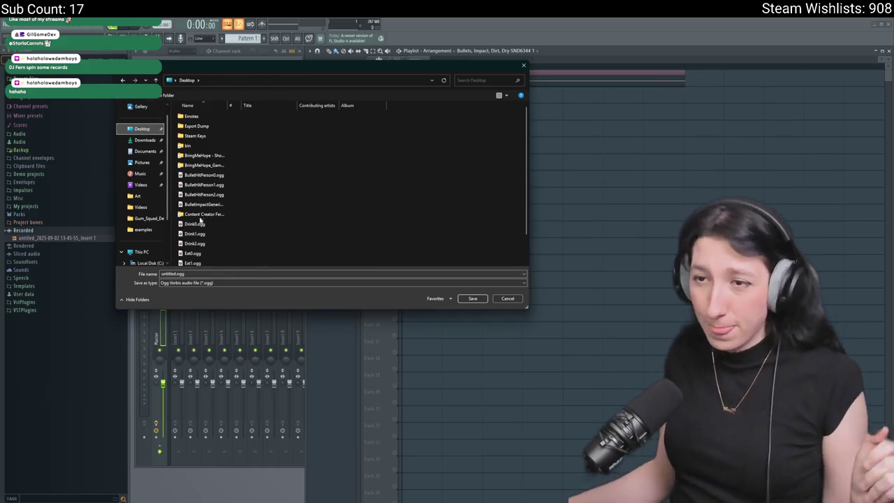
{"action": "left_click", "coordinate": [203, 204]}
{"action": "left_click", "coordinate": [202, 273]}
{"action": "key", "text": "BackSpace"}
{"action": "type", "text": "1"}
{"action": "key", "text": "Return"}
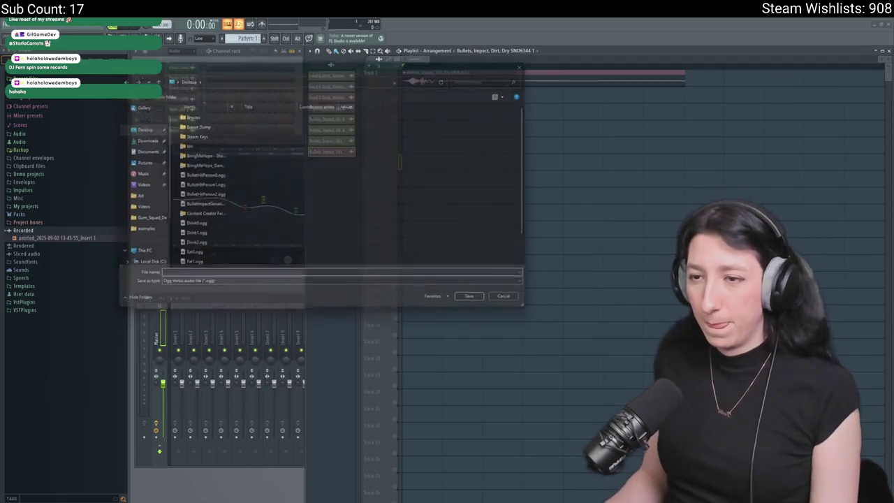
{"action": "key", "text": "Return"}
Re-export the clip to the Desktop as BulletImpactGeneric0.ogg and return to Soundly.
{"action": "left_click", "coordinate": [5, 28]}
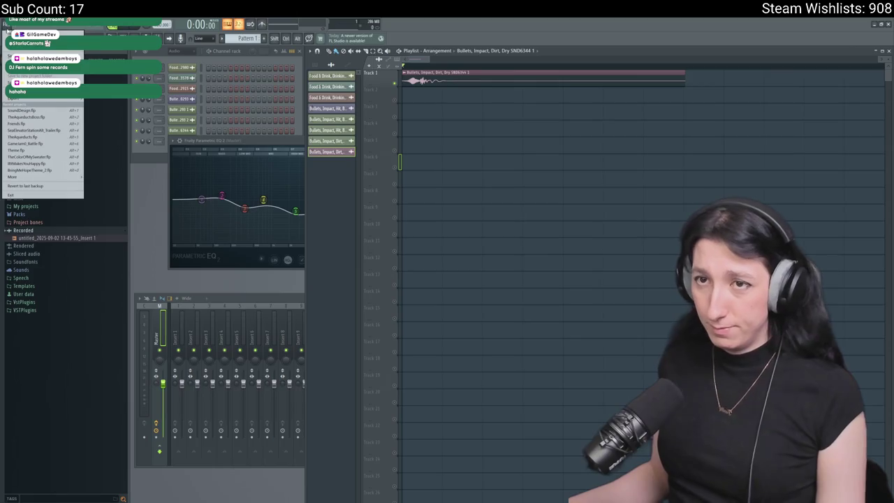
{"action": "mouse_move", "coordinate": [42, 100]}
{"action": "left_click", "coordinate": [103, 116]}
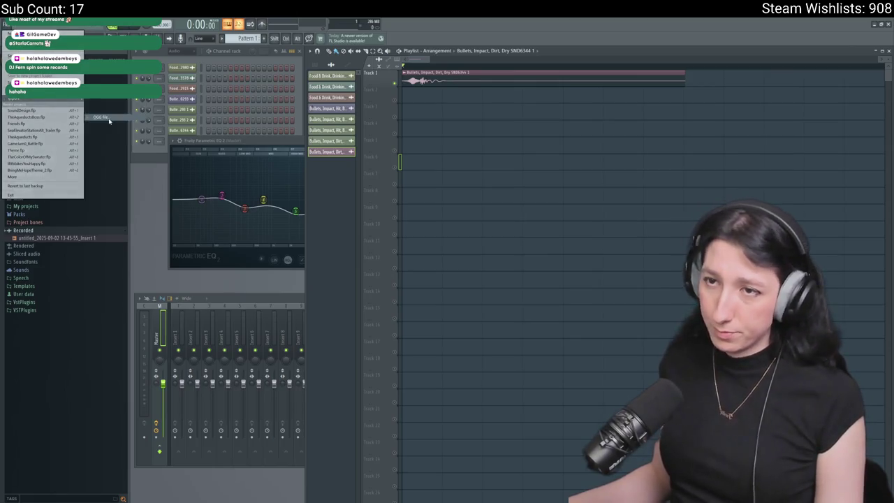
{"action": "left_click", "coordinate": [143, 130]}
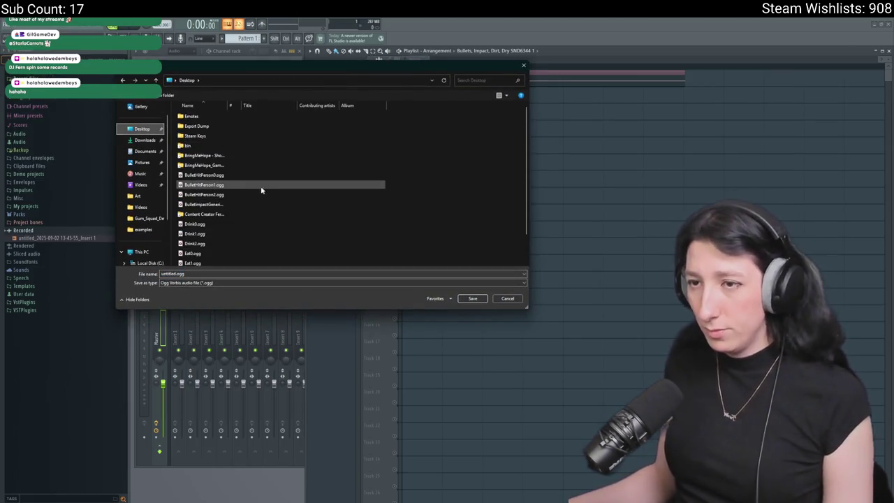
{"action": "left_click", "coordinate": [209, 204]}
{"action": "key", "text": "Tab"}
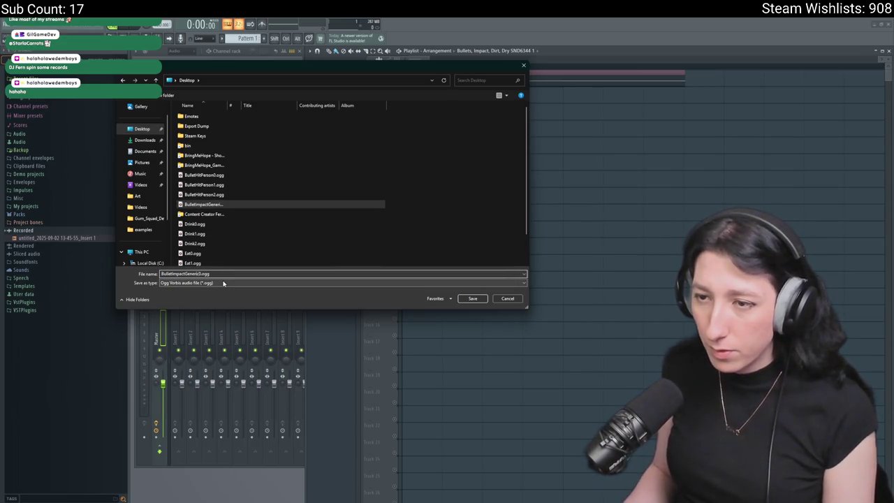
{"action": "key", "text": "Return"}
{"action": "key", "text": "Return"}
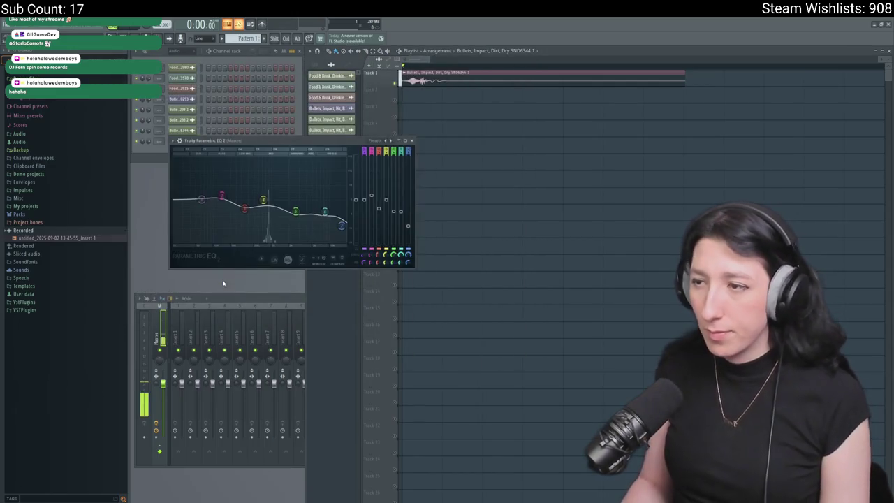
{"action": "key", "text": "alt+Tab"}
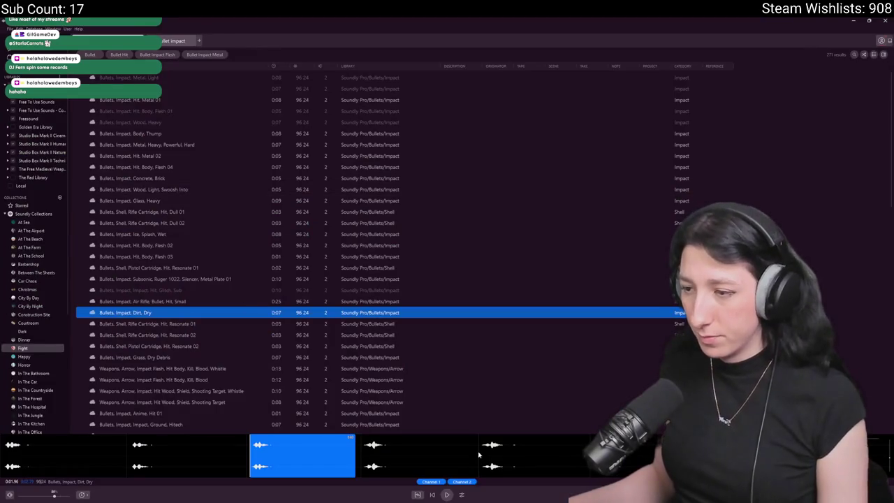
Audition a new region of the Dirt, Dry impact and bring it into the playlist.
{"action": "left_click", "coordinate": [362, 448]}
{"action": "mouse_move", "coordinate": [363, 448]}
{"action": "left_mouse_down"}
{"action": "mouse_move", "coordinate": [478, 448]}
{"action": "mouse_move", "coordinate": [505, 202]}
{"action": "mouse_move", "coordinate": [540, 188]}
{"action": "mouse_move", "coordinate": [464, 73]}
{"action": "left_mouse_up"}
{"action": "key", "text": "space"}
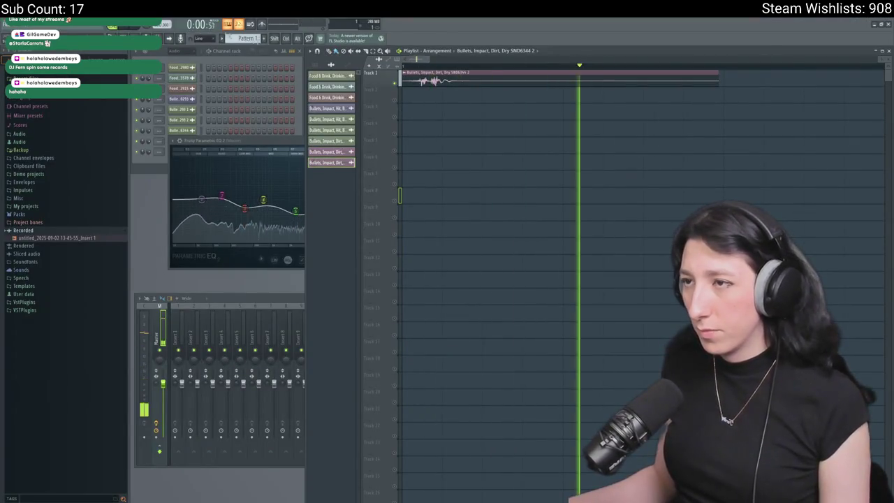
{"action": "key", "text": "space"}
{"action": "key", "text": "alt+Tab"}
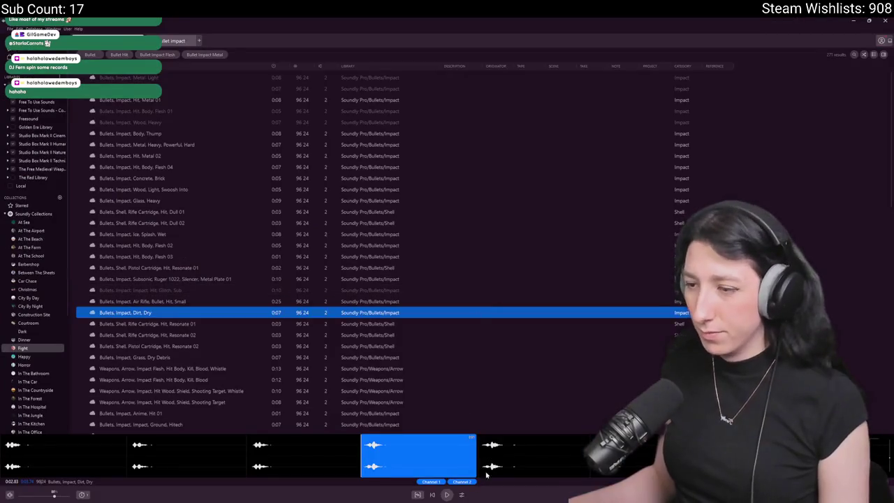
{"action": "key", "text": "space"}
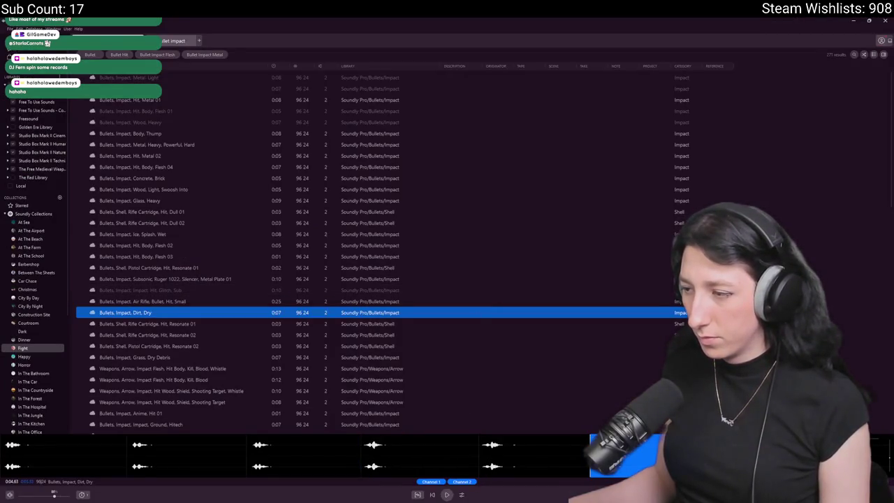
Place the Dirt, Dry take on track 1, trim its start and shift it back to the beginning.
{"action": "mouse_move", "coordinate": [126, 313]}
{"action": "left_mouse_down"}
{"action": "mouse_move", "coordinate": [569, 94]}
{"action": "mouse_move", "coordinate": [429, 94]}
{"action": "left_mouse_up"}
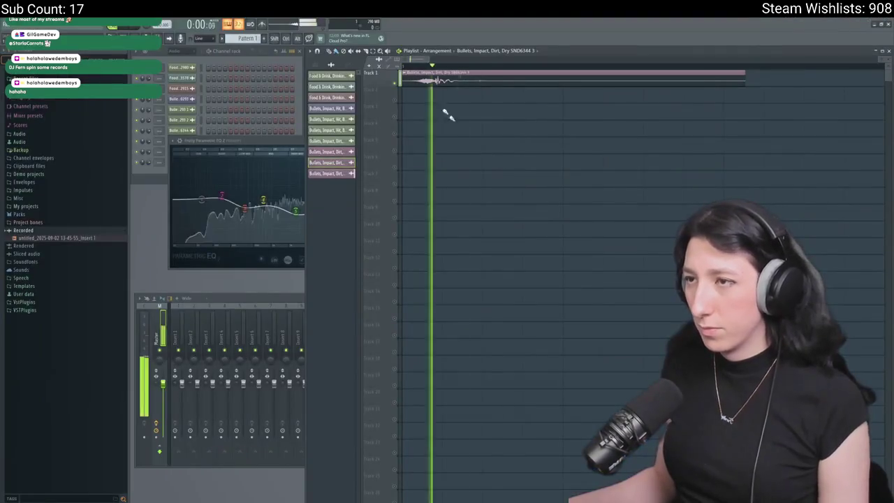
{"action": "key", "text": "space"}
{"action": "left_click_drag", "start_coordinate": [401, 73], "coordinate": [411, 74]}
{"action": "left_click_drag", "start_coordinate": [580, 85], "coordinate": [567, 85]}
{"action": "key", "text": "space"}
{"action": "key", "text": "space"}
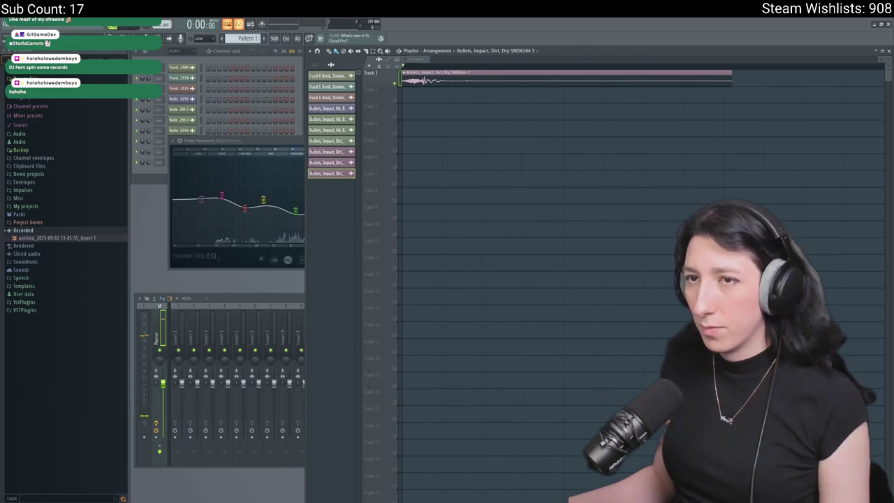
Export the take to the Desktop as BulletImpactGeneric1.ogg and return to Soundly.
{"action": "left_click", "coordinate": [10, 28]}
{"action": "mouse_move", "coordinate": [50, 99]}
{"action": "left_click", "coordinate": [116, 114]}
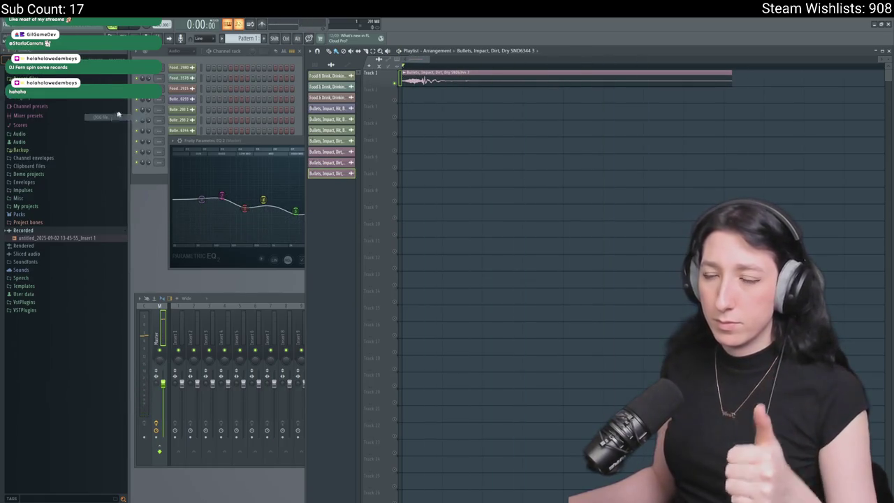
{"action": "left_click", "coordinate": [142, 129]}
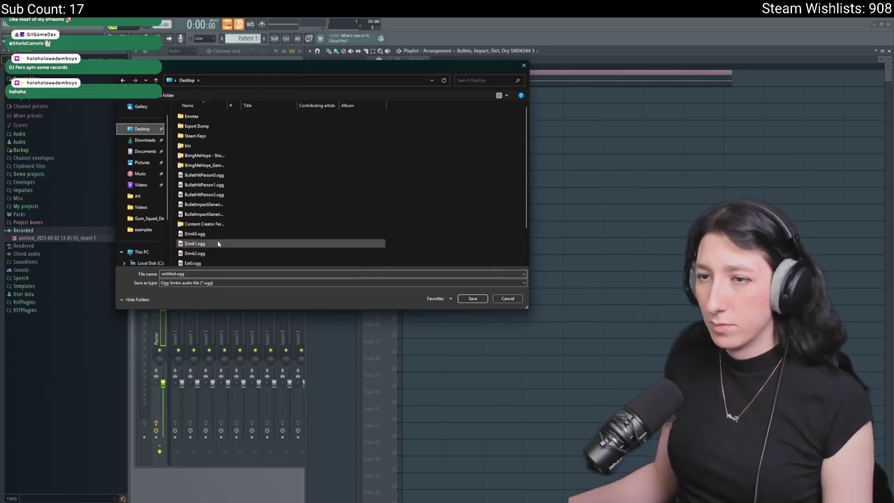
{"action": "left_click", "coordinate": [210, 214]}
{"action": "left_click", "coordinate": [222, 274]}
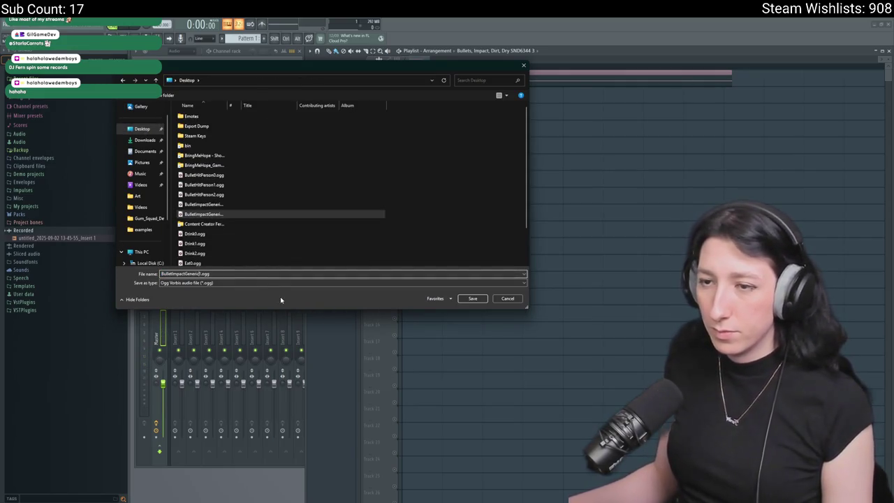
{"action": "key", "text": "Return"}
{"action": "key", "text": "Return"}
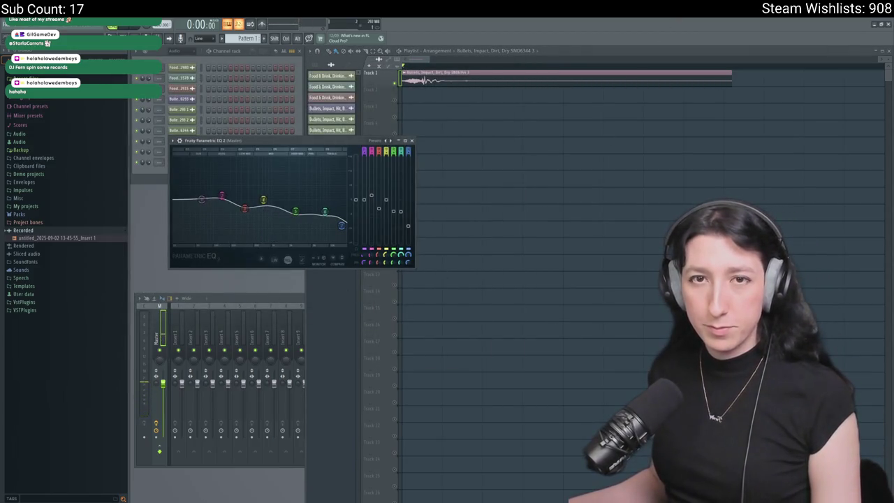
{"action": "key", "text": "alt+Tab"}
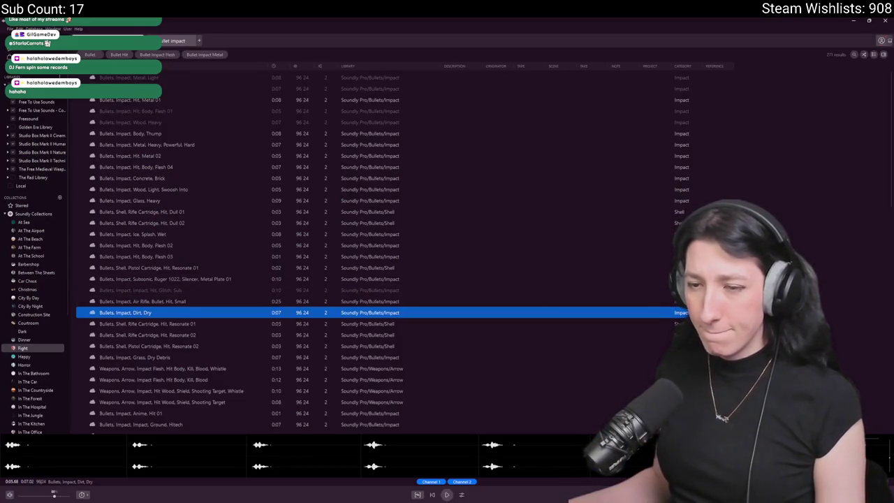
Audition the Bullets, Impact, Anime, Hit 01 sound in Soundly.
{"action": "key", "text": "alt+Tab"}
{"action": "key", "text": "alt+Tab"}
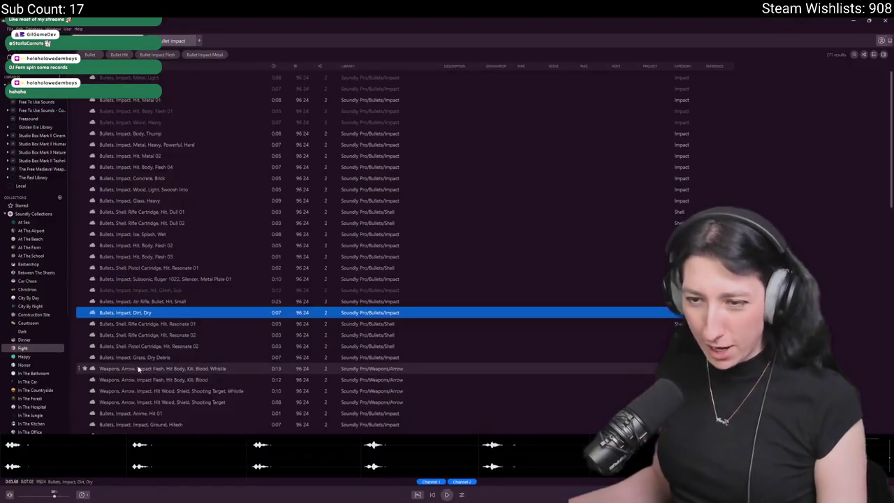
{"action": "left_click", "coordinate": [142, 413]}
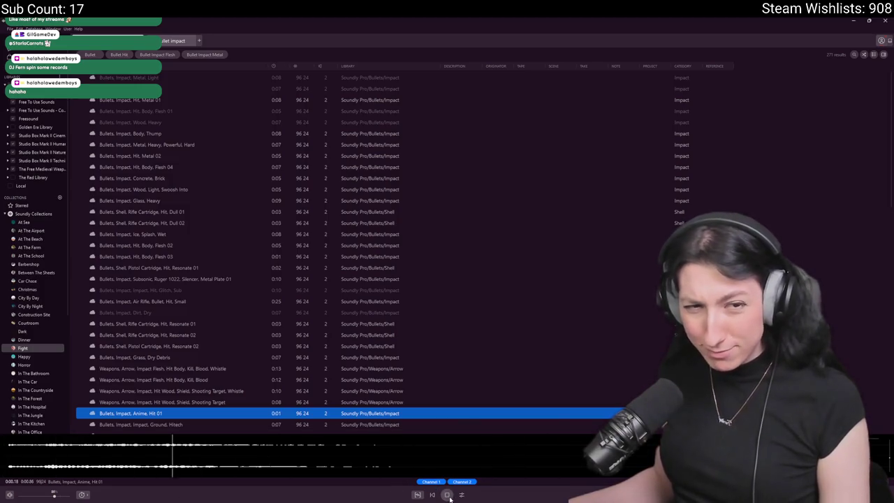
{"action": "key", "text": "alt+Tab"}
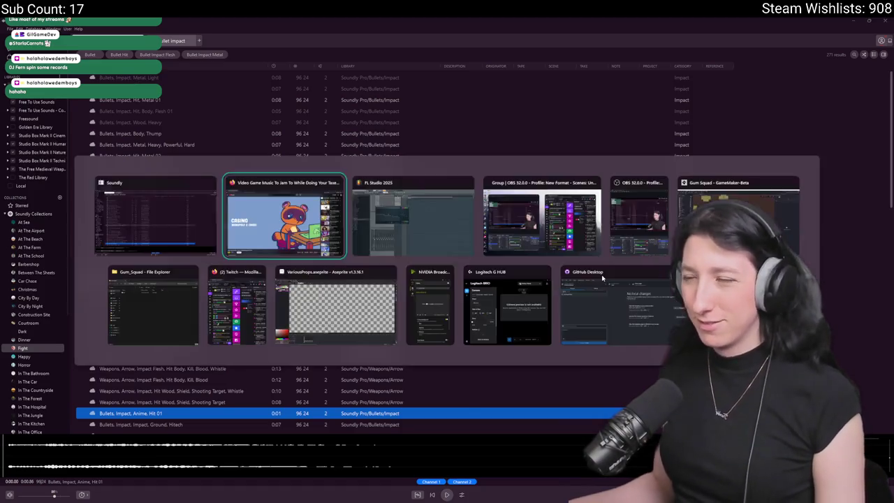
{"action": "key", "text": "alt+Tab"}
{"action": "key", "text": "alt+Tab"}
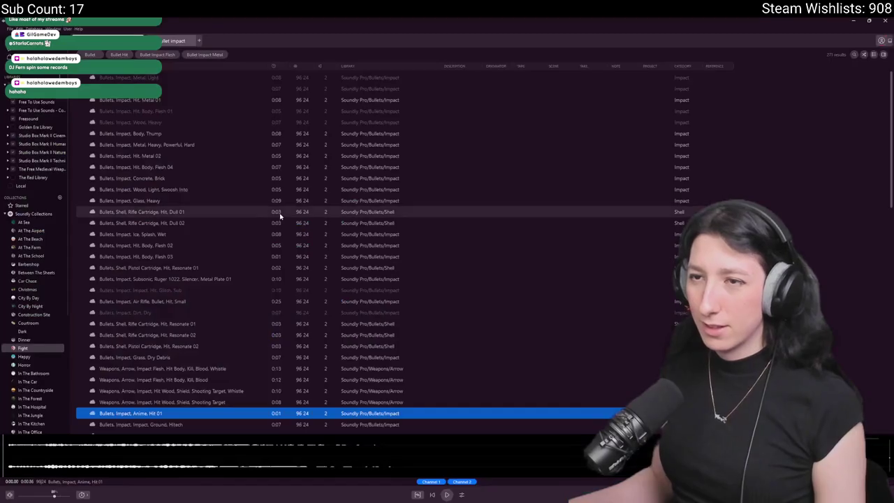
Clear the Soundly search field and switch to the GameMaker project window.
{"action": "key", "text": "ctrl+a"}
{"action": "key", "text": "BackSpace"}
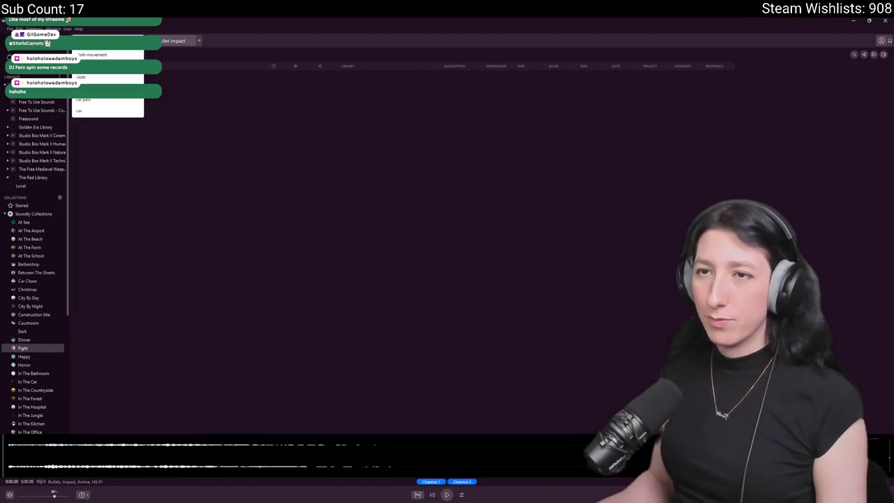
{"action": "key", "text": "alt+Tab"}
{"action": "key", "text": "alt+Tab"}
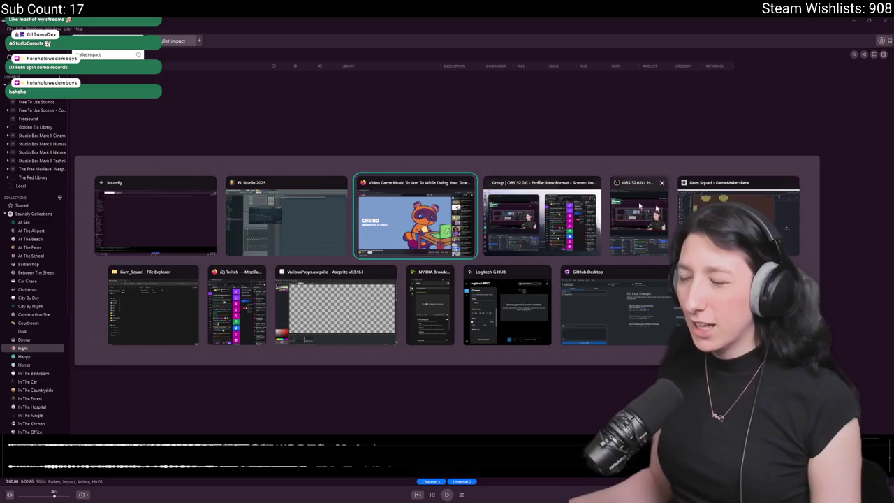
{"action": "left_click", "coordinate": [773, 202]}
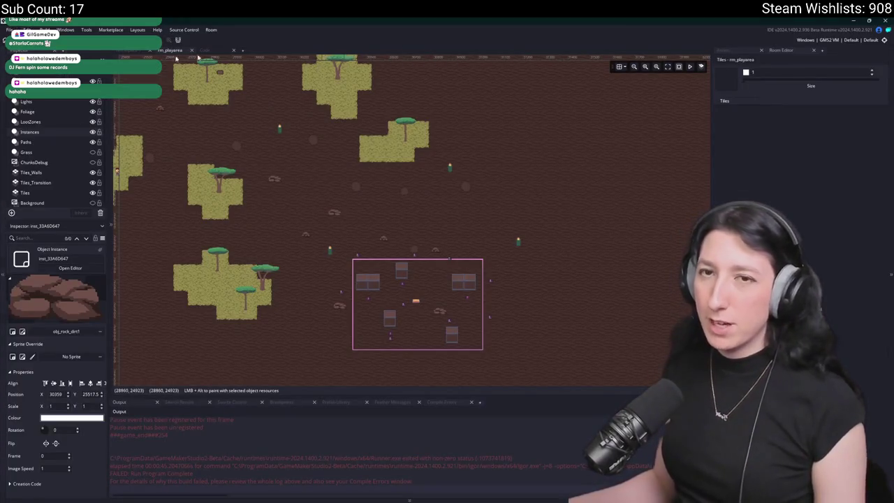
In the Assets browser, clear the search and create a group named Bullet Impact under Audio.
{"action": "left_click", "coordinate": [741, 54]}
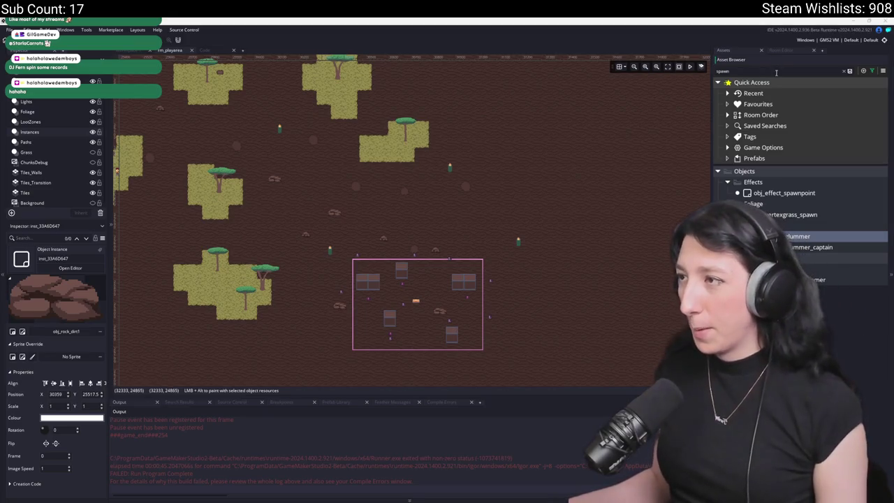
{"action": "left_click", "coordinate": [850, 70]}
{"action": "scroll", "coordinate": [785, 175], "scroll_direction": "up", "scroll_amount": 10}
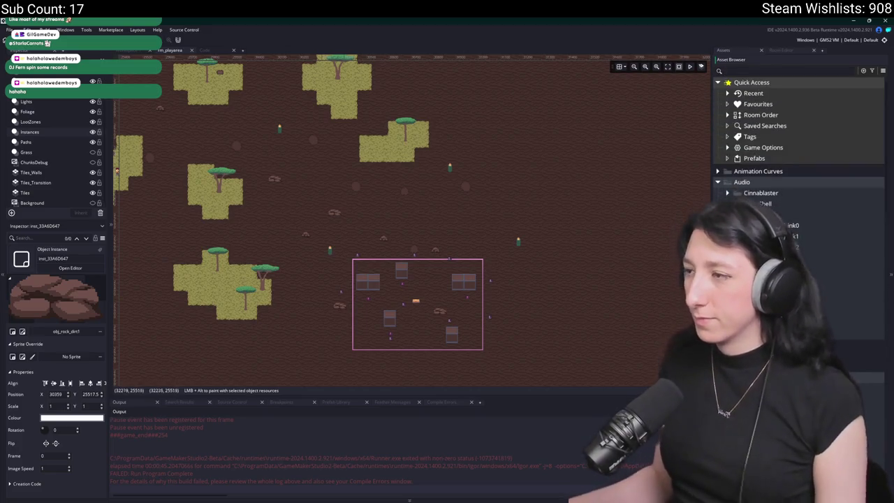
{"action": "left_click", "coordinate": [839, 215]}
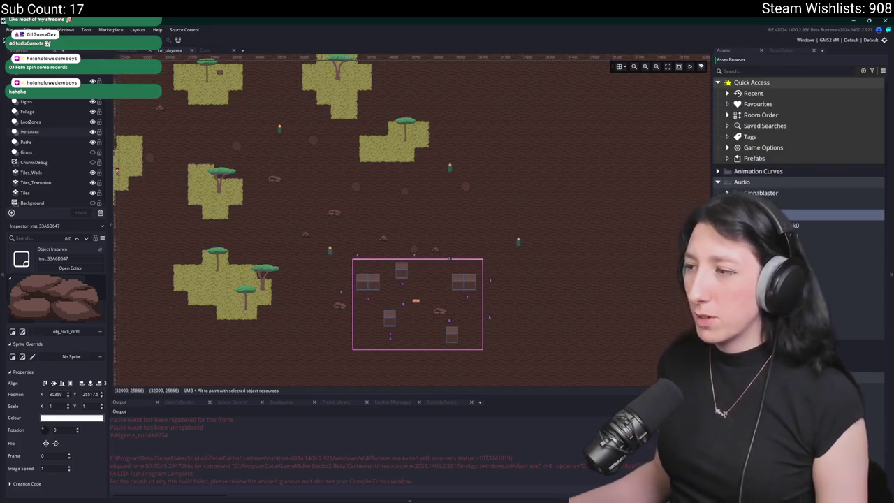
{"action": "right_click", "coordinate": [782, 181]}
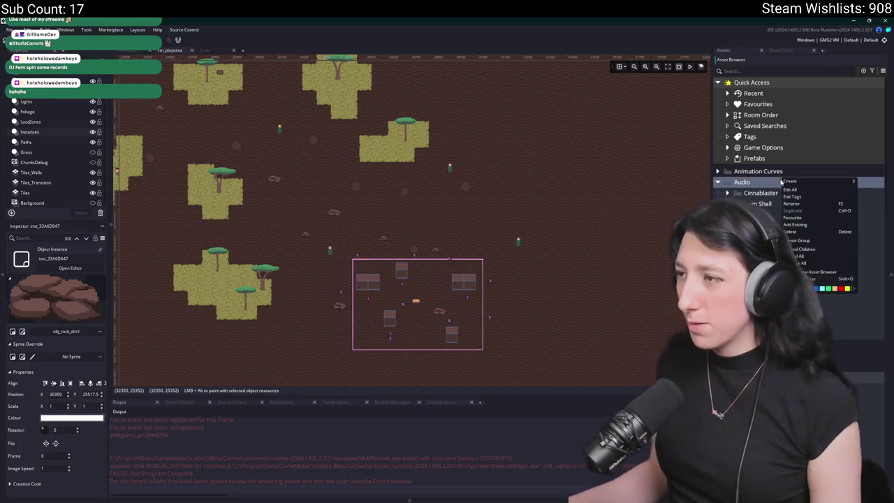
{"action": "left_click", "coordinate": [807, 240]}
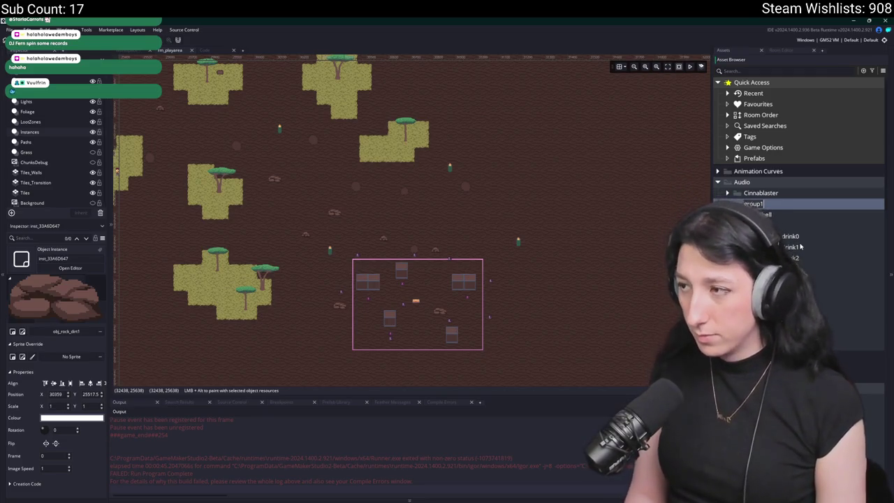
{"action": "type", "text": "t Impac"}
{"action": "key", "text": "Return"}
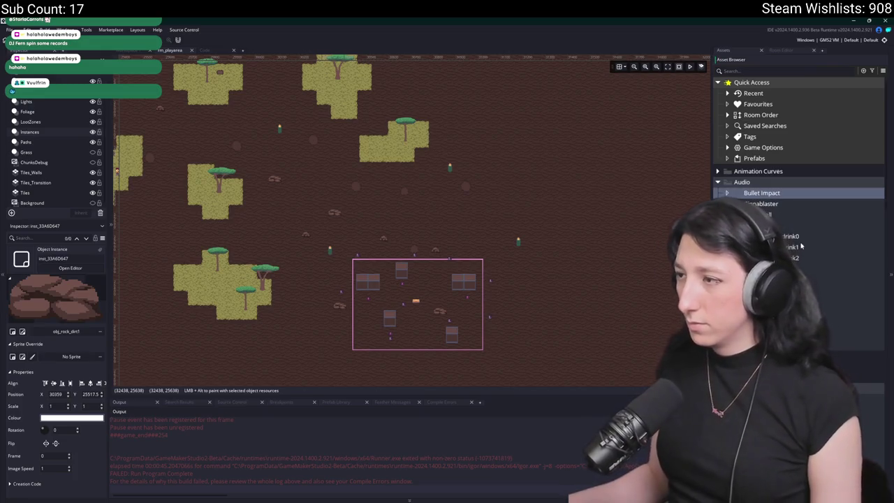
Duplicate snd_item_drink0 as snd_bullet_impact_generic0, move it into Bullet Impact and open it.
{"action": "left_click", "coordinate": [796, 236]}
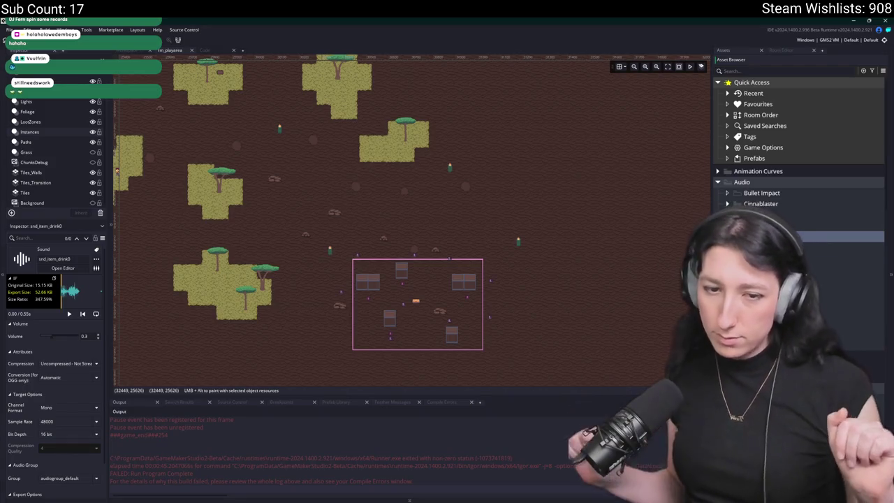
{"action": "key", "text": "ctrl+d"}
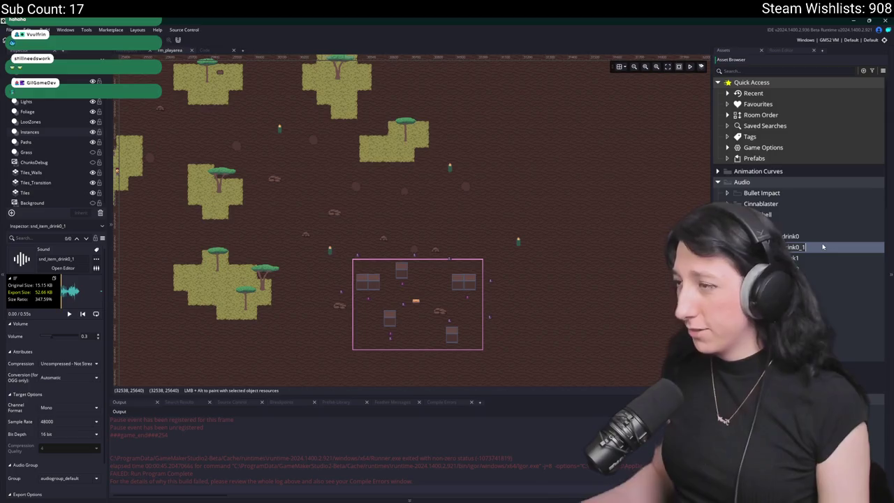
{"action": "type", "text": "ct_"}
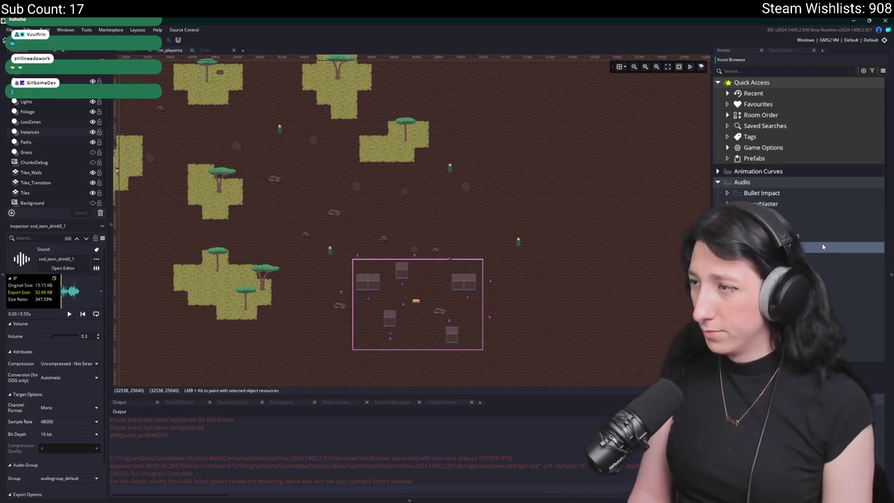
{"action": "type", "text": "generic0"}
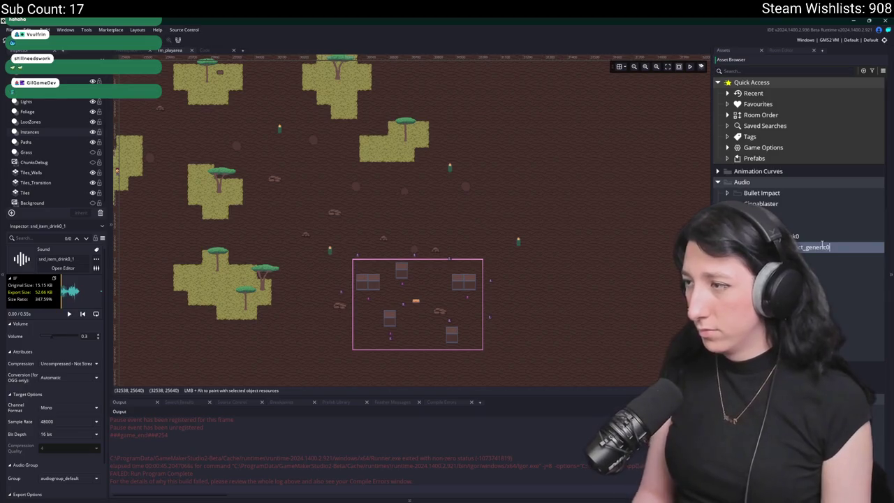
{"action": "key", "text": "Return"}
{"action": "mouse_move", "coordinate": [823, 244]}
{"action": "left_mouse_down"}
{"action": "mouse_move", "coordinate": [824, 213]}
{"action": "mouse_move", "coordinate": [803, 195]}
{"action": "left_mouse_up"}
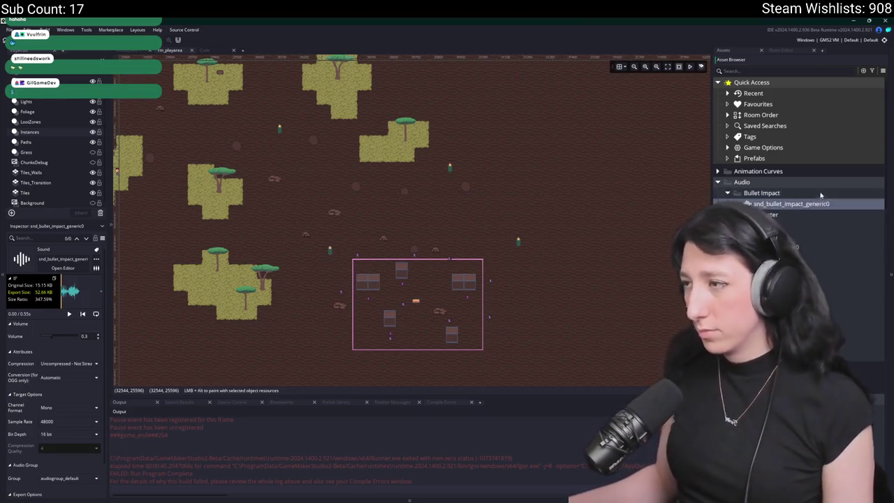
{"action": "double_click", "coordinate": [807, 204]}
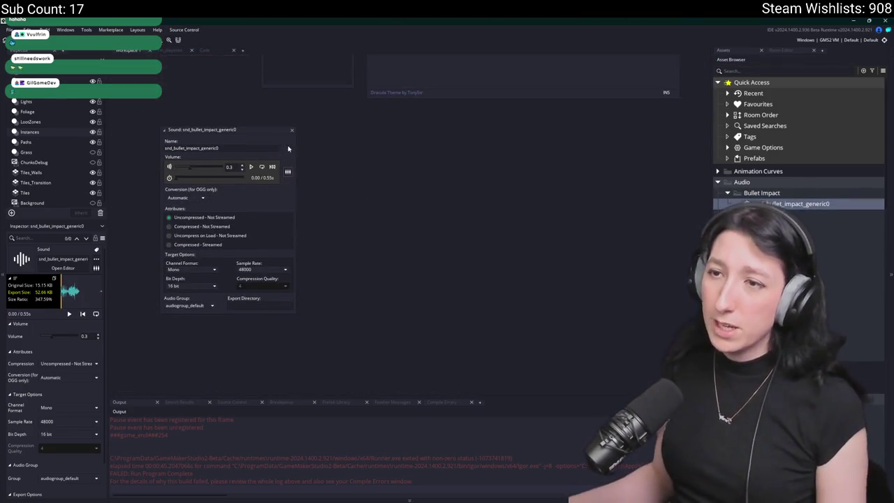
Load a BulletImpactGeneric recording from the Desktop into snd_bullet_impact_generic0 at volume 0.6.
{"action": "left_click", "coordinate": [287, 149]}
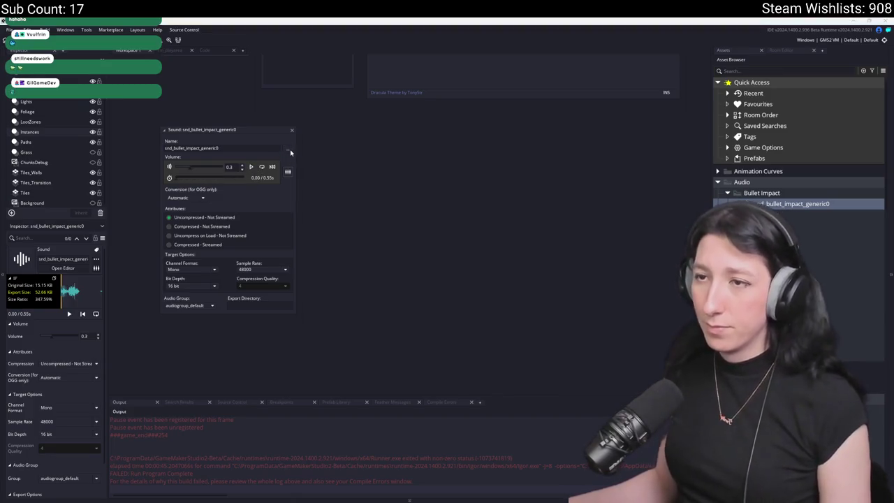
{"action": "left_click", "coordinate": [30, 109]}
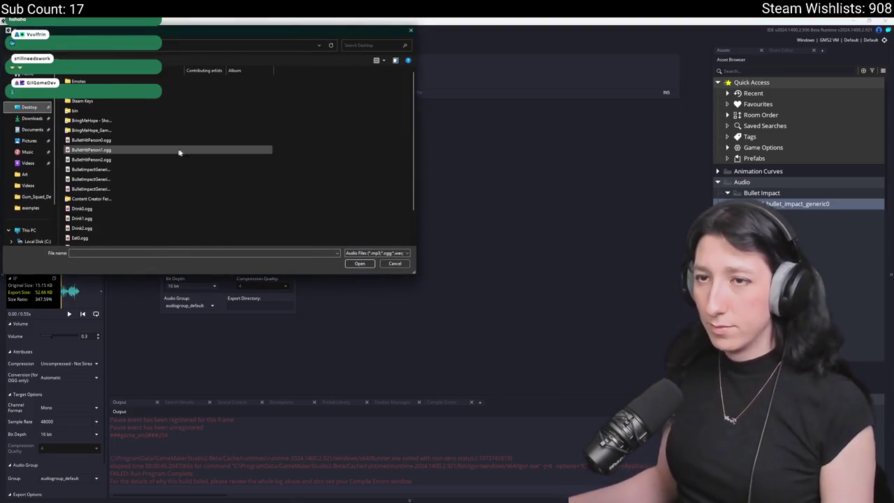
{"action": "double_click", "coordinate": [162, 169]}
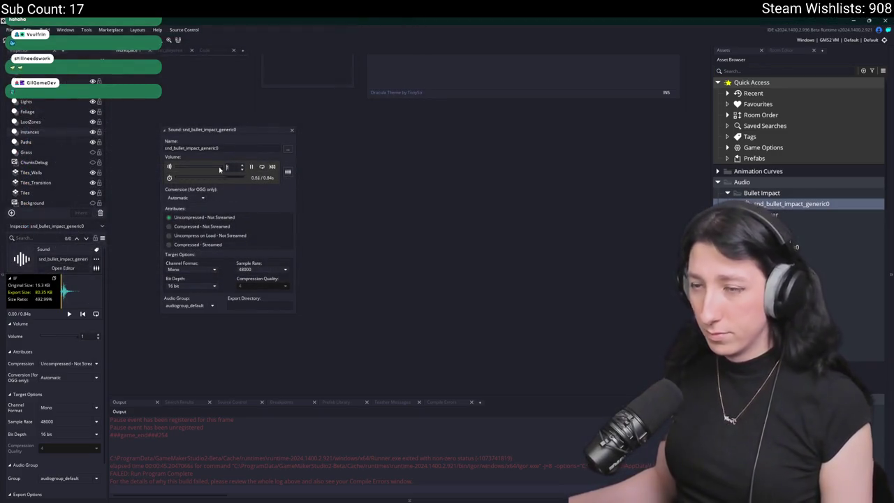
{"action": "left_click", "coordinate": [220, 169]}
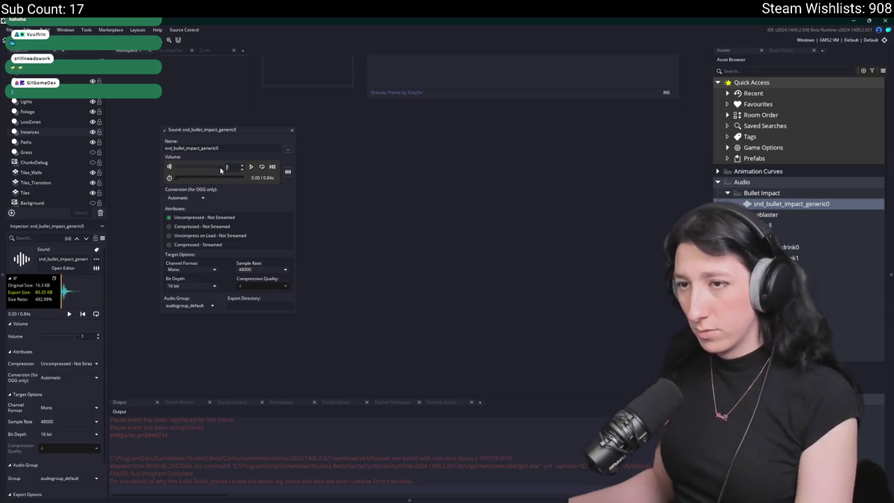
{"action": "type", "text": "0.5"}
{"action": "key", "text": "Return"}
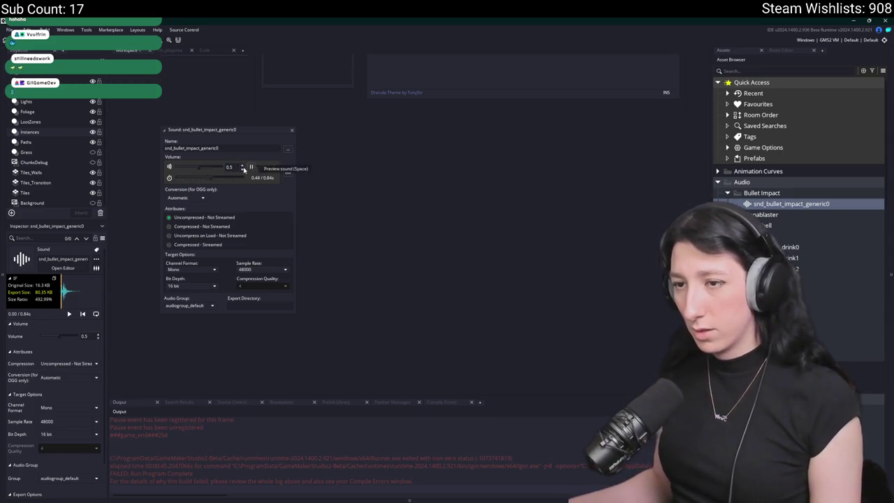
{"action": "left_click", "coordinate": [242, 164]}
{"action": "type", "text": "0.6"}
{"action": "key", "text": "Return"}
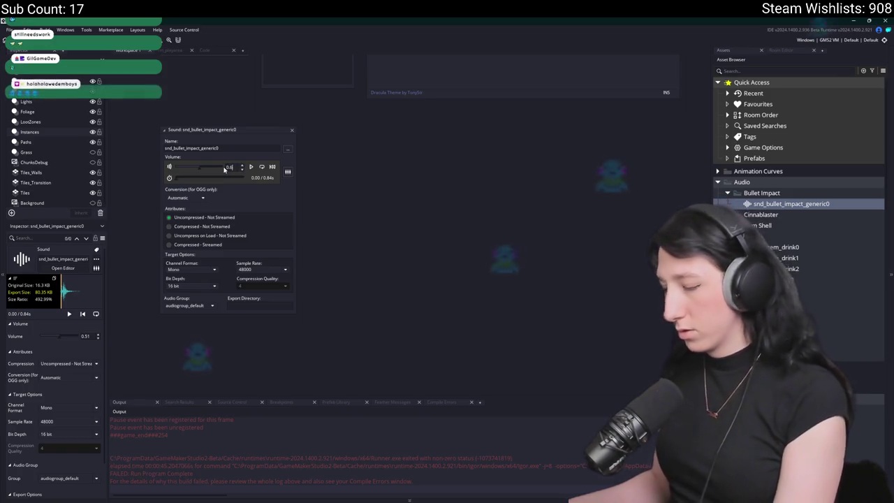
{"action": "left_click", "coordinate": [251, 166]}
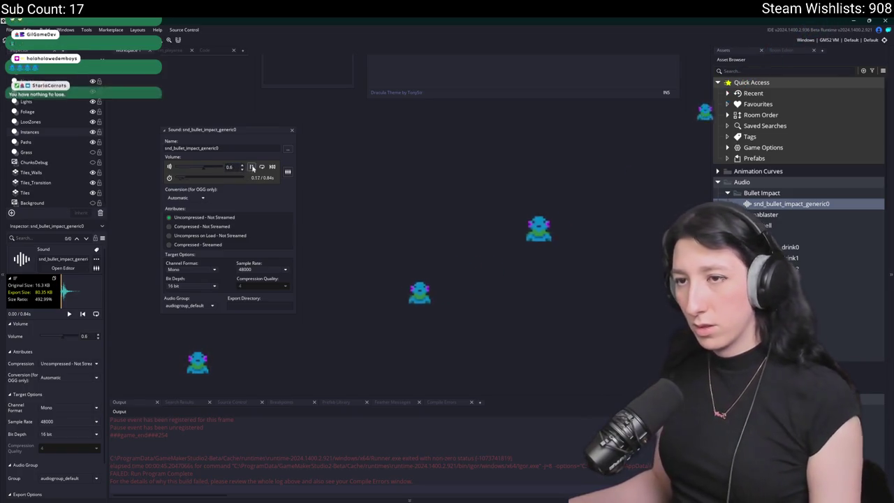
{"action": "left_click", "coordinate": [292, 130]}
Duplicate it as snd_bullet_impact_generic1 and load BulletImpactGeneric1.ogg into it.
{"action": "key", "text": "ctrl+d"}
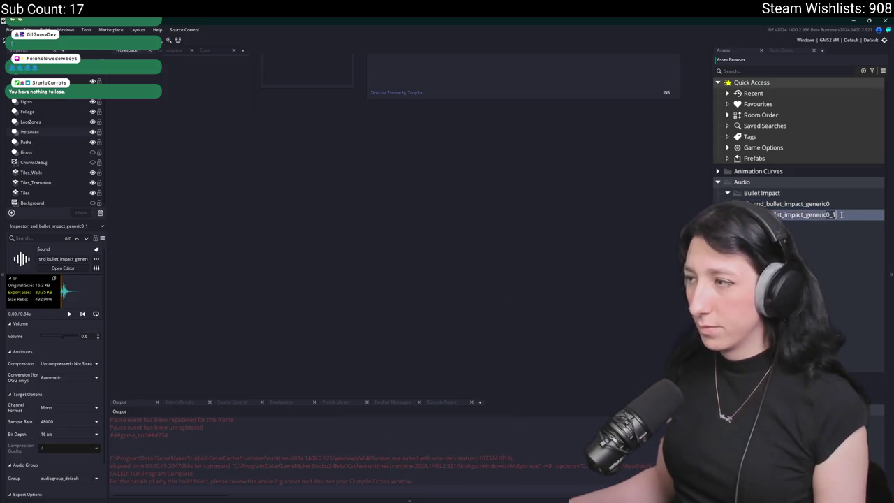
{"action": "key", "text": "BackSpace"}
{"action": "key", "text": "BackSpace"}
{"action": "key", "text": "BackSpace"}
{"action": "type", "text": "1"}
{"action": "key", "text": "Return"}
{"action": "double_click", "coordinate": [837, 216]}
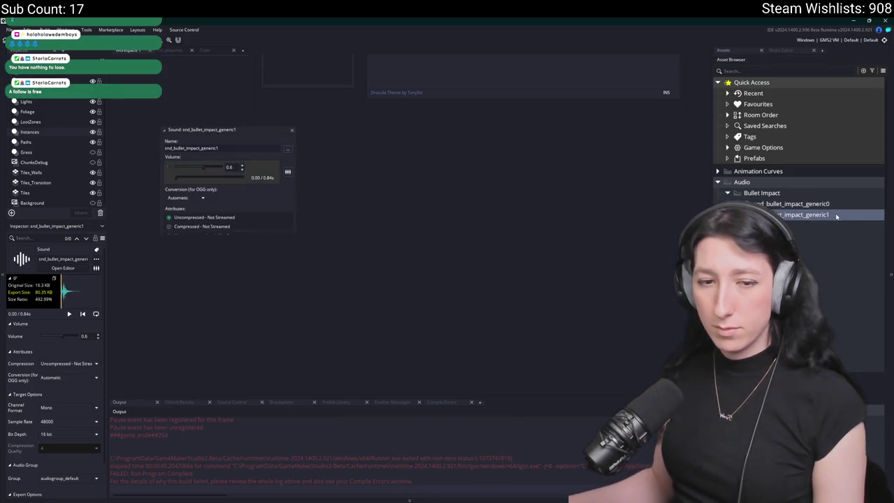
{"action": "left_click", "coordinate": [286, 151]}
{"action": "left_click", "coordinate": [159, 183]}
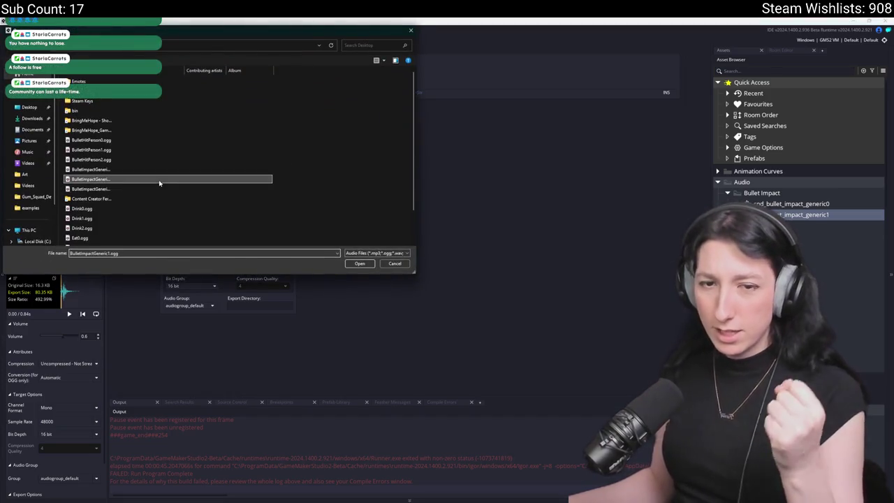
{"action": "double_click", "coordinate": [159, 183]}
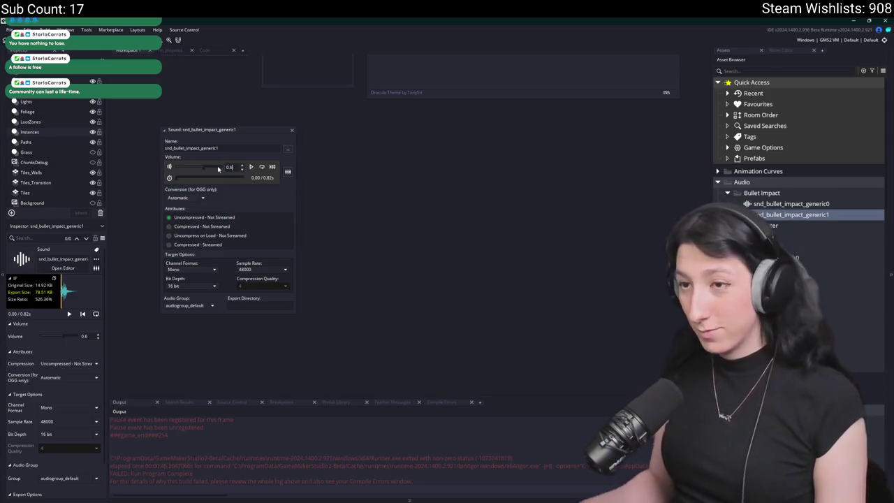
{"action": "left_click", "coordinate": [250, 166]}
{"action": "left_click", "coordinate": [293, 130]}
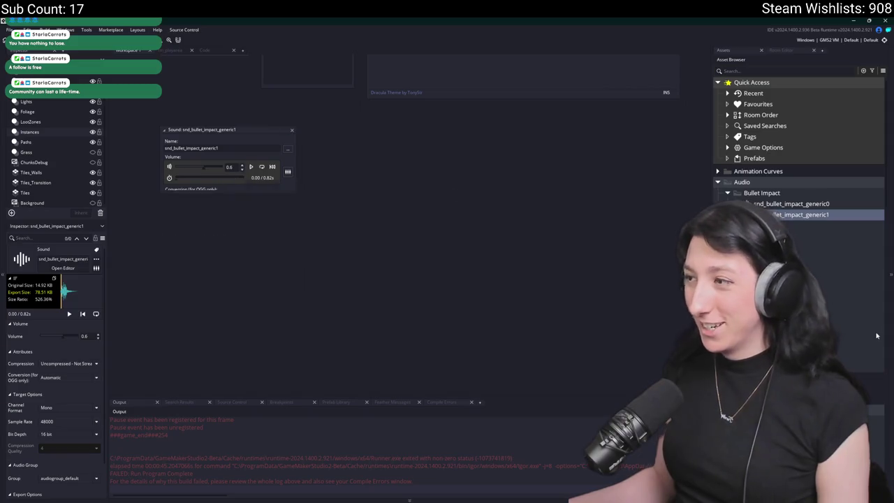
Duplicate again as snd_bullet_impact_generic2 and load the third bullet-impact recording.
{"action": "key", "text": "ctrl+d"}
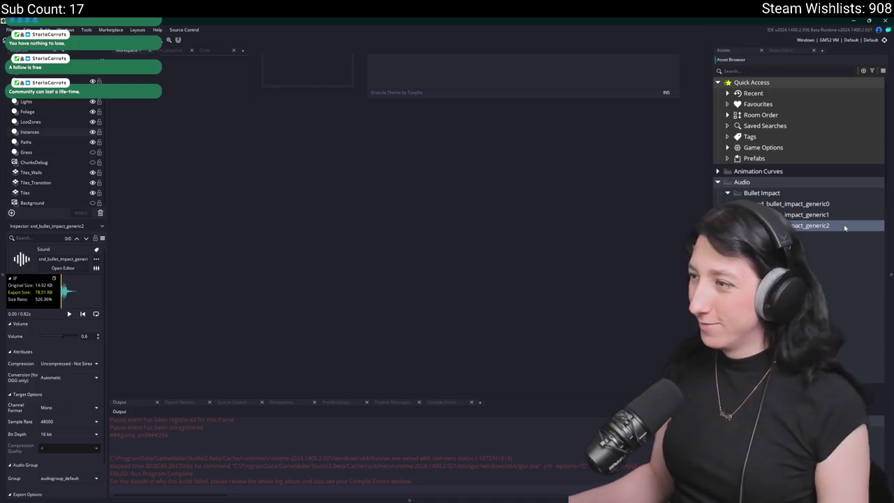
{"action": "double_click", "coordinate": [845, 227]}
{"action": "left_click", "coordinate": [294, 154]}
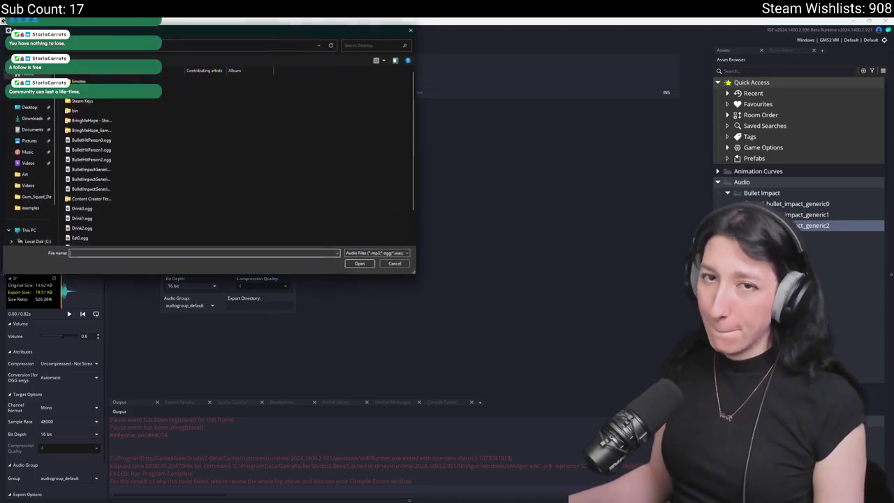
{"action": "scroll", "coordinate": [184, 146], "scroll_direction": "down", "scroll_amount": 1}
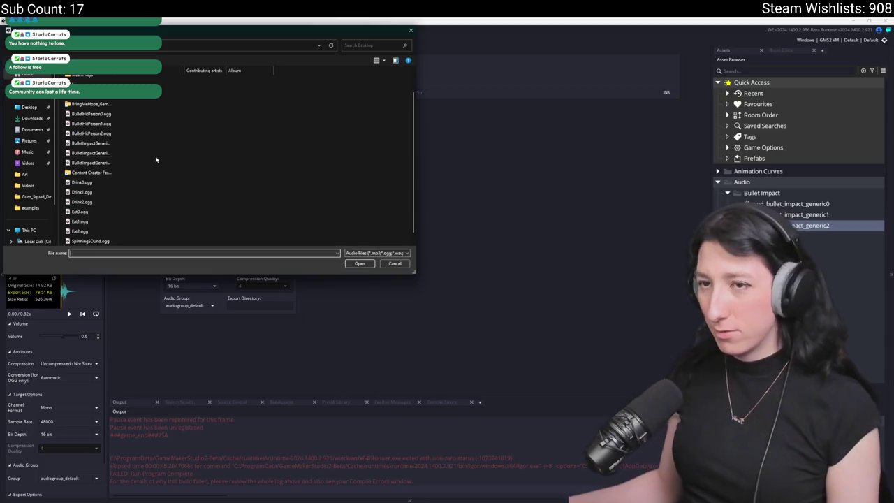
{"action": "double_click", "coordinate": [156, 162]}
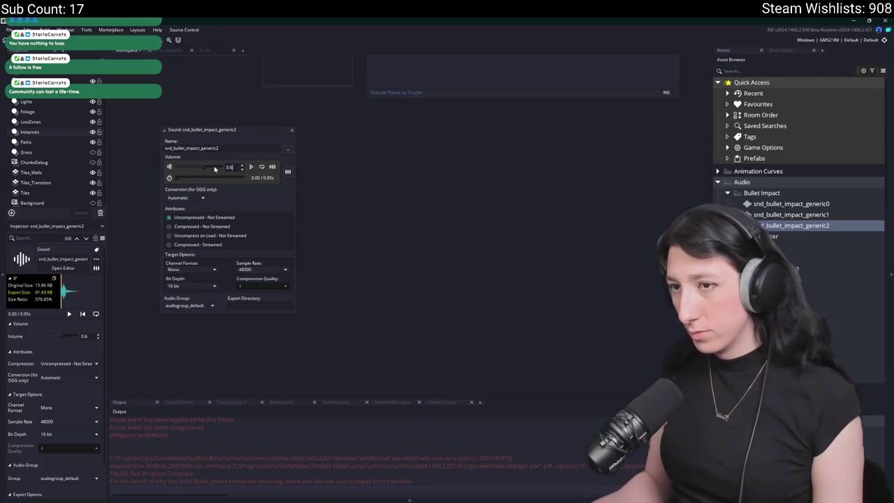
{"action": "left_click_drag", "start_coordinate": [292, 131], "coordinate": [292, 132]}
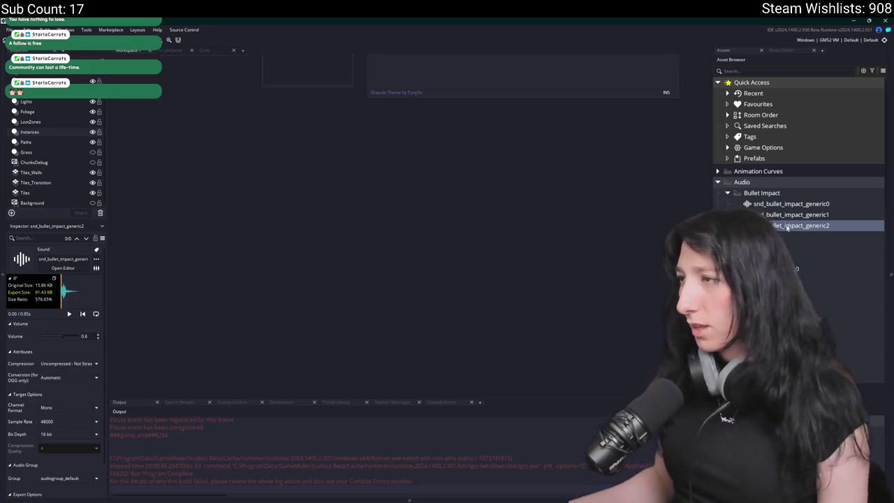
Duplicate generic0 as snd_bullet_impact_flesh0, load a hit sound and set volume 0.6.
{"action": "left_click", "coordinate": [801, 204]}
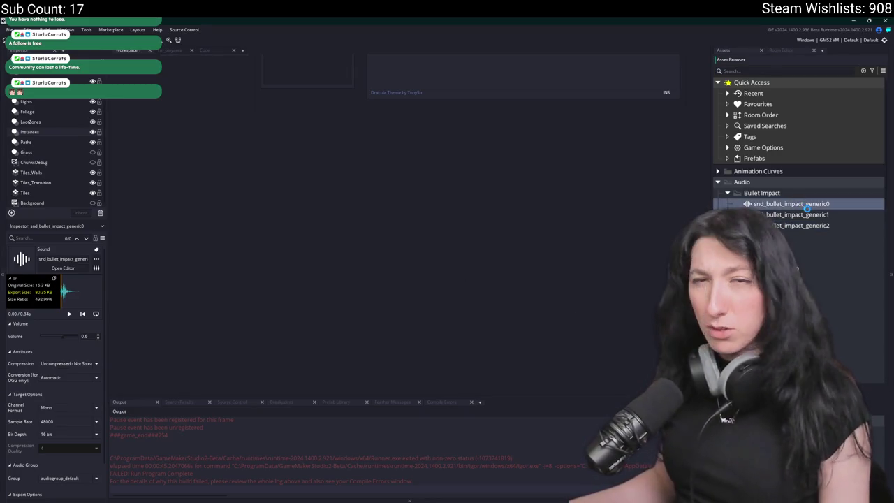
{"action": "key", "text": "ctrl+d"}
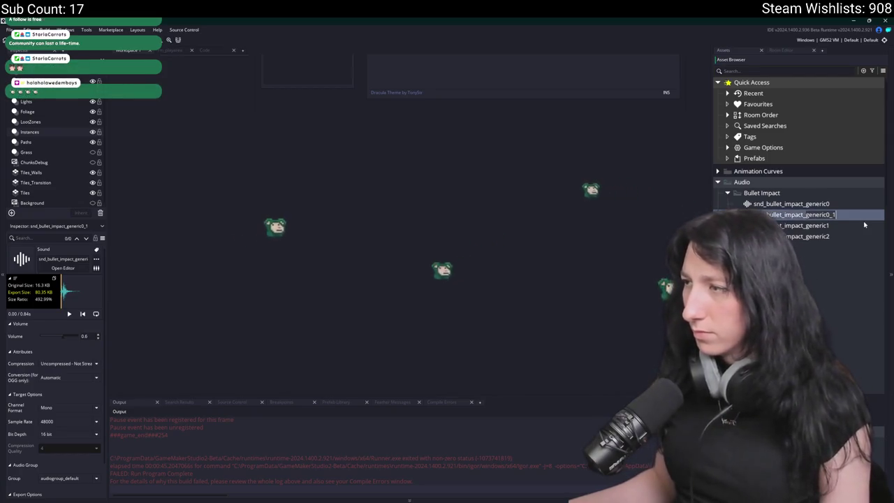
{"action": "key", "text": "BackSpace"}
{"action": "key", "text": "BackSpace"}
{"action": "key", "text": "BackSpace"}
{"action": "type", "text": "flesh0"}
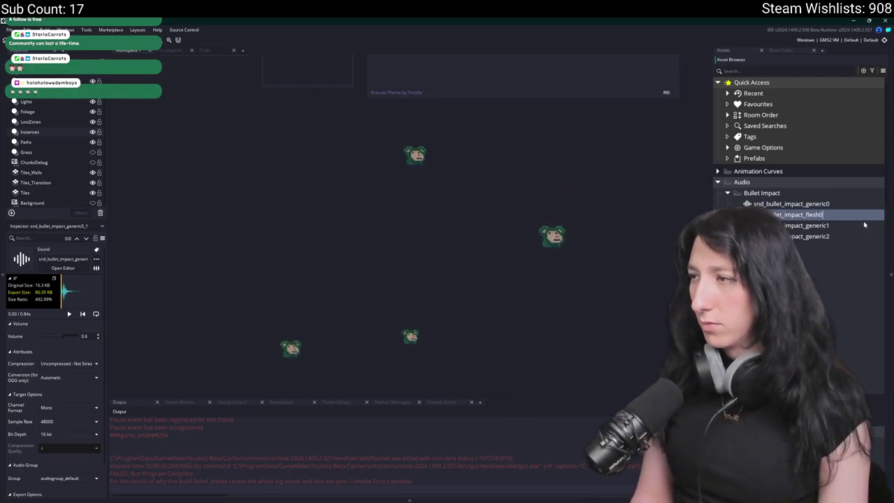
{"action": "key", "text": "Return"}
{"action": "double_click", "coordinate": [844, 203]}
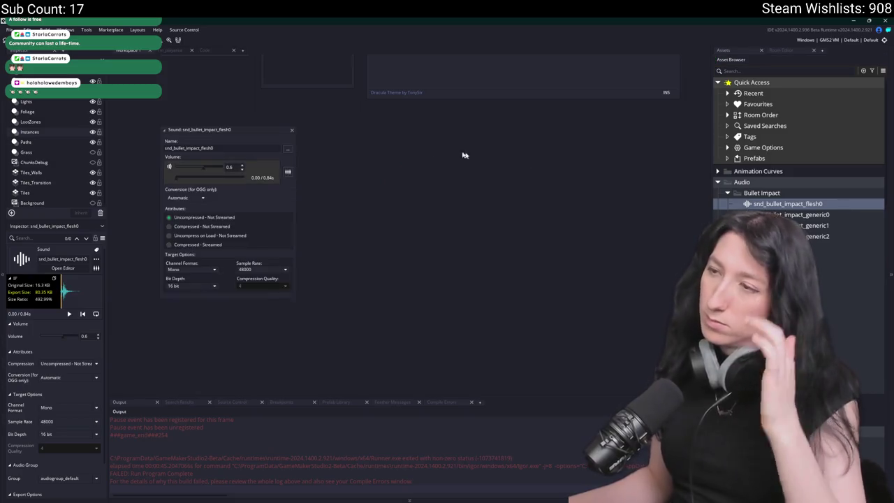
{"action": "left_click", "coordinate": [290, 150]}
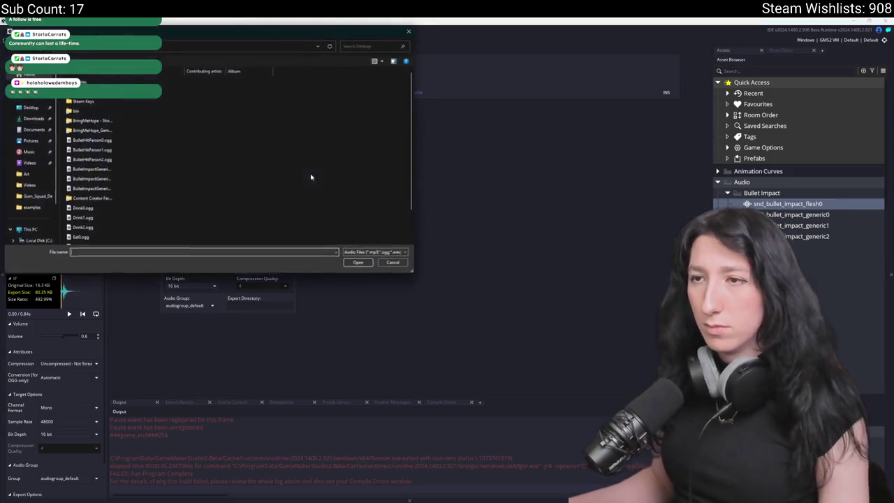
{"action": "left_click", "coordinate": [134, 170]}
{"action": "double_click", "coordinate": [133, 140]}
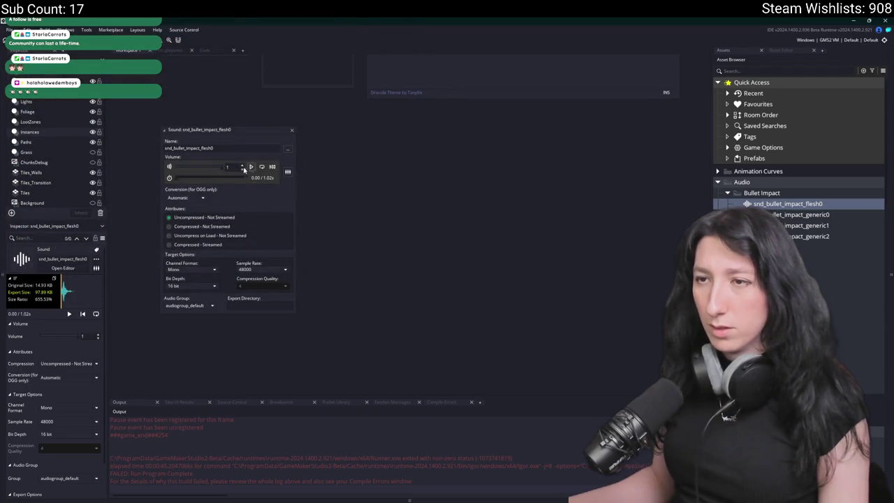
{"action": "type", "text": ".6"}
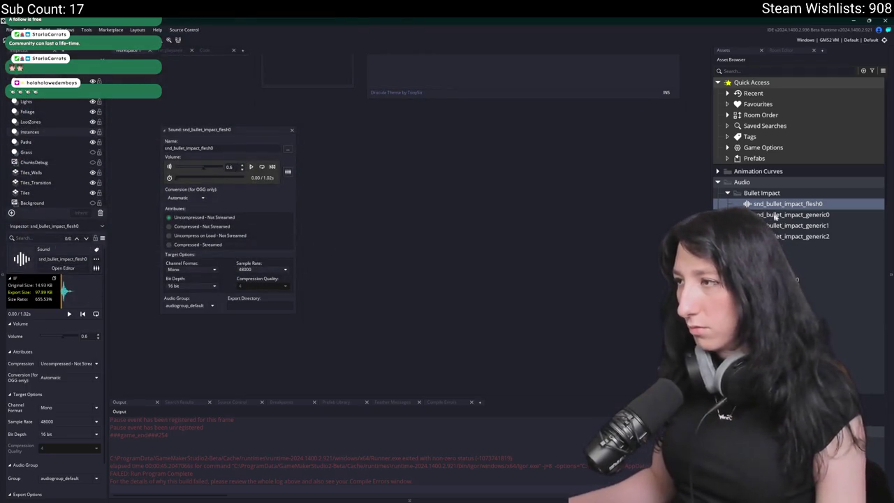
Duplicate it as snd_bullet_impact_flesh1, load another hit sound and adjust its volume.
{"action": "key", "text": "ctrl+d"}
{"action": "type", "text": "snd_bullet_impact_flesh1"}
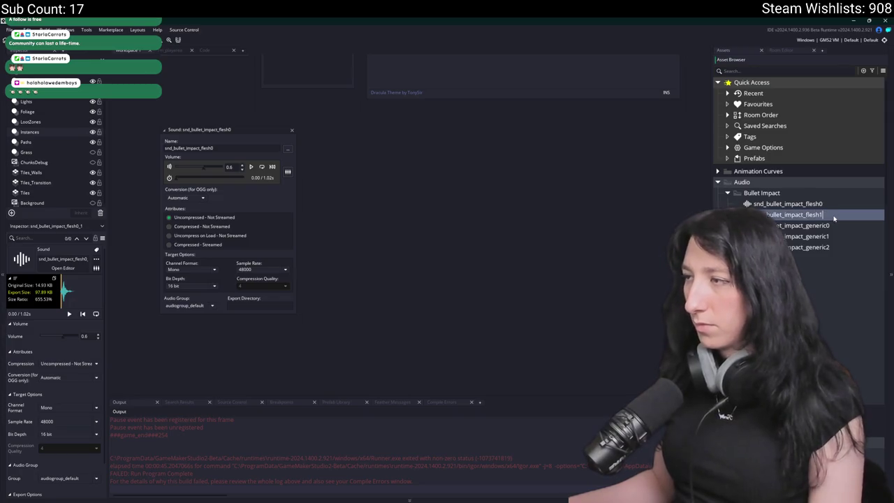
{"action": "double_click", "coordinate": [833, 219]}
{"action": "left_click", "coordinate": [288, 151]}
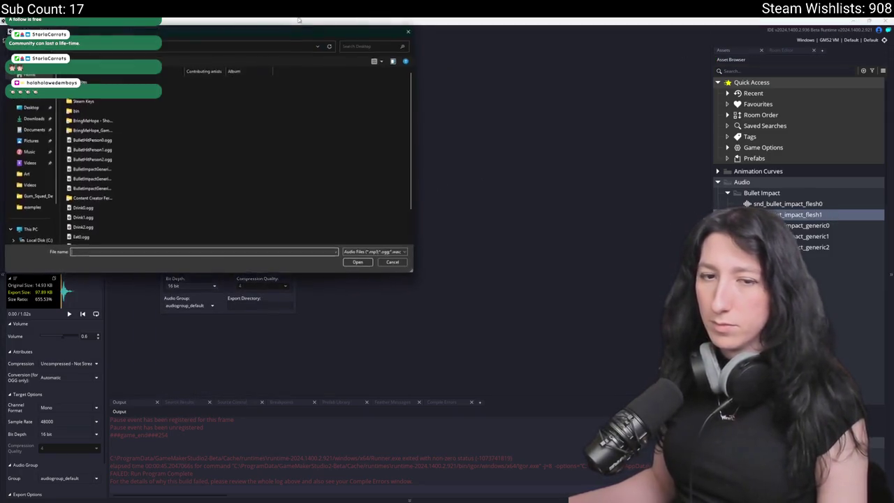
{"action": "left_click", "coordinate": [194, 144]}
{"action": "left_click", "coordinate": [184, 151]}
{"action": "double_click", "coordinate": [184, 151]}
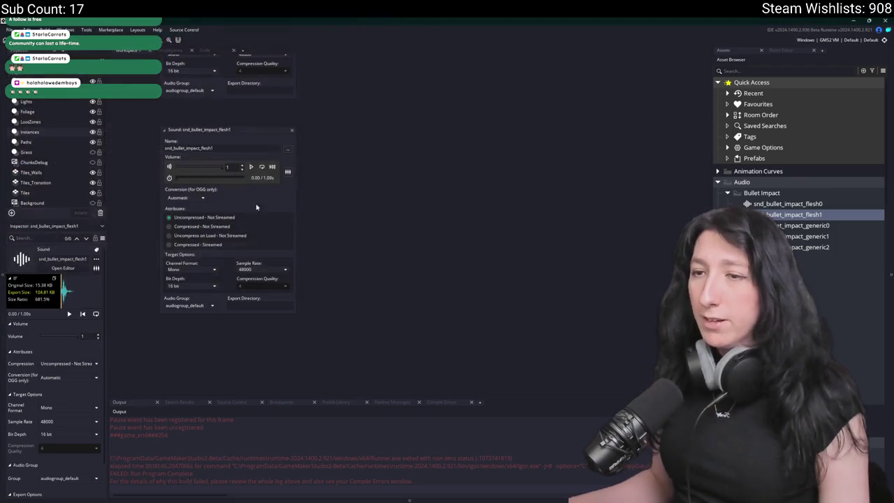
{"action": "left_click", "coordinate": [229, 166]}
{"action": "type", "text": "0.8"}
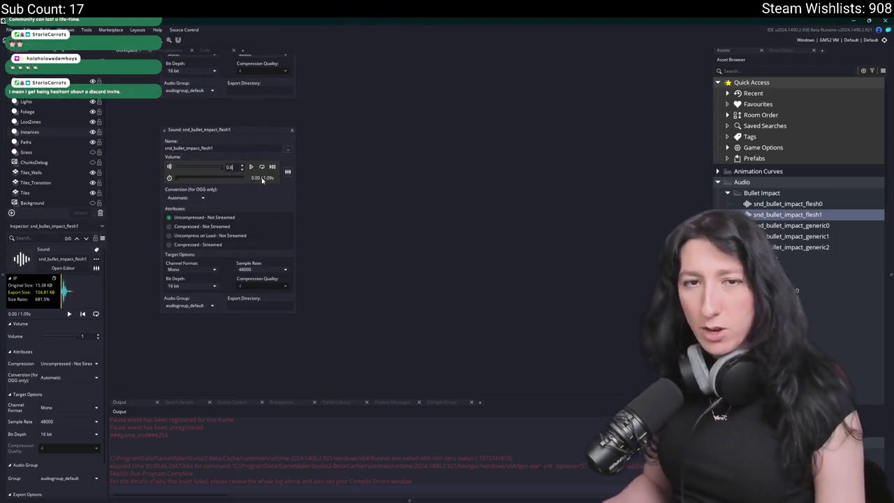
{"action": "left_click", "coordinate": [230, 167]}
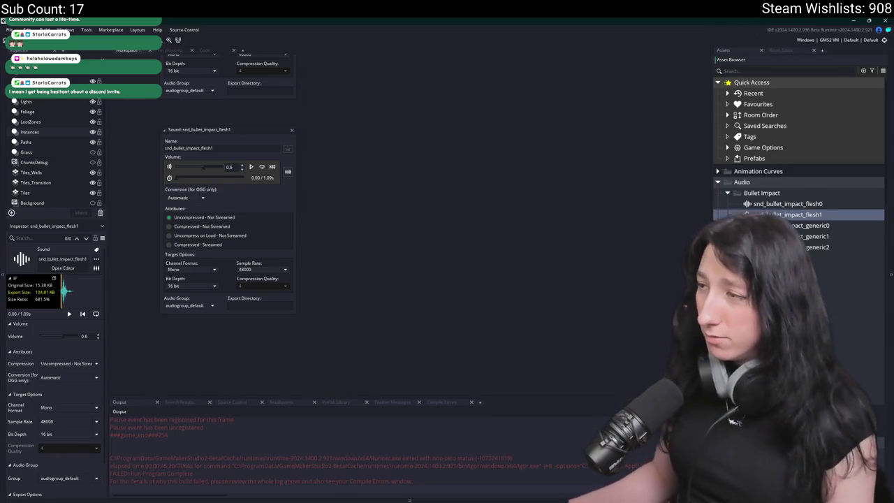
Duplicate it as snd_bullet_impact_flesh2, load BulletHitPerson2.ogg and set volume 0.6.
{"action": "key", "text": "ctrl+d"}
{"action": "double_click", "coordinate": [841, 225]}
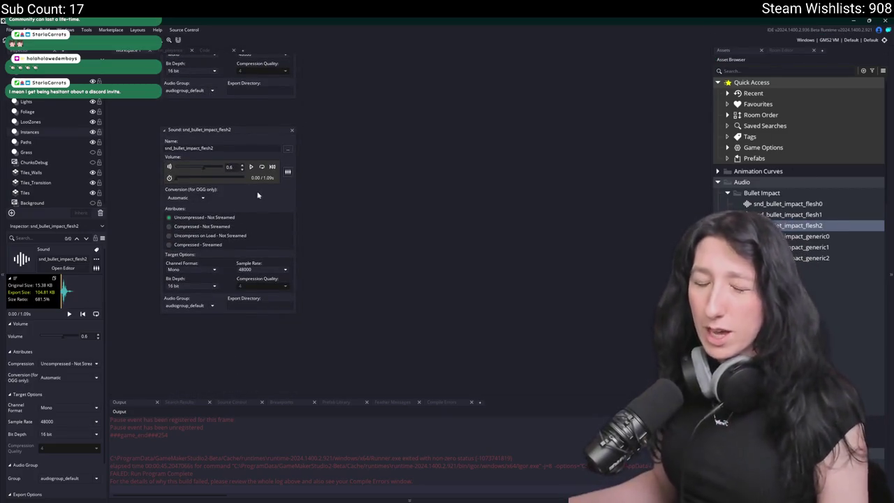
{"action": "left_click", "coordinate": [287, 149]}
{"action": "left_click", "coordinate": [140, 181]}
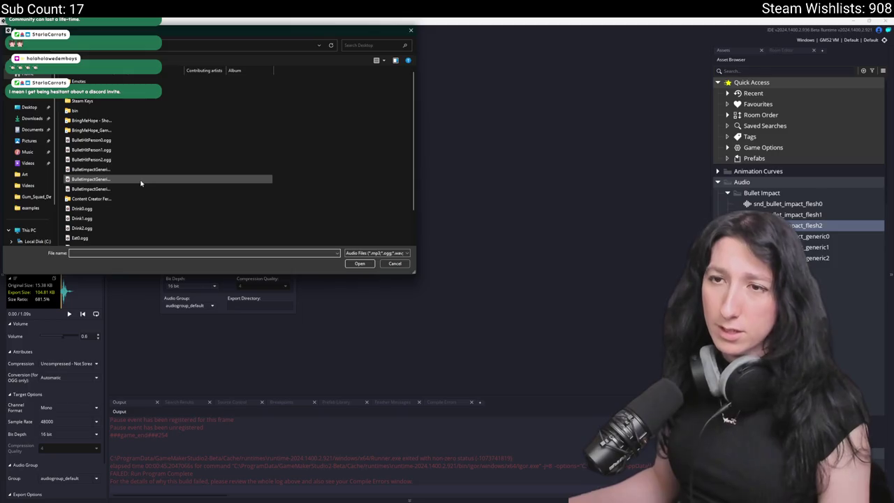
{"action": "double_click", "coordinate": [143, 159]}
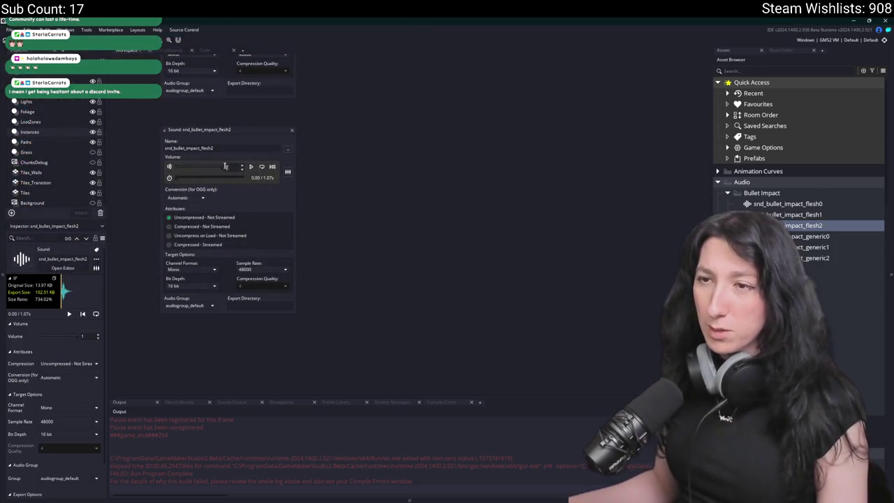
{"action": "type", "text": "0.6"}
{"action": "left_click_drag", "start_coordinate": [216, 169], "coordinate": [204, 168]}
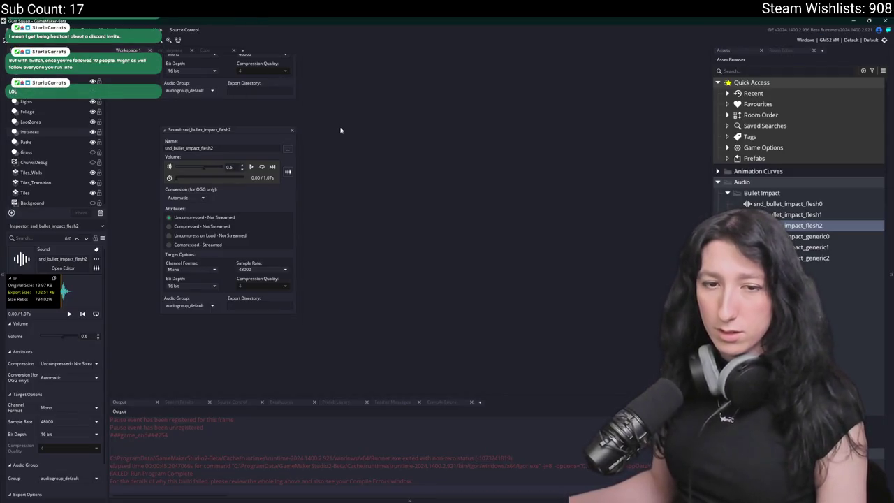
{"action": "scroll", "coordinate": [356, 132], "scroll_direction": "up", "scroll_amount": 5}
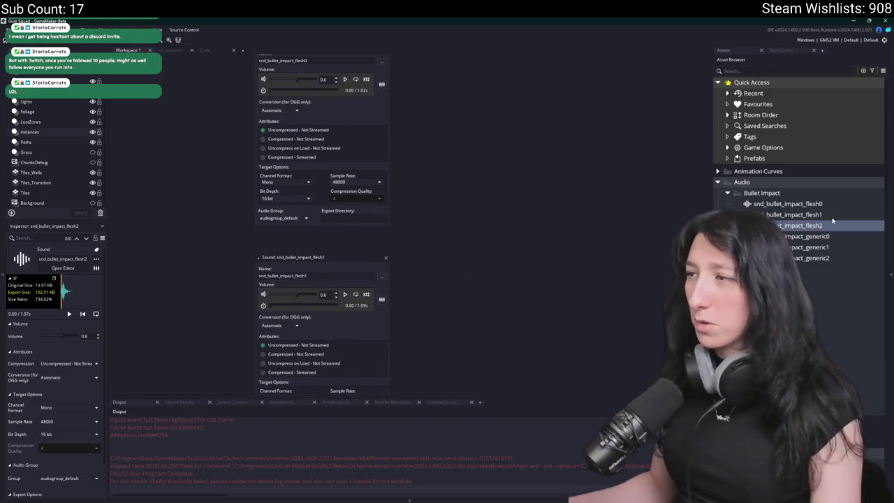
Reset the workspace layout through Windows > Reset Layout and confirm the warning with Yes.
{"action": "left_click", "coordinate": [803, 203]}
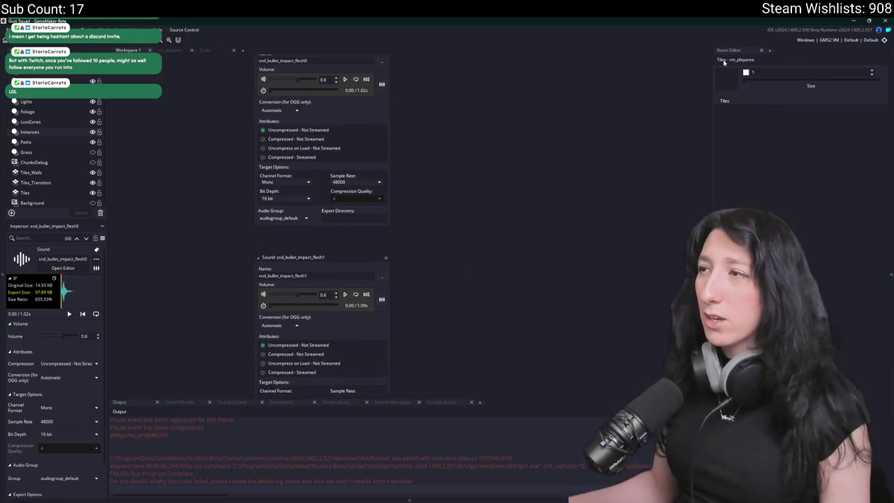
{"action": "left_click", "coordinate": [162, 31]}
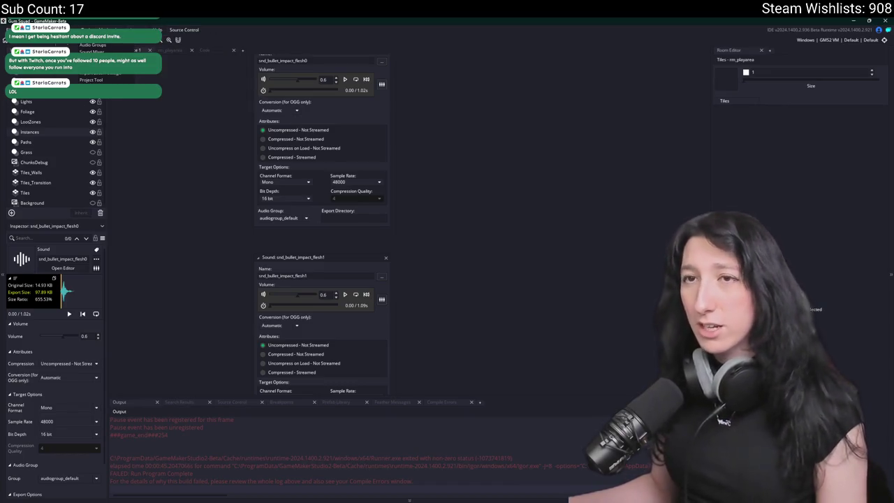
{"action": "mouse_move", "coordinate": [42, 31]}
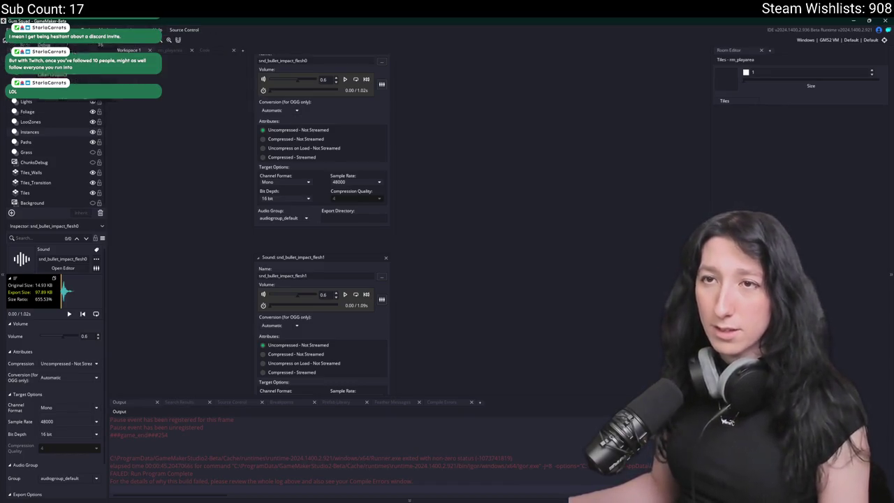
{"action": "mouse_move", "coordinate": [157, 30]}
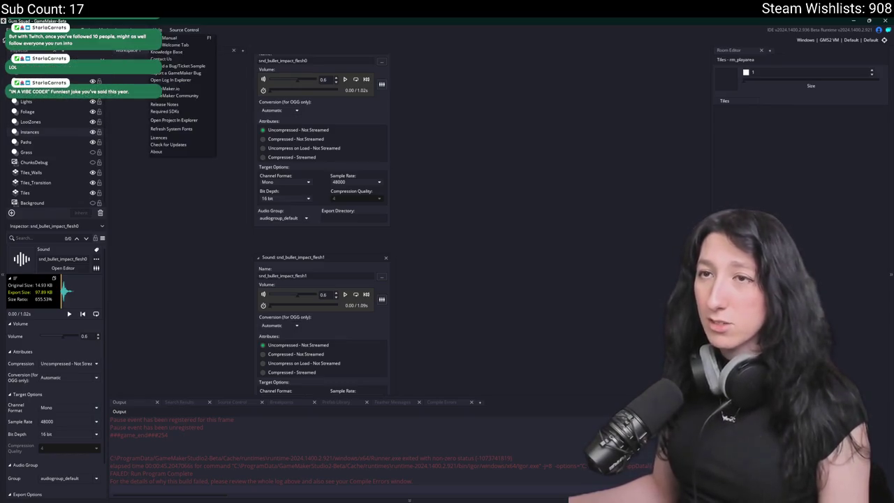
{"action": "mouse_move", "coordinate": [126, 30]}
{"action": "left_click", "coordinate": [142, 54]}
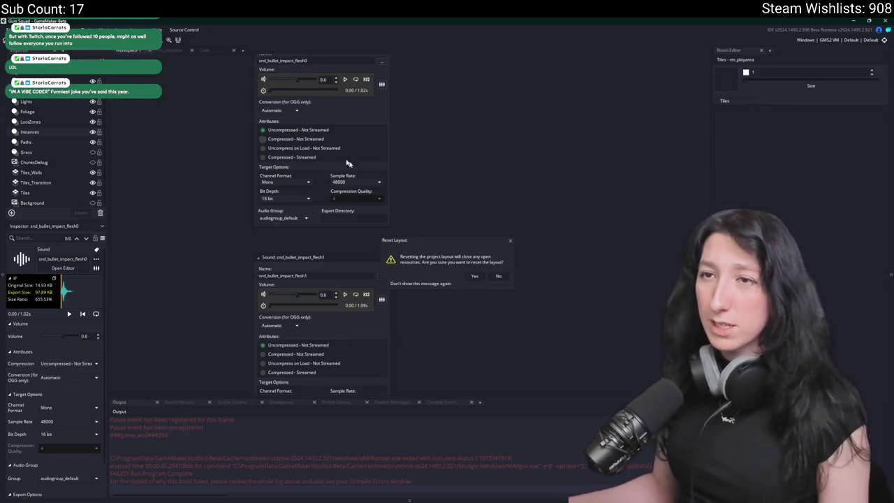
{"action": "left_click", "coordinate": [478, 278]}
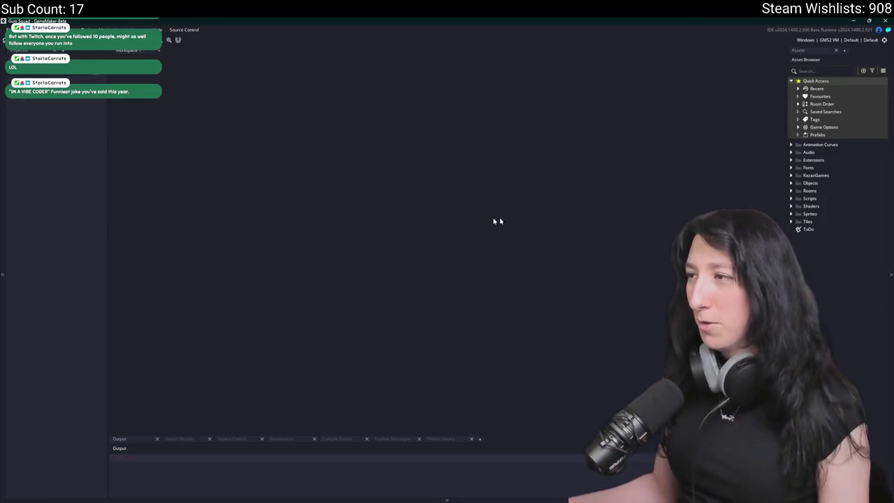
{"action": "left_click_drag", "start_coordinate": [786, 143], "coordinate": [710, 147]}
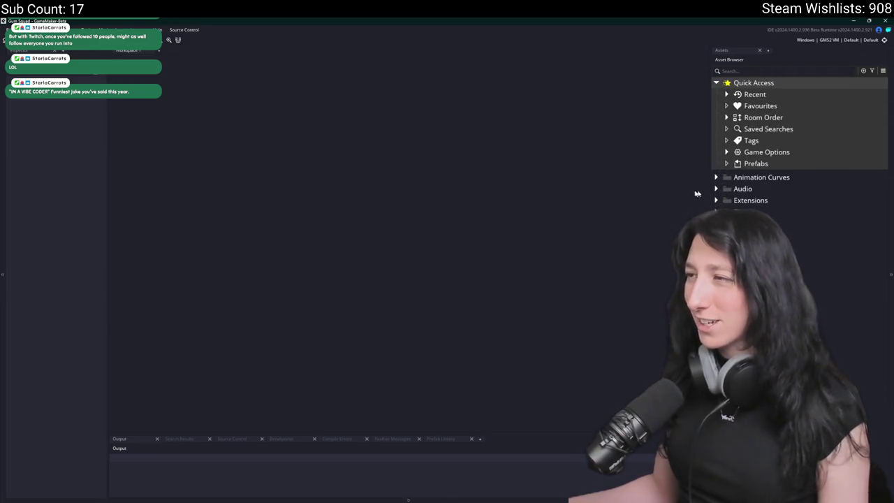
{"action": "key", "text": "ctrl+t"}
{"action": "type", "text": "peashooter"}
{"action": "key", "text": "Down"}
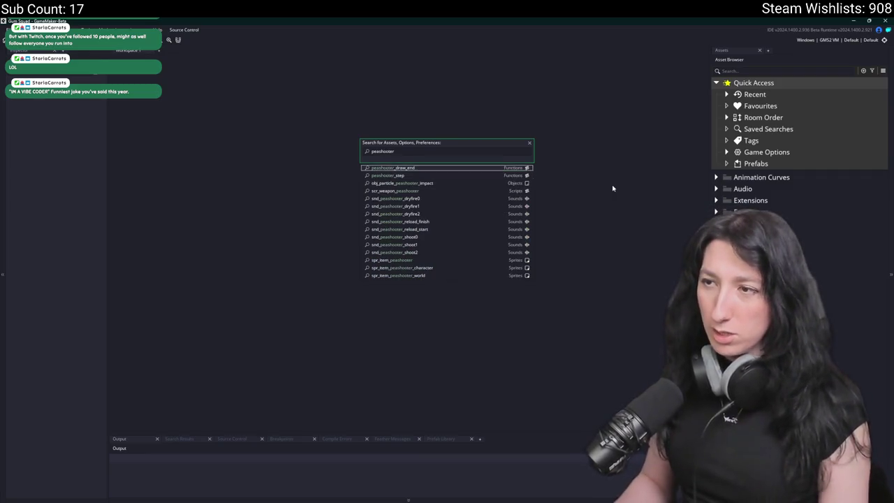
{"action": "key", "text": "Return"}
{"action": "key", "text": "ctrl+t"}
{"action": "type", "text": "w"}
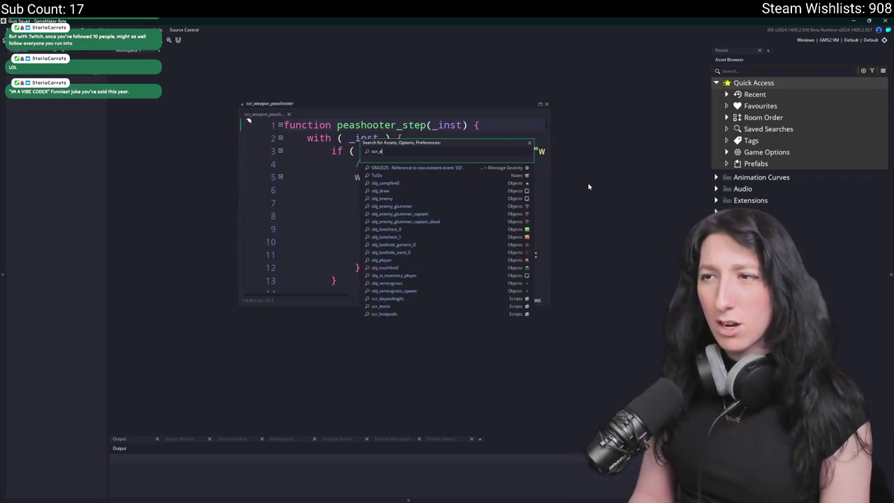
{"action": "key", "text": "BackSpace"}
{"action": "key", "text": "Escape"}
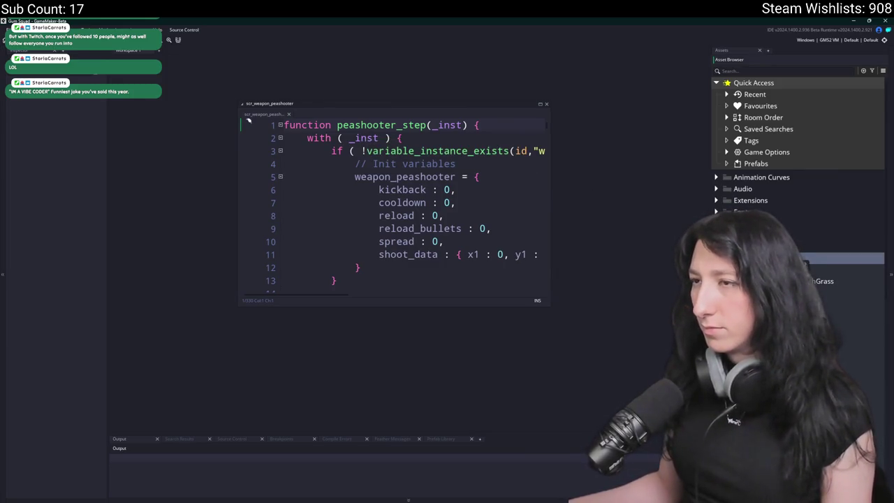
{"action": "left_click", "coordinate": [547, 105]}
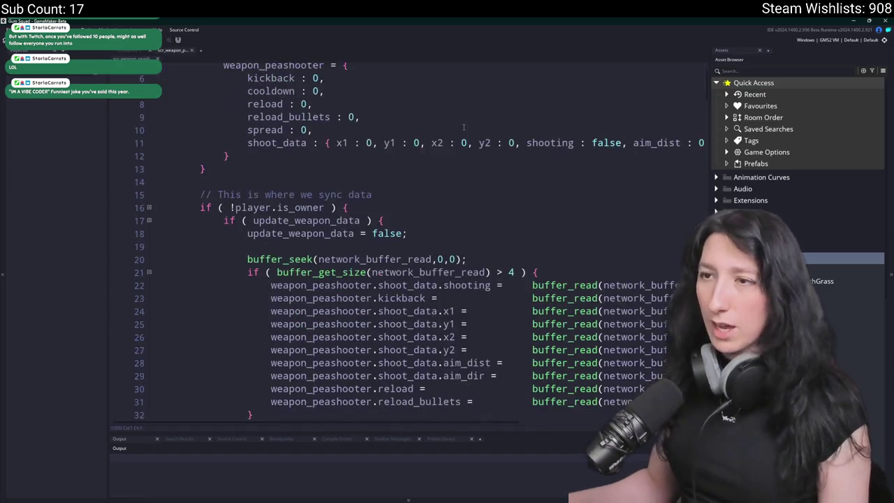
{"action": "key", "text": "ctrl+a"}
{"action": "left_click", "coordinate": [515, 311]}
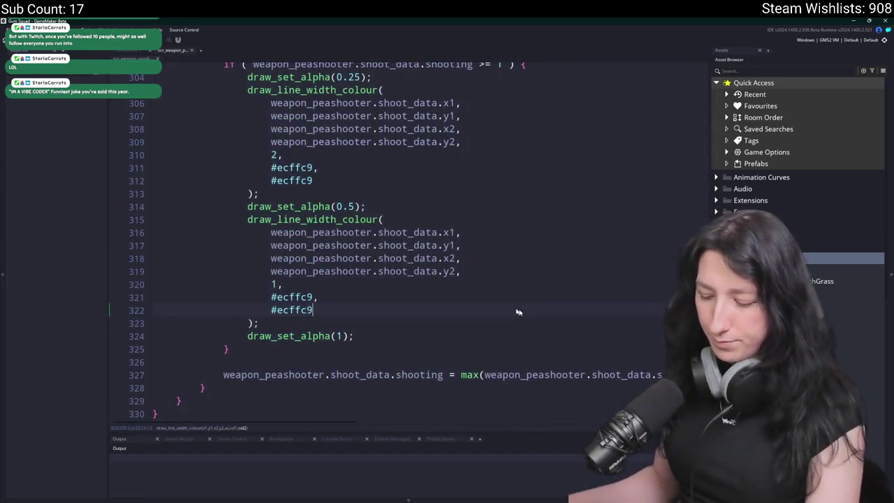
{"action": "key", "text": "F12"}
{"action": "scroll", "coordinate": [474, 288], "scroll_direction": "up", "scroll_amount": 8}
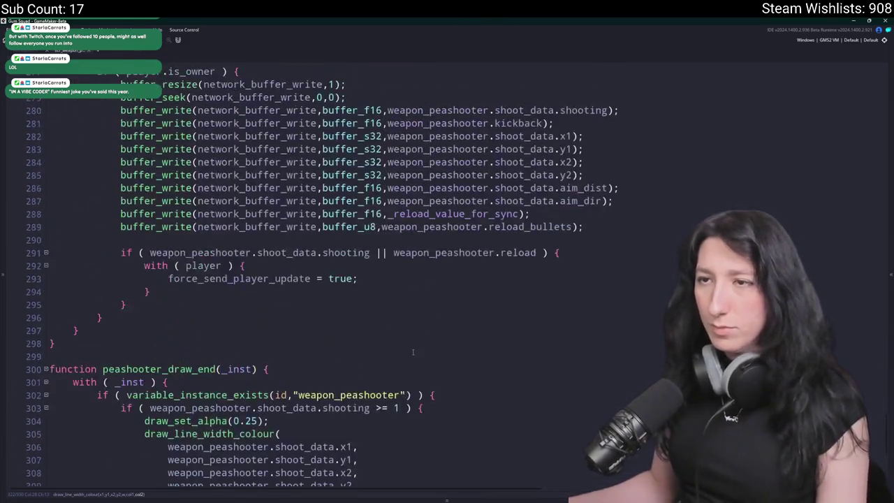
{"action": "scroll", "coordinate": [371, 285], "scroll_direction": "down", "scroll_amount": 6}
{"action": "scroll", "coordinate": [370, 286], "scroll_direction": "up", "scroll_amount": 14}
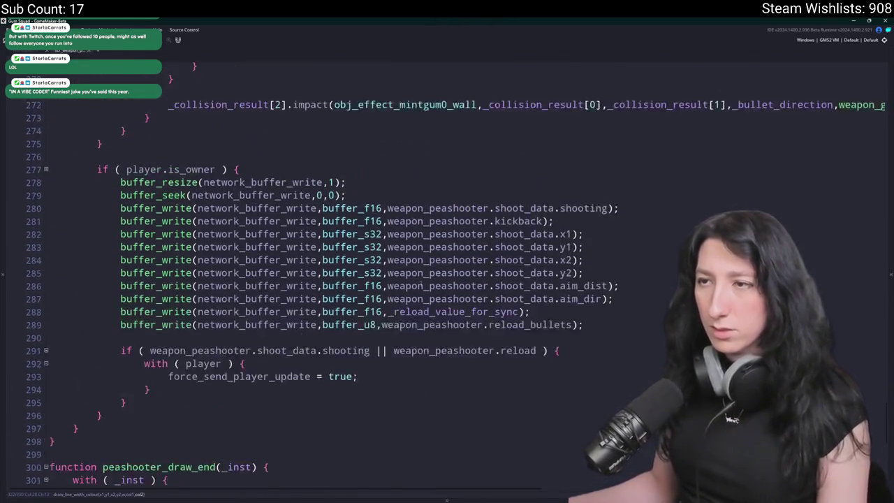
{"action": "scroll", "coordinate": [456, 349], "scroll_direction": "up", "scroll_amount": 1}
{"action": "mouse_move", "coordinate": [124, 427]}
{"action": "left_mouse_down"}
{"action": "mouse_move", "coordinate": [56, 415]}
{"action": "mouse_move", "coordinate": [43, 367]}
{"action": "left_mouse_up"}
{"action": "left_click", "coordinate": [208, 386]}
{"action": "scroll", "coordinate": [515, 271], "scroll_direction": "up", "scroll_amount": 1}
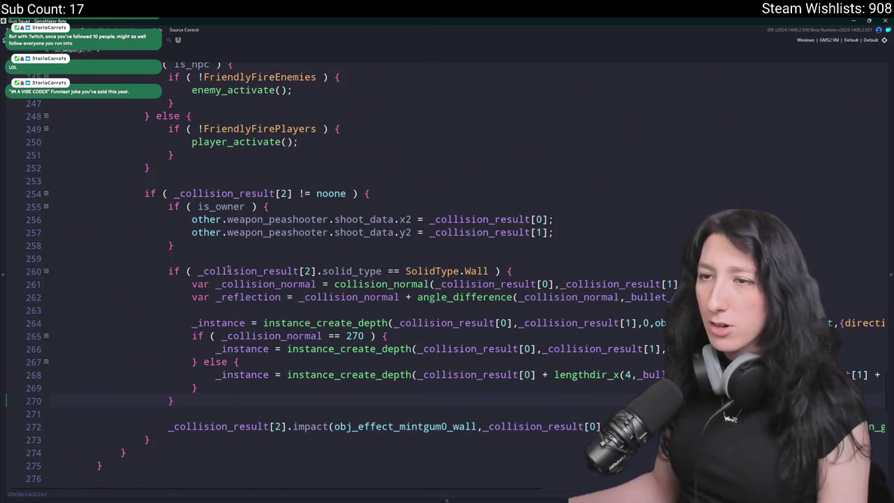
{"action": "left_click", "coordinate": [514, 272]}
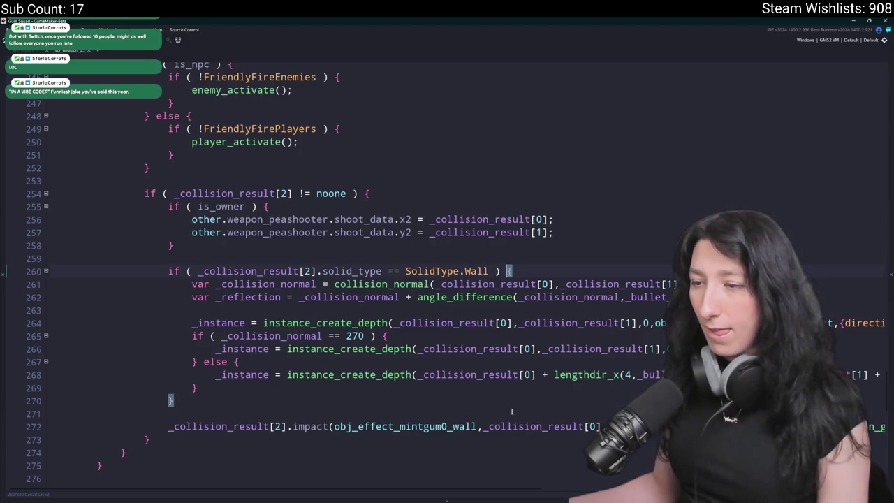
{"action": "left_click", "coordinate": [544, 426]}
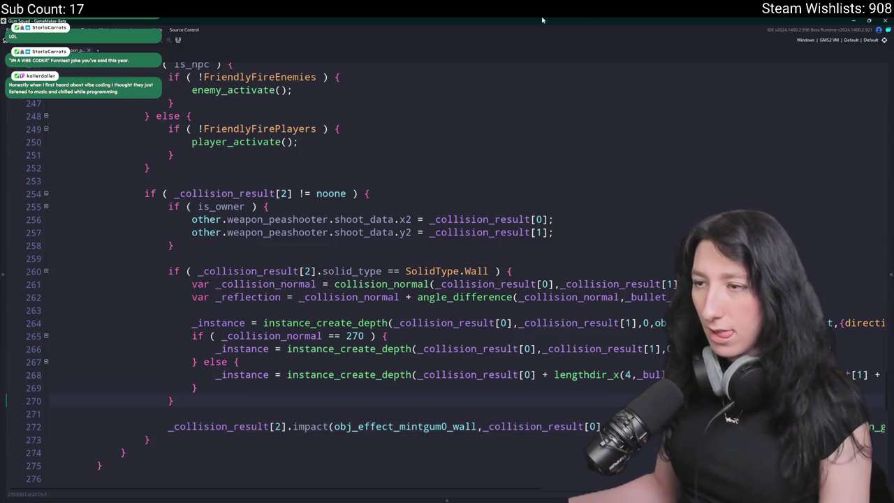
{"action": "left_click", "coordinate": [313, 401]}
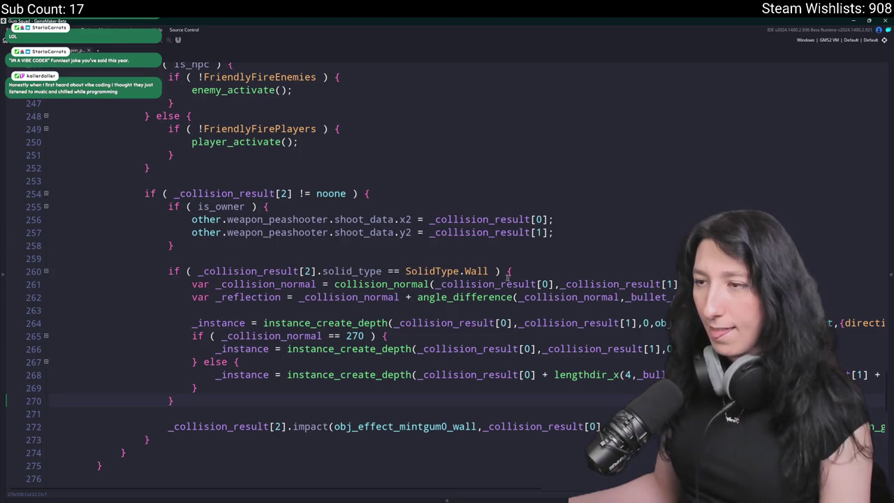
Search the project for 'solid_type = SolidType.Wall', then close the search box.
{"action": "left_click_drag", "start_coordinate": [489, 271], "coordinate": [322, 271]}
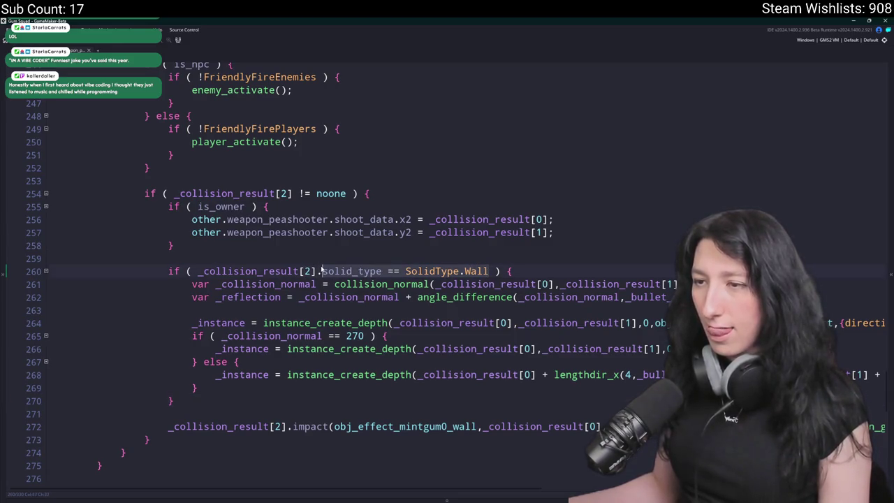
{"action": "key", "text": "ctrl+f"}
{"action": "left_click", "coordinate": [204, 50]}
{"action": "key", "text": "BackSpace"}
{"action": "key", "text": "Return"}
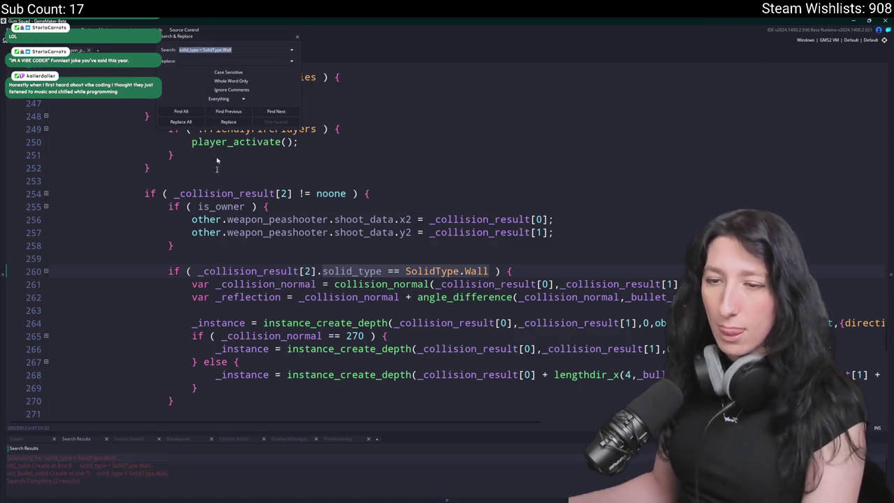
{"action": "left_click", "coordinate": [297, 36]}
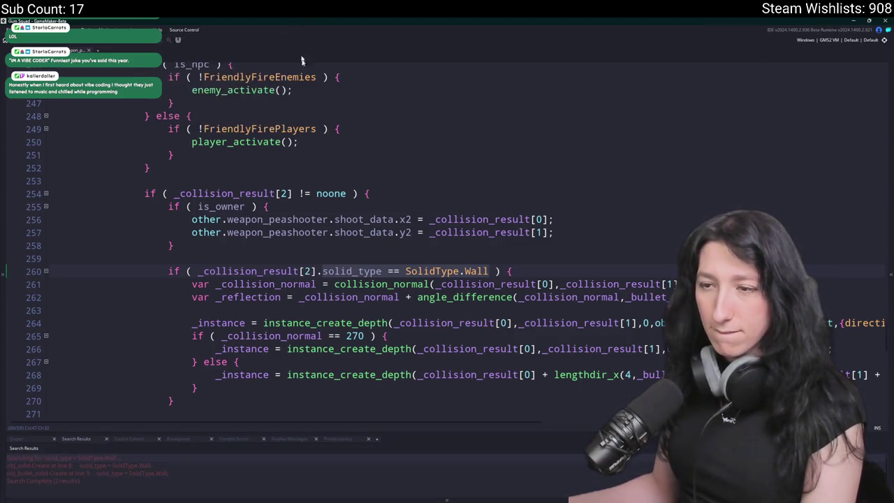
Below the wall check, add a line: if ( variable_instance_exists(_collision_result[2],"impact") ) {.
{"action": "scroll", "coordinate": [306, 395], "scroll_direction": "down", "scroll_amount": 1}
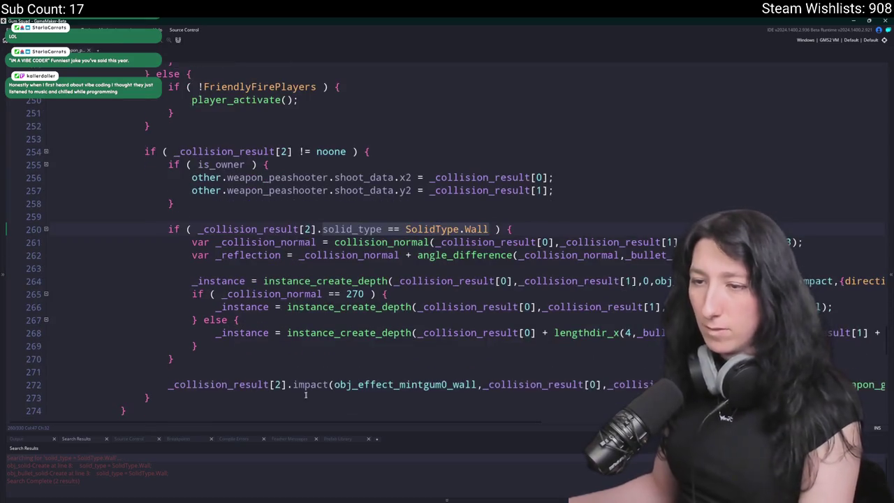
{"action": "left_click", "coordinate": [284, 349]}
{"action": "key", "text": "Return"}
{"action": "key", "text": "Return"}
{"action": "type", "text": "if ("}
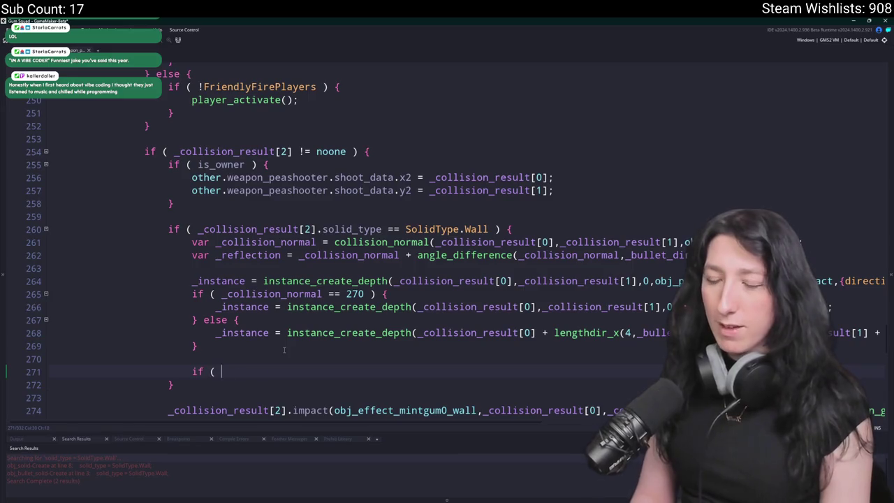
{"action": "type", "text": "impactie"}
{"action": "key", "text": "BackSpace"}
{"action": "key", "text": "BackSpace"}
{"action": "key", "text": "BackSpace"}
{"action": "type", "text": "t"}
{"action": "key", "text": "BackSpace"}
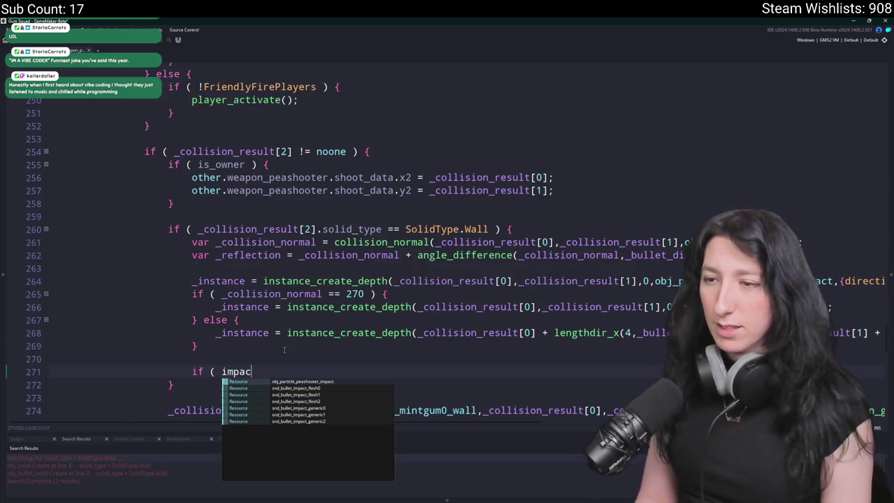
{"action": "key", "text": "BackSpace"}
{"action": "key", "text": "BackSpace"}
{"action": "key", "text": "BackSpace"}
{"action": "type", "text": "stance_var"}
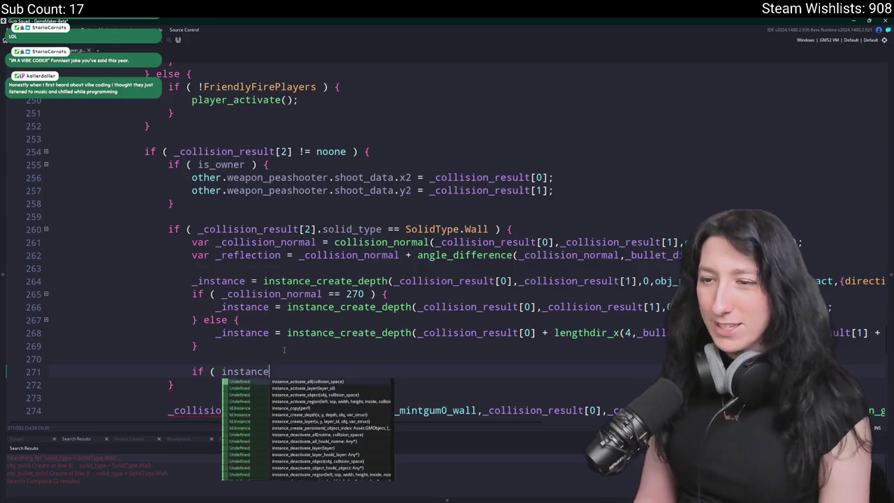
{"action": "key", "text": "BackSpace"}
{"action": "key", "text": "BackSpace"}
{"action": "key", "text": "BackSpace"}
{"action": "type", "text": "va"}
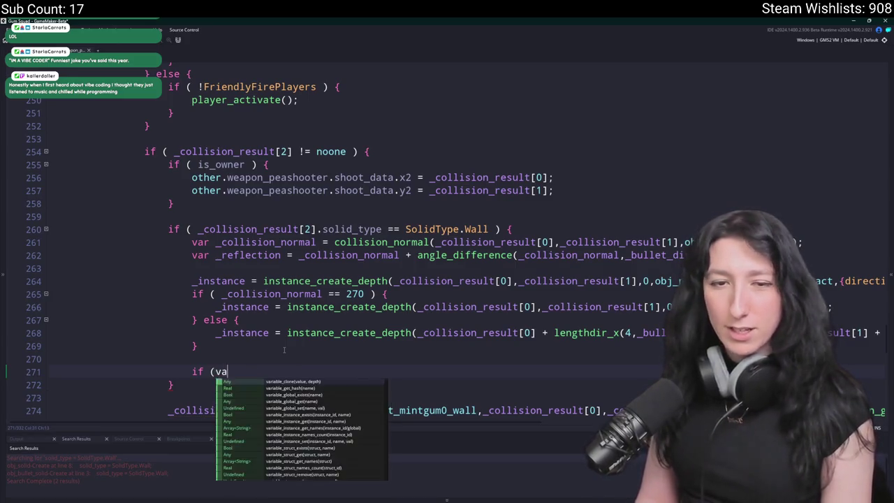
{"action": "type", "text": " variable_"}
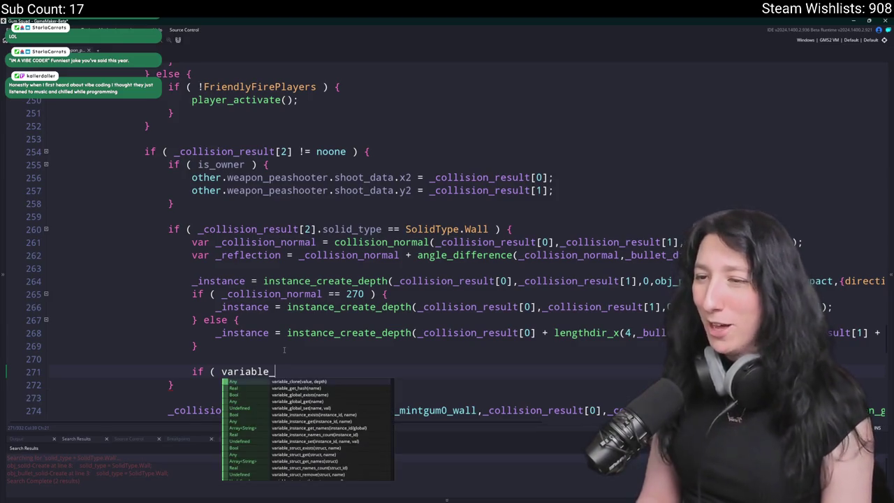
{"action": "type", "text": "inst"}
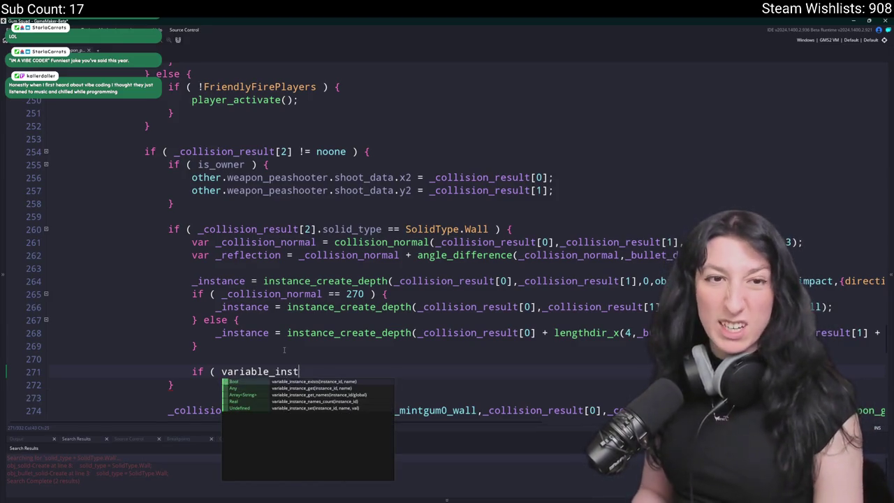
{"action": "key", "text": "Return"}
{"action": "type", "text": "_collisi"}
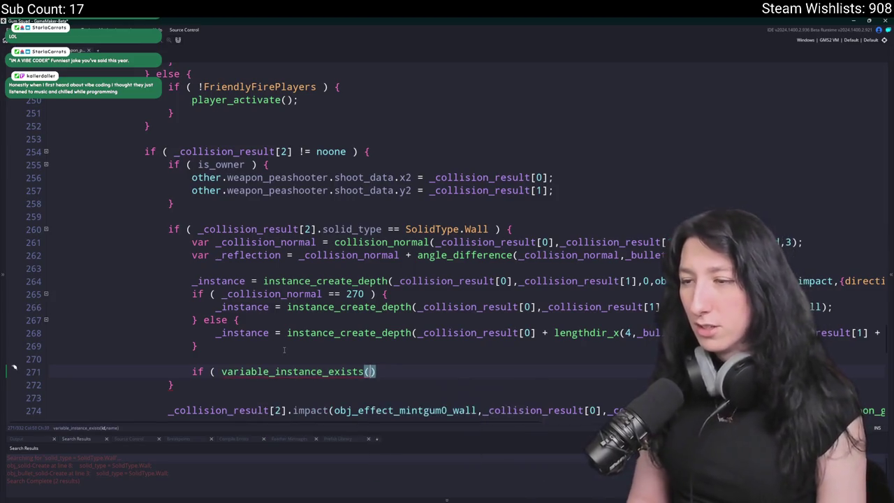
{"action": "type", "text": "on_result[2]."}
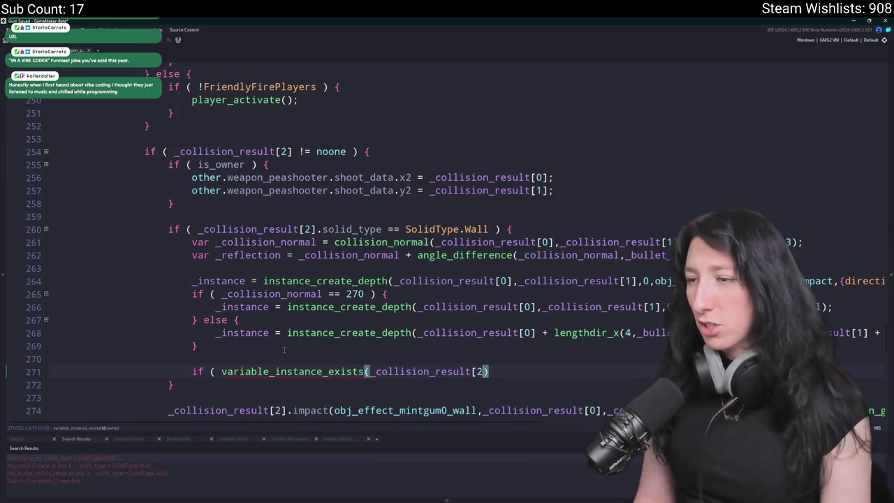
{"action": "key", "text": "BackSpace"}
{"action": "type", "text": ",impact"}
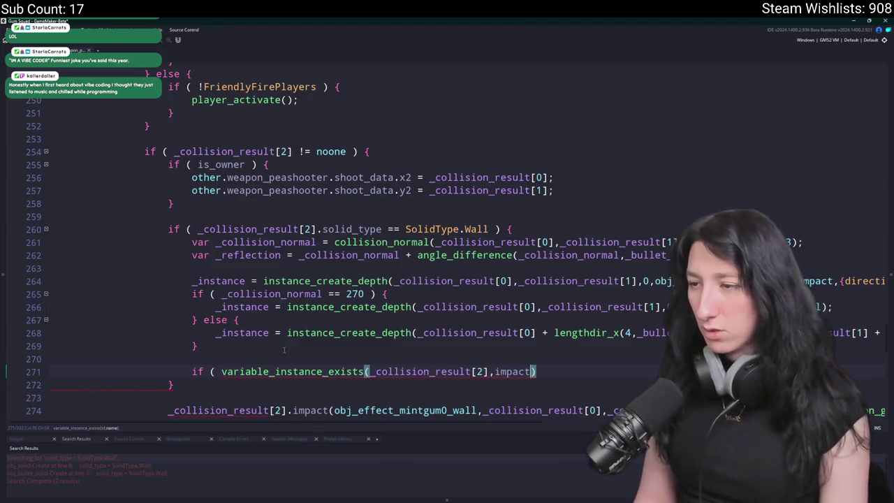
{"action": "key", "text": "ctrl+BackSpace"}
{"action": "type", "text": "\"impact\")"}
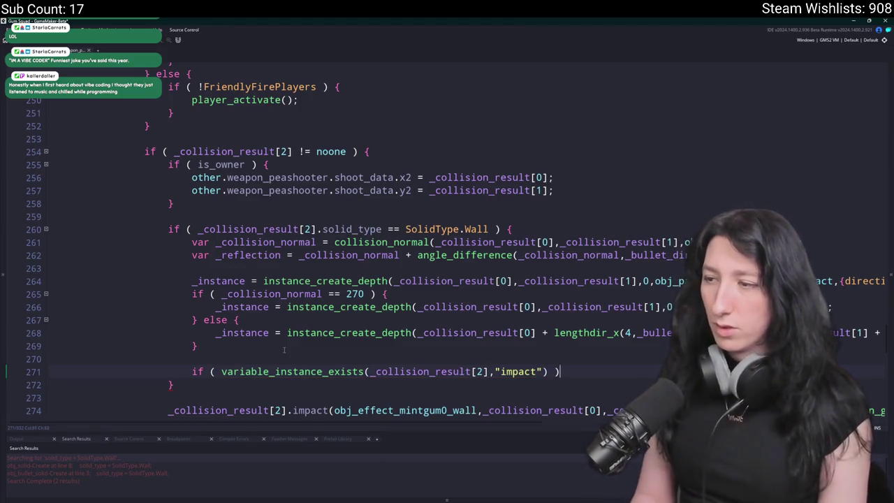
{"action": "type", "text": " ) {"}
{"action": "key", "text": "Return"}
Negate the new condition with '!' so it reads if ( !variable_instance_exists(...) ).
{"action": "left_click", "coordinate": [224, 371]}
{"action": "type", "text": "!"}
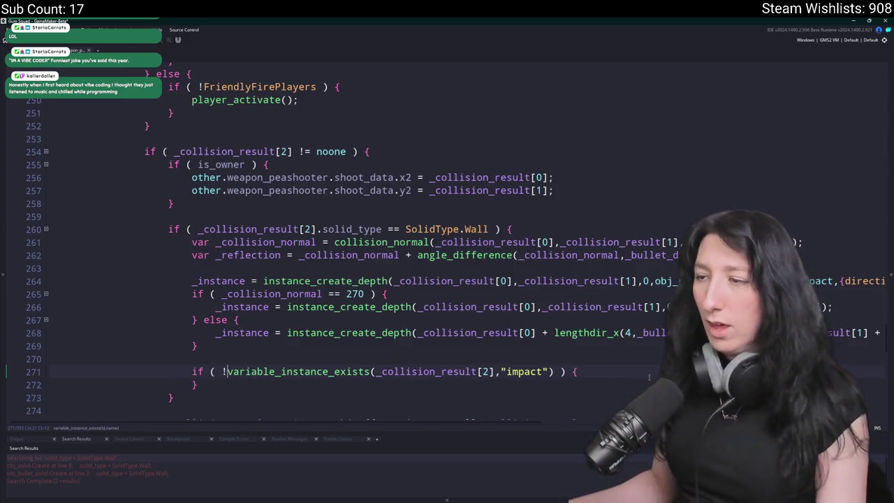
{"action": "left_click", "coordinate": [649, 377]}
{"action": "scroll", "coordinate": [649, 376], "scroll_direction": "down", "scroll_amount": 1}
{"action": "left_click", "coordinate": [888, 261]}
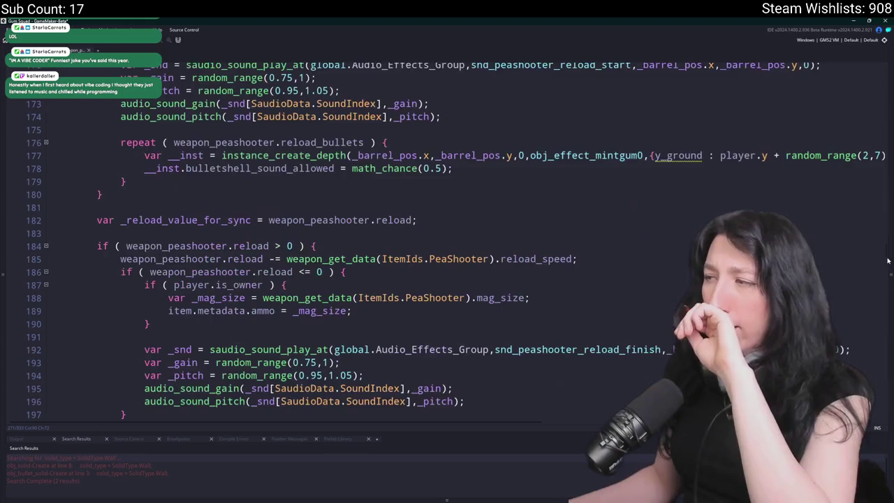
{"action": "scroll", "coordinate": [888, 261], "scroll_direction": "up", "scroll_amount": 1}
{"action": "scroll", "coordinate": [889, 257], "scroll_direction": "down", "scroll_amount": 20}
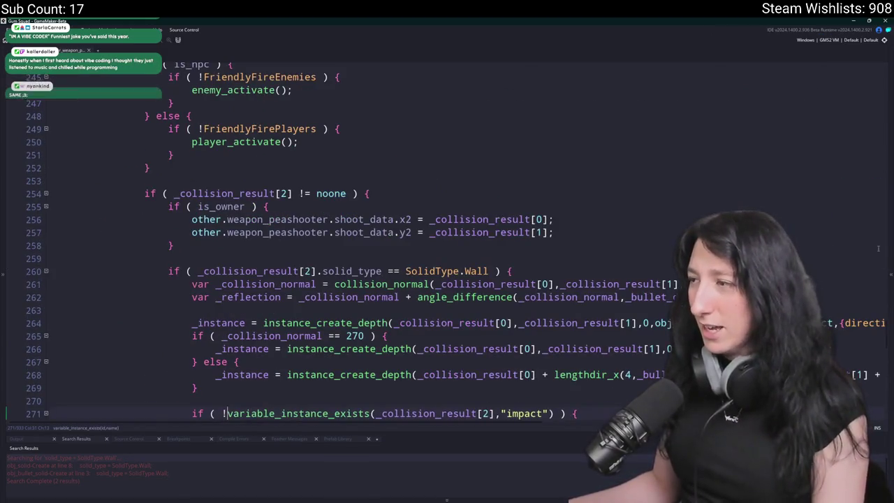
{"action": "mouse_move", "coordinate": [890, 253]}
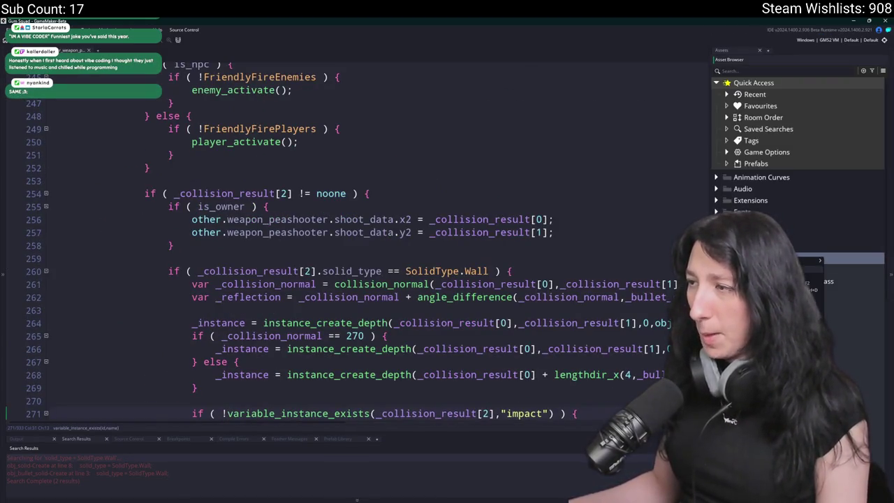
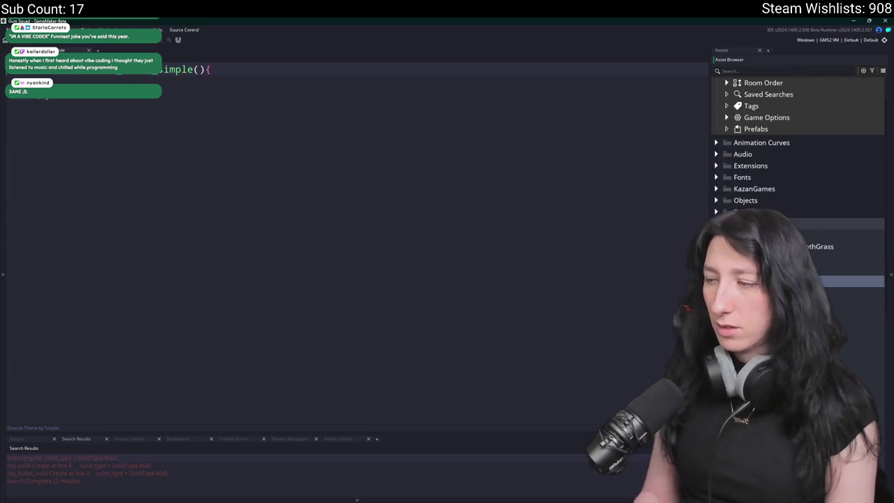
Write the function header audio_generic_bullet_impact(_x,_y) { in the new script.
{"action": "key", "text": "Return"}
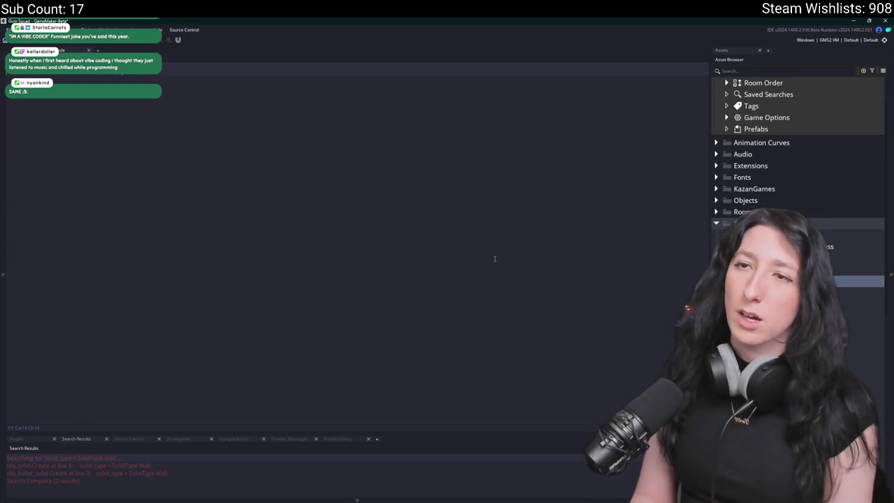
{"action": "type", "text": "j_generic_bullet_"}
{"action": "type", "text": "impact() {"}
{"action": "key", "text": "Return"}
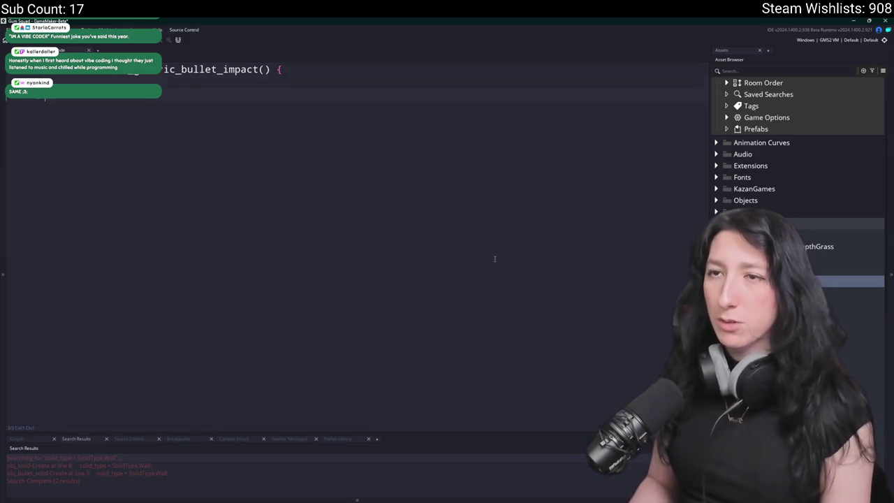
{"action": "key", "text": "Left"}
{"action": "key", "text": "Left"}
{"action": "type", "text": "_x,_y"}
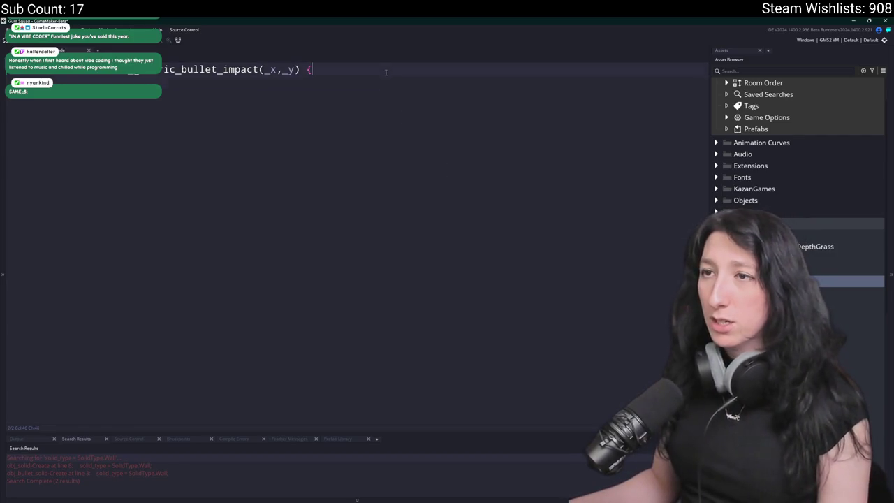
Search the project for 'pitch' and copy the peashooter's reload sound lines 170–174 into the function.
{"action": "key", "text": "ctrl+shift+f"}
{"action": "type", "text": "pitch"}
{"action": "key", "text": "Return"}
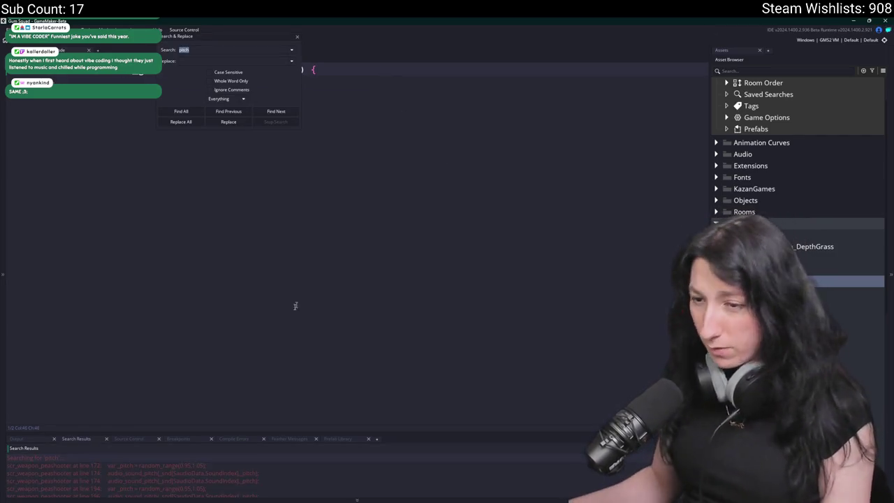
{"action": "scroll", "coordinate": [314, 204], "scroll_direction": "up", "scroll_amount": 3}
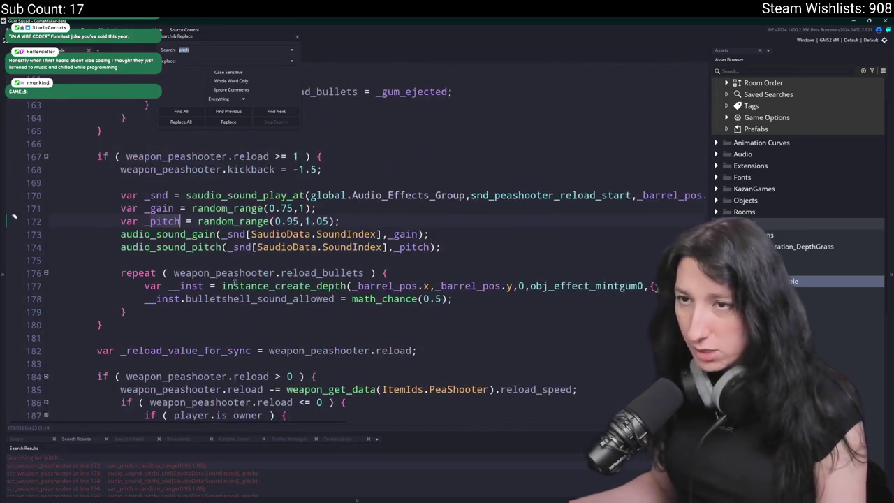
{"action": "mouse_move", "coordinate": [447, 248]}
{"action": "left_mouse_down"}
{"action": "mouse_move", "coordinate": [154, 208]}
{"action": "mouse_move", "coordinate": [120, 195]}
{"action": "left_mouse_up"}
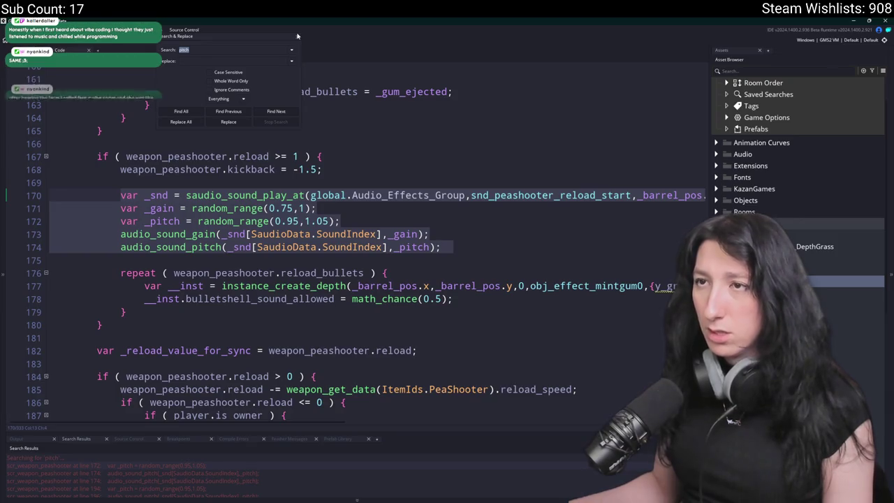
{"action": "left_click", "coordinate": [120, 44]}
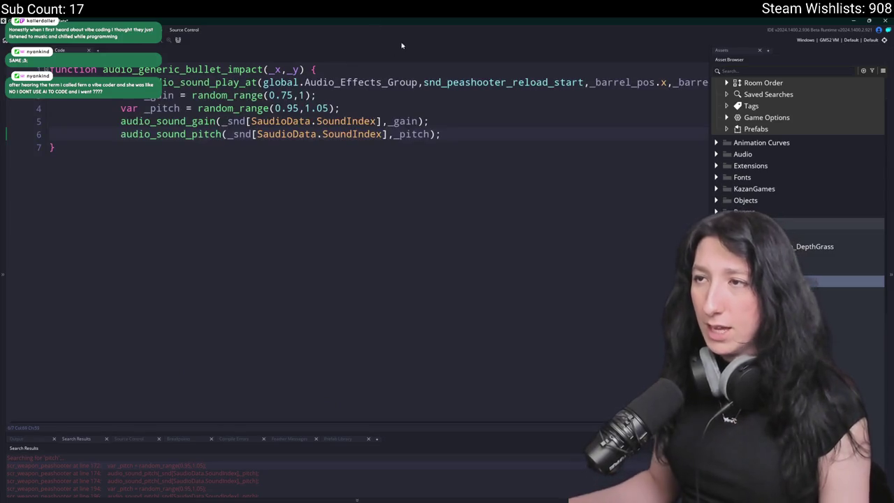
Unindent the pasted sound lines and raise the minimum gain from 0.75 to 0.85.
{"action": "left_click_drag", "start_coordinate": [191, 140], "coordinate": [175, 96]}
{"action": "key", "text": "shift+Tab"}
{"action": "key", "text": "shift+Tab"}
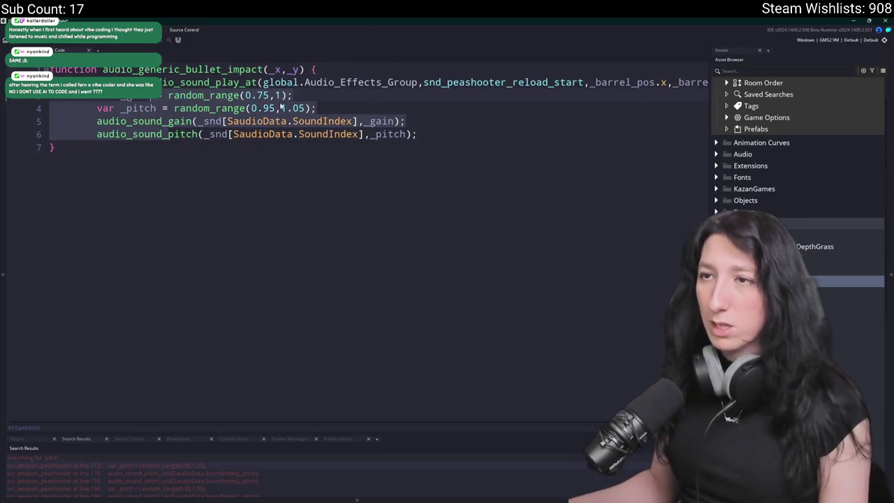
{"action": "left_click", "coordinate": [239, 108]}
{"action": "left_click_drag", "start_coordinate": [245, 95], "coordinate": [234, 97]}
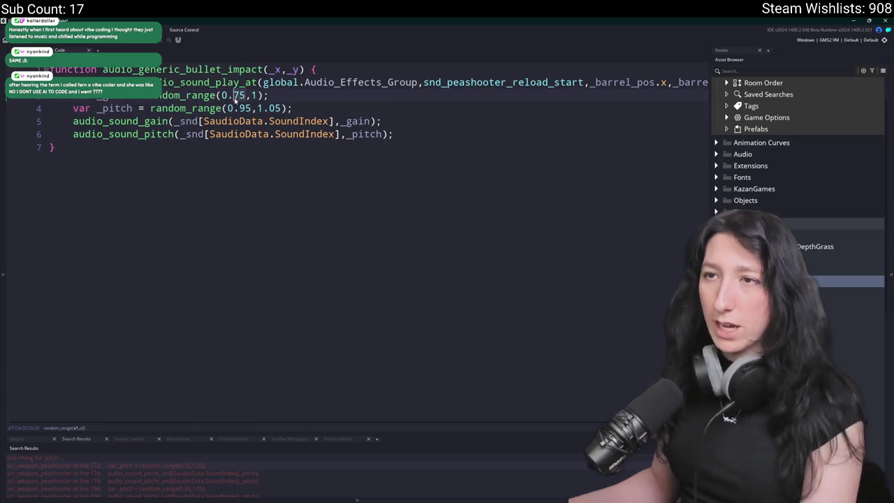
{"action": "type", "text": "85"}
{"action": "left_click", "coordinate": [257, 96]}
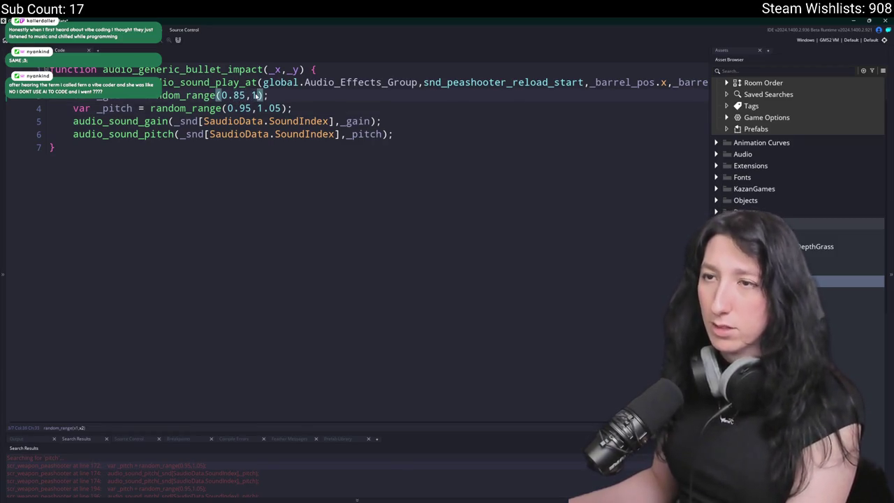
Replace the reload sound with choose(snd_bullet_impact_generic0, snd_bullet_impact_generic1, snd_bullet_impact_generic2).
{"action": "double_click", "coordinate": [450, 83]}
{"action": "type", "text": "choose(impact"}
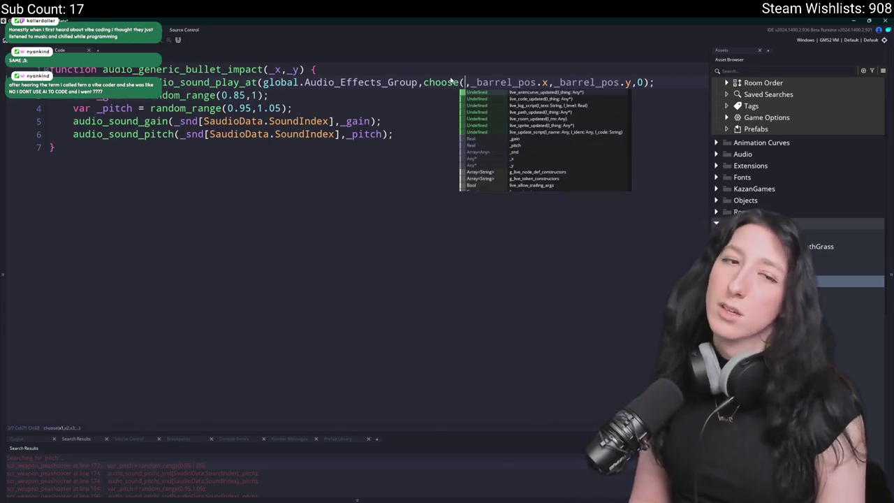
{"action": "key", "text": "Down"}
{"action": "key", "text": "Down"}
{"action": "key", "text": "Down"}
{"action": "key", "text": "Return"}
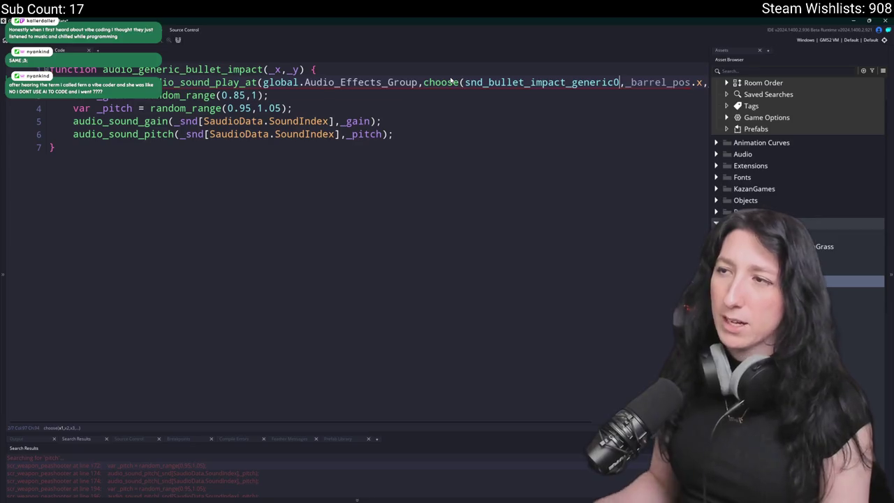
{"action": "double_click", "coordinate": [562, 87]}
{"action": "left_click", "coordinate": [618, 83]}
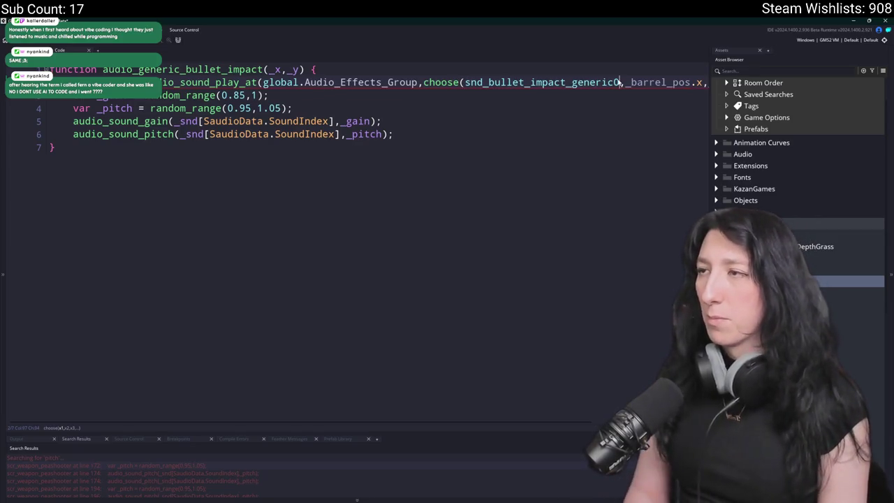
{"action": "type", "text": ",snd_bullet_impact_generic1,snd_bullet_impact_generic2),_barrel_po"}
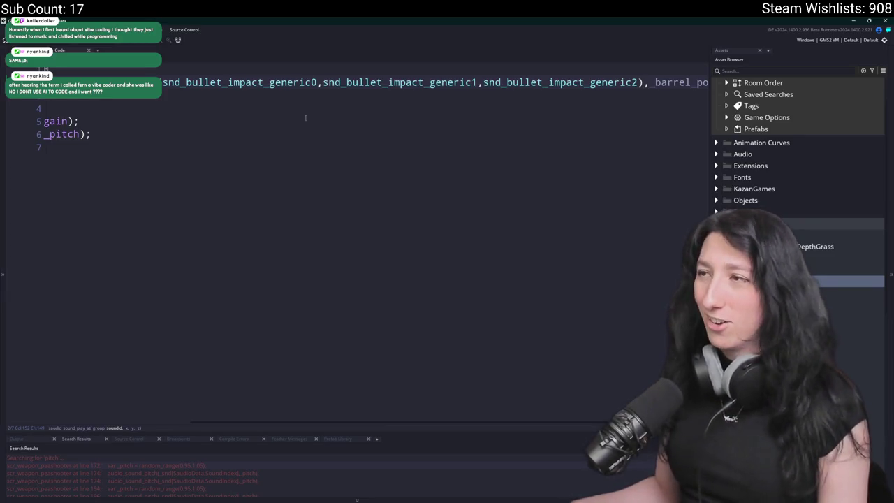
Replace the barrel position arguments in the sound call with _x,_y.
{"action": "left_click", "coordinate": [708, 81]}
{"action": "scroll", "coordinate": [545, 85], "scroll_direction": "left", "scroll_amount": 5}
{"action": "left_click", "coordinate": [571, 81]}
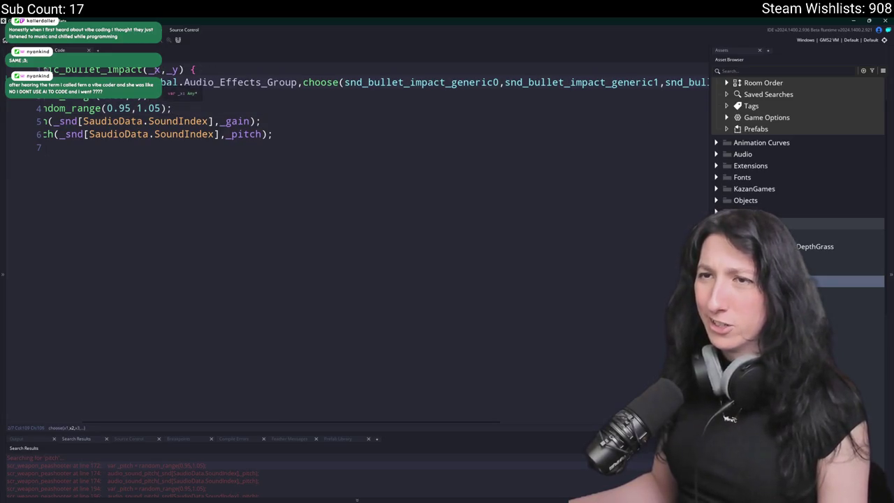
{"action": "left_click", "coordinate": [173, 69]}
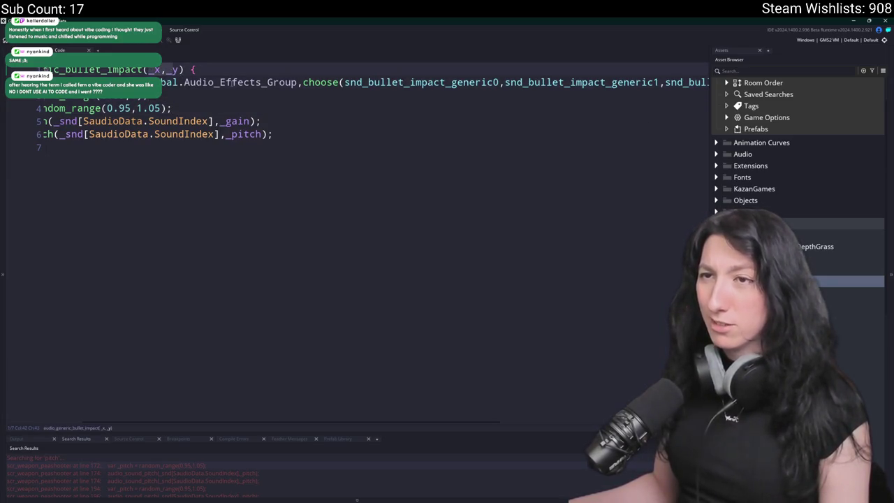
{"action": "scroll", "coordinate": [232, 83], "scroll_direction": "right", "scroll_amount": 5}
{"action": "left_click", "coordinate": [602, 82]}
{"action": "scroll", "coordinate": [570, 81], "scroll_direction": "left", "scroll_amount": 2}
{"action": "scroll", "coordinate": [570, 81], "scroll_direction": "right", "scroll_amount": 2}
{"action": "left_click_drag", "start_coordinate": [649, 83], "coordinate": [491, 84]}
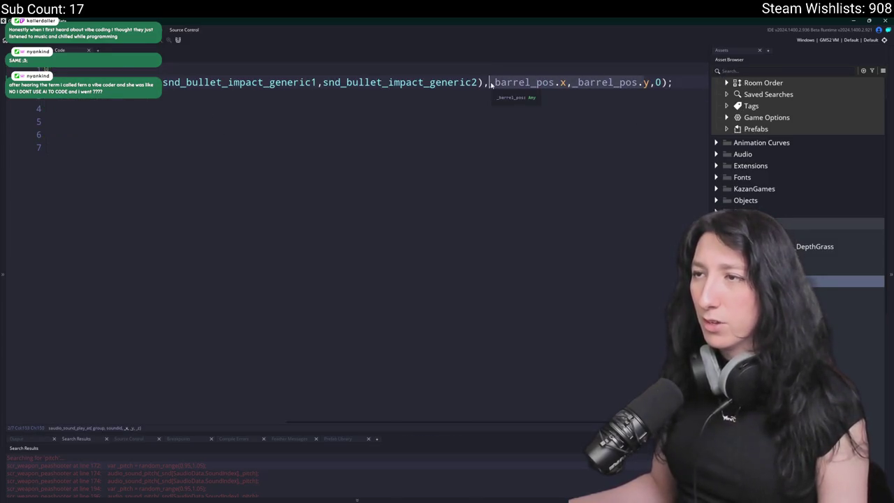
{"action": "type", "text": "_x,_y"}
{"action": "scroll", "coordinate": [492, 82], "scroll_direction": "left", "scroll_amount": 5}
{"action": "left_click", "coordinate": [233, 108]}
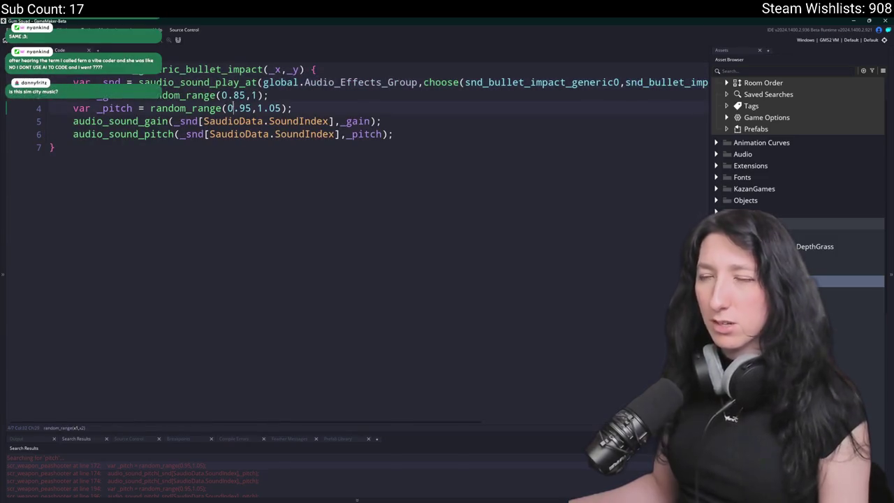
{"action": "key", "text": "ctrl+a"}
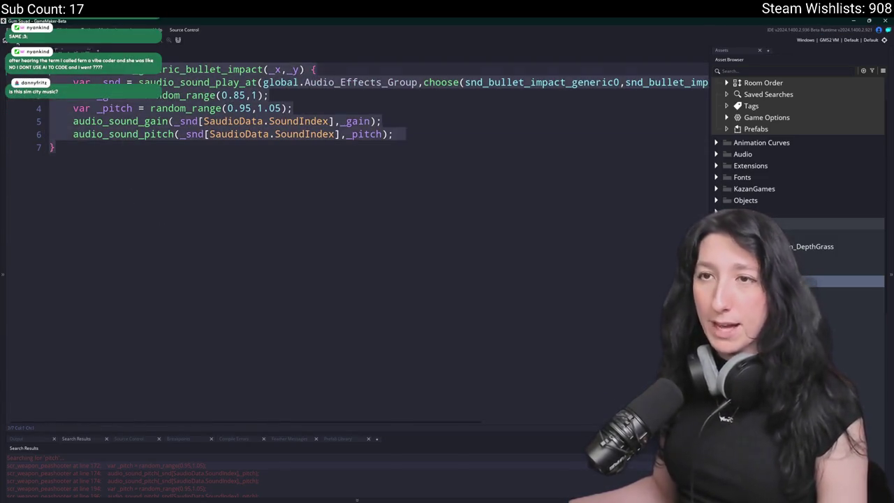
Duplicate the function below itself and rename the copy audio_flesh_bullet_impact.
{"action": "key", "text": "ctrl+c"}
{"action": "key", "text": "ctrl+End"}
{"action": "key", "text": "Return"}
{"action": "key", "text": "Return"}
{"action": "key", "text": "ctrl+v"}
{"action": "left_click", "coordinate": [198, 165]}
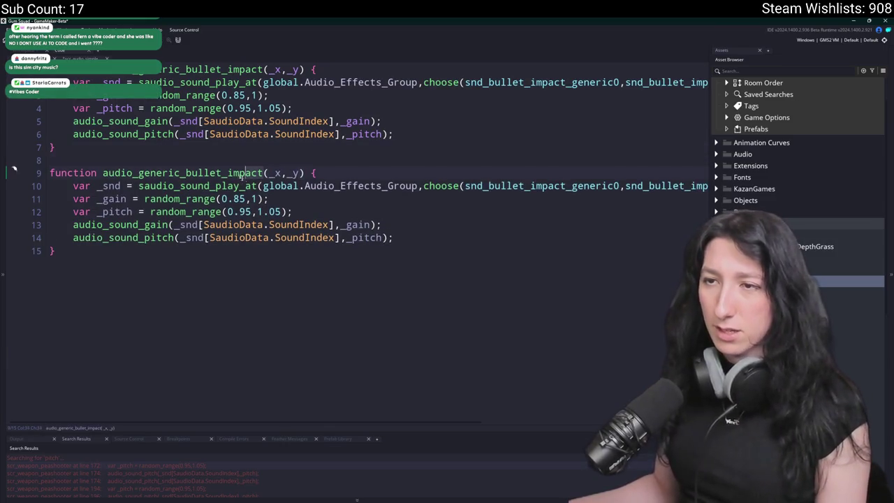
{"action": "left_click", "coordinate": [156, 174]}
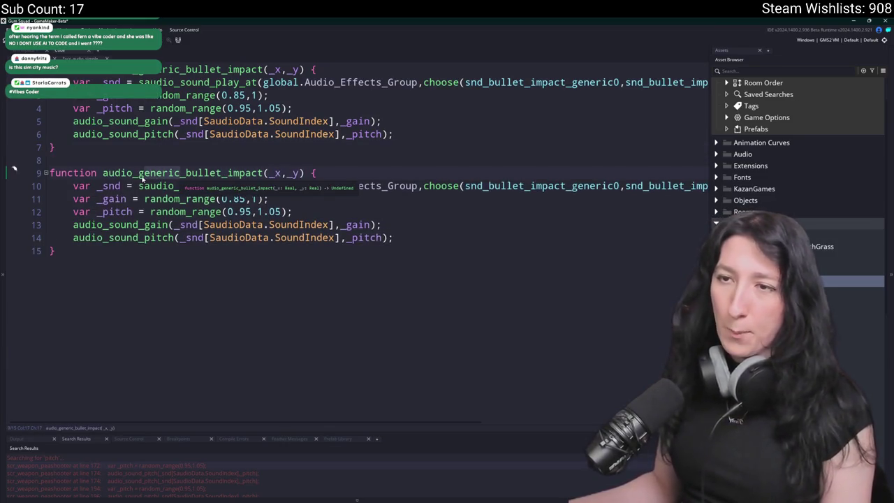
{"action": "type", "text": "flesh"}
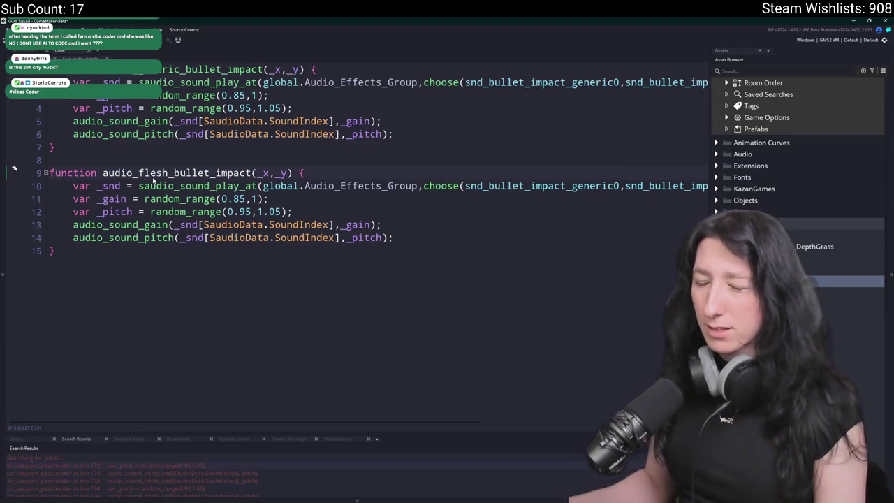
Change the copy's three sound names from generic to flesh impact sounds.
{"action": "left_click", "coordinate": [563, 188]}
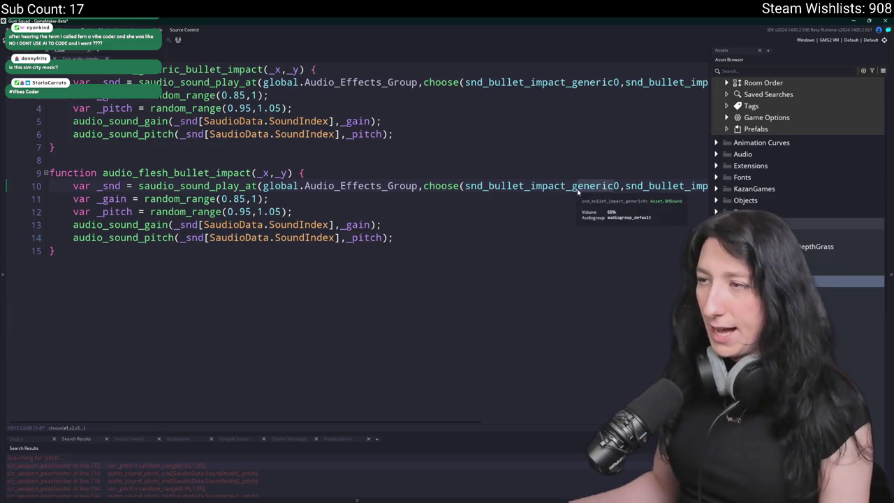
{"action": "key", "text": "Delete"}
{"action": "key", "text": "Delete"}
{"action": "key", "text": "Delete"}
{"action": "type", "text": "flesh"}
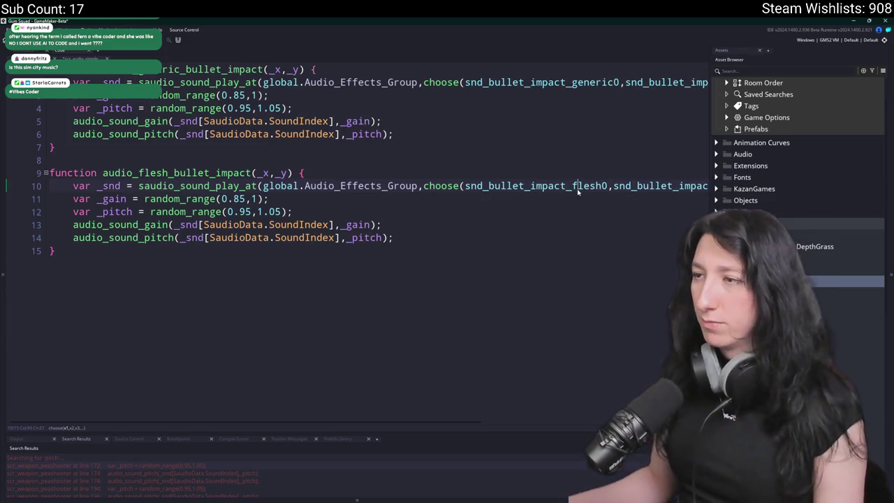
{"action": "left_click_drag", "start_coordinate": [576, 187], "coordinate": [605, 187]}
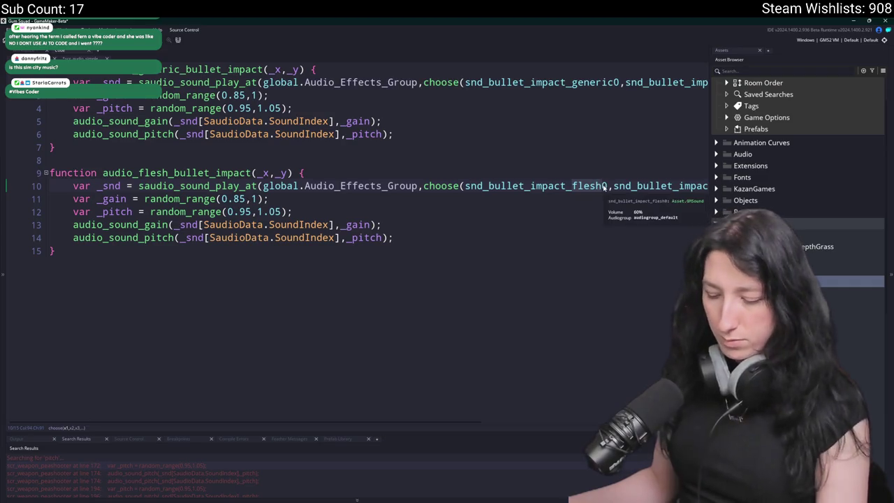
{"action": "key", "text": "F12"}
{"action": "key", "text": "ctrl+c"}
{"action": "mouse_move", "coordinate": [721, 186]}
{"action": "left_mouse_down"}
{"action": "mouse_move", "coordinate": [763, 186]}
{"action": "mouse_move", "coordinate": [738, 186]}
{"action": "left_mouse_up"}
{"action": "key", "text": "ctrl+v"}
{"action": "key", "text": "End"}
{"action": "key", "text": "ctrl+v"}
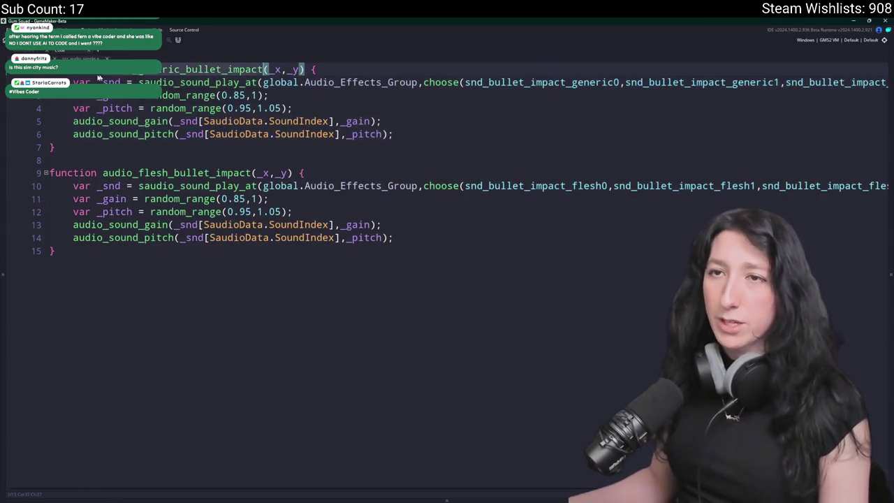
Negate the impact check on line 271 of the peashooter script with !
{"action": "key", "text": "ctrl+Tab"}
{"action": "key", "text": "ctrl+Tab"}
{"action": "type", "text": "!"}
{"action": "scroll", "coordinate": [602, 357], "scroll_direction": "down", "scroll_amount": 3}
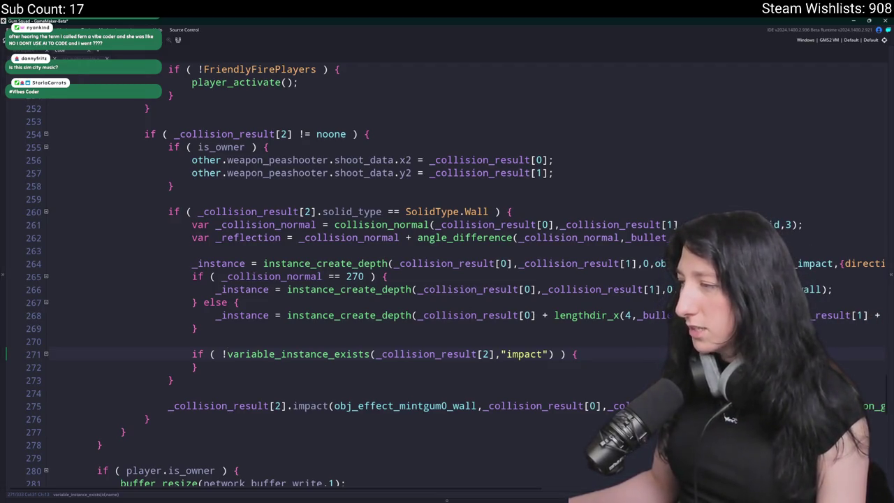
Add audio_generic_bullet_impact(_collision_result[0],_collision_result[1]); inside the negated impact check on line 272.
{"action": "key", "text": "Return"}
{"action": "type", "text": "audio_generic_bullet_impact("}
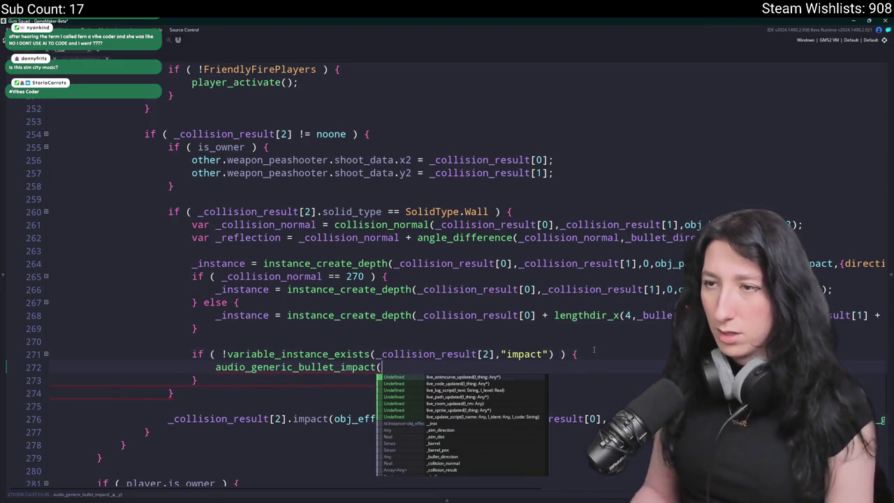
{"action": "left_click", "coordinate": [496, 173]}
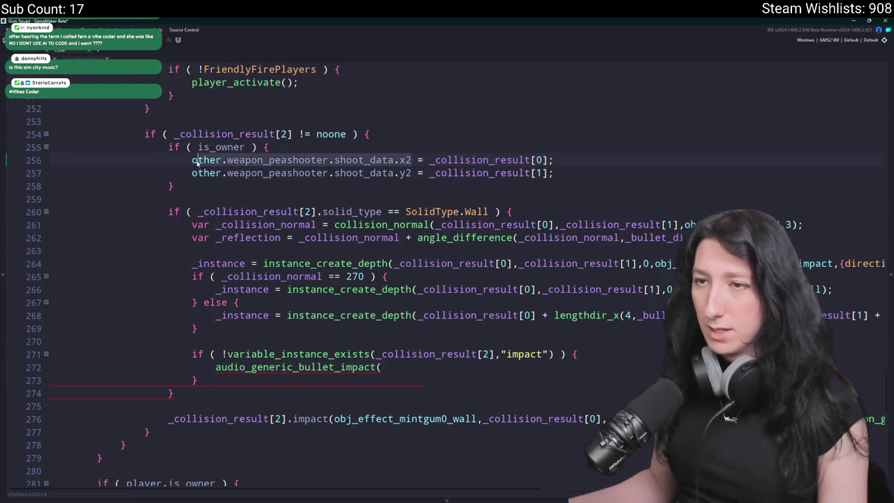
{"action": "left_click", "coordinate": [430, 160]}
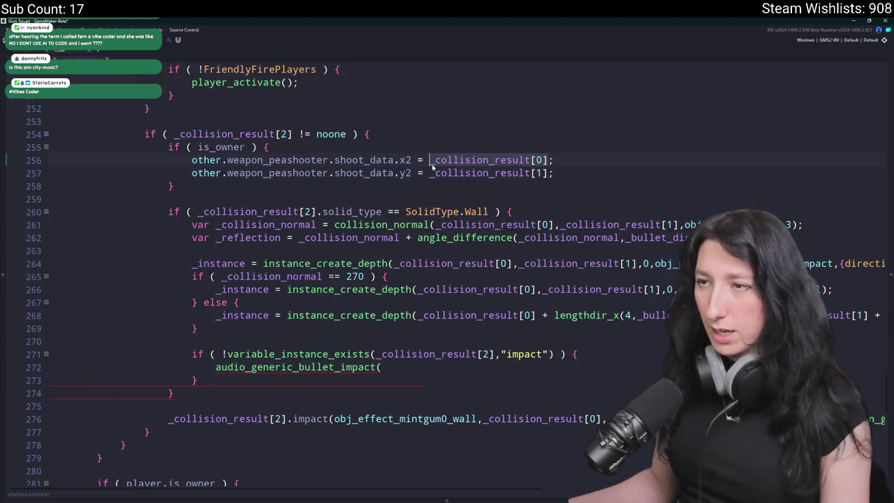
{"action": "left_click", "coordinate": [392, 371]}
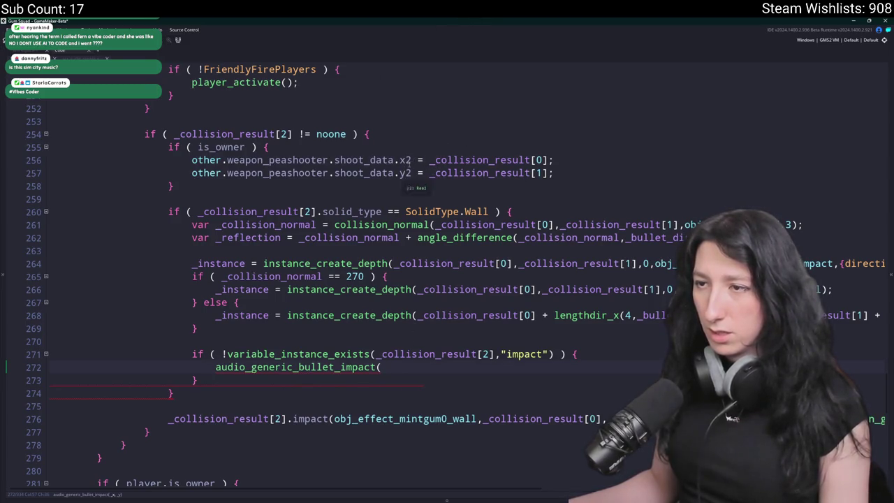
{"action": "scroll", "coordinate": [411, 175], "scroll_direction": "up", "scroll_amount": 2}
{"action": "scroll", "coordinate": [392, 210], "scroll_direction": "down", "scroll_amount": 1}
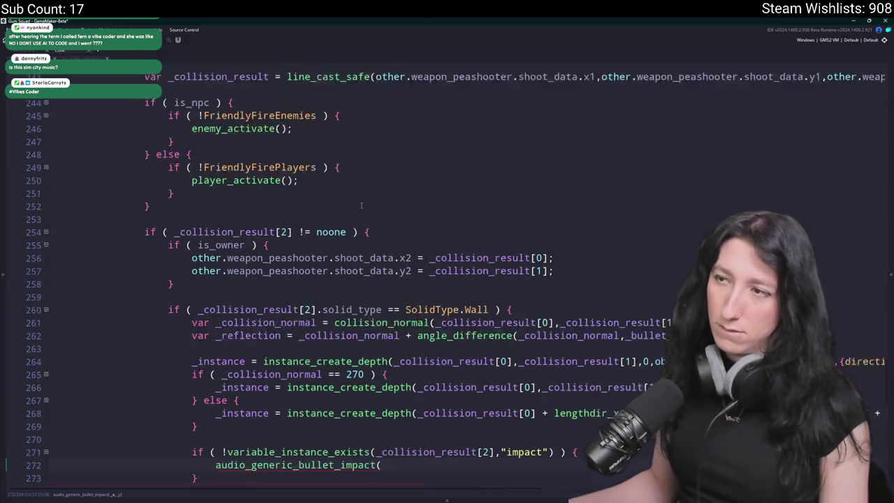
{"action": "type", "text": "_collision_result[0],_collision_result[0]"}
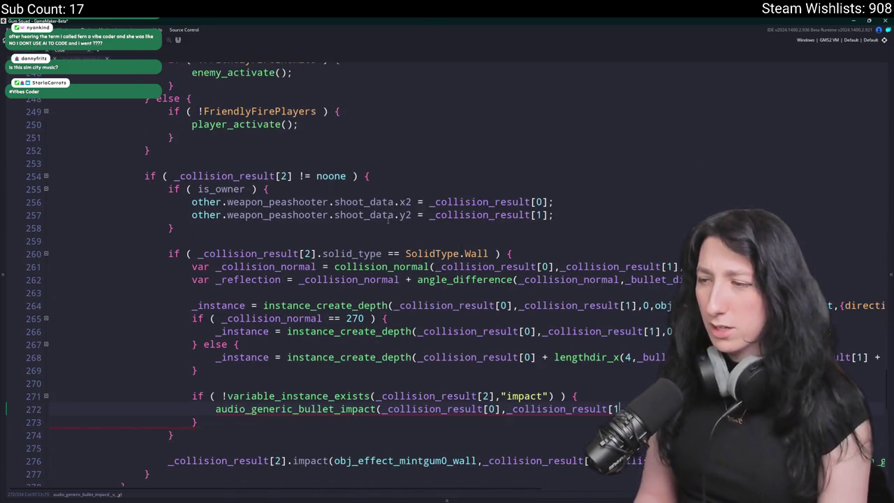
{"action": "type", "text": ");"}
{"action": "scroll", "coordinate": [388, 220], "scroll_direction": "down", "scroll_amount": 1}
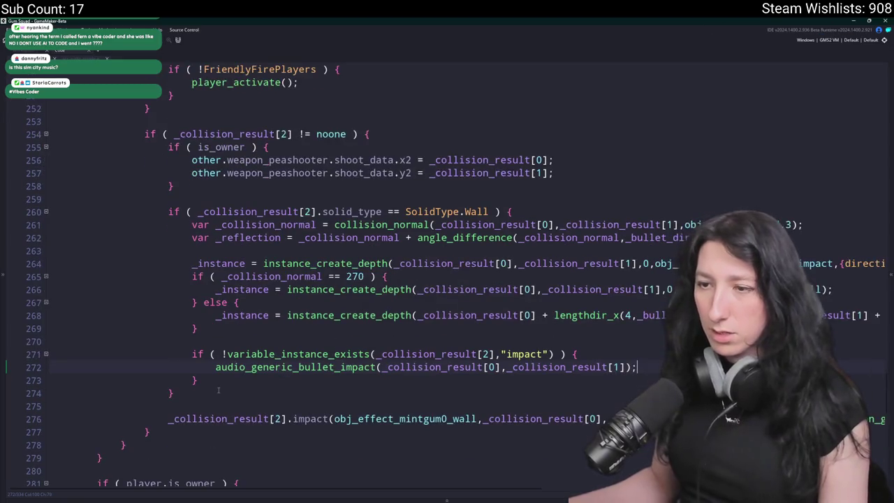
{"action": "scroll", "coordinate": [221, 386], "scroll_direction": "down", "scroll_amount": 1}
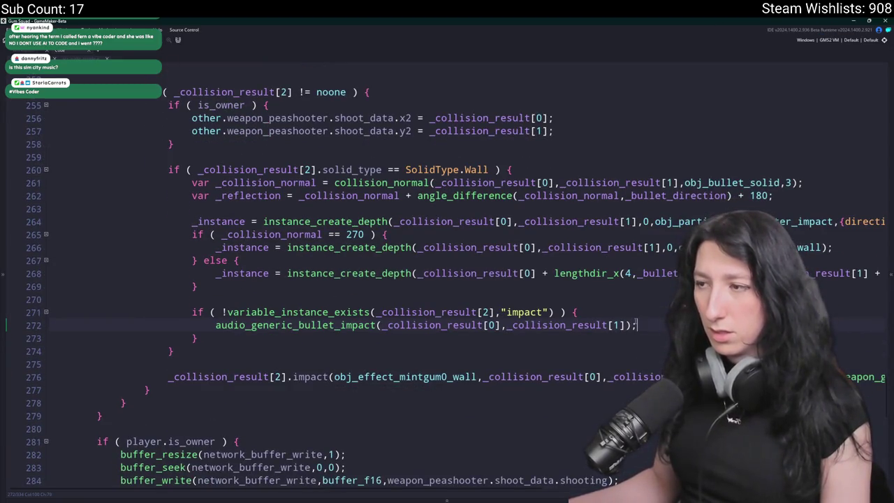
{"action": "left_click_drag", "start_coordinate": [217, 334], "coordinate": [192, 314]}
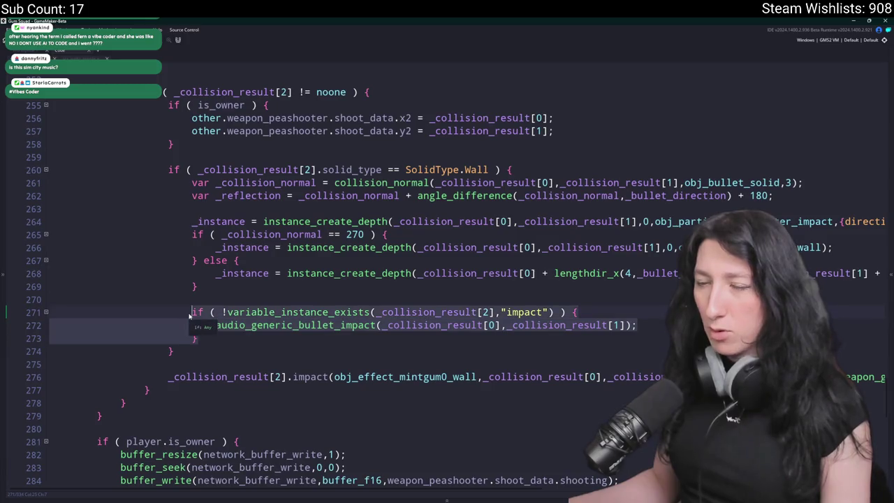
Review the peashooter collision code, including the wall solid_type and line-cast checks.
{"action": "scroll", "coordinate": [246, 348], "scroll_direction": "up", "scroll_amount": 1}
{"action": "scroll", "coordinate": [246, 348], "scroll_direction": "up", "scroll_amount": 5}
{"action": "scroll", "coordinate": [389, 388], "scroll_direction": "down", "scroll_amount": 6}
{"action": "scroll", "coordinate": [389, 387], "scroll_direction": "down", "scroll_amount": 2}
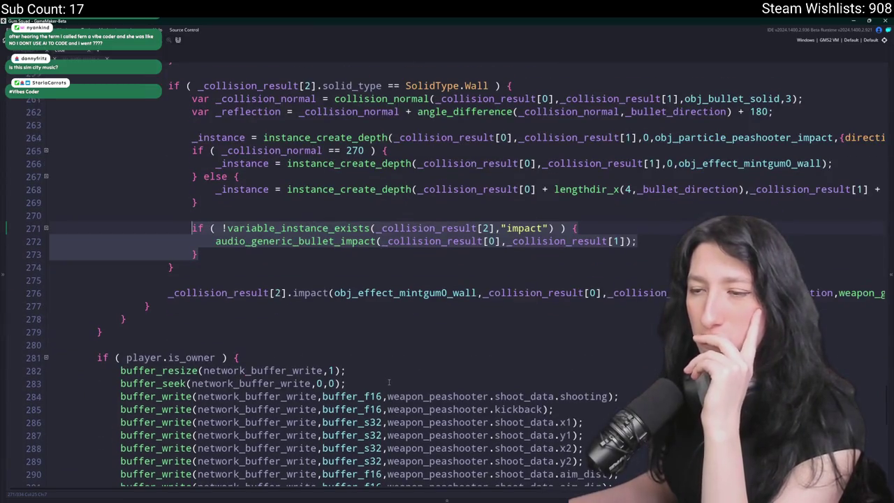
{"action": "scroll", "coordinate": [388, 382], "scroll_direction": "down", "scroll_amount": 2}
{"action": "scroll", "coordinate": [405, 374], "scroll_direction": "up", "scroll_amount": 2}
{"action": "scroll", "coordinate": [427, 367], "scroll_direction": "down", "scroll_amount": 1}
{"action": "scroll", "coordinate": [445, 360], "scroll_direction": "up", "scroll_amount": 2}
{"action": "scroll", "coordinate": [445, 360], "scroll_direction": "up", "scroll_amount": 10}
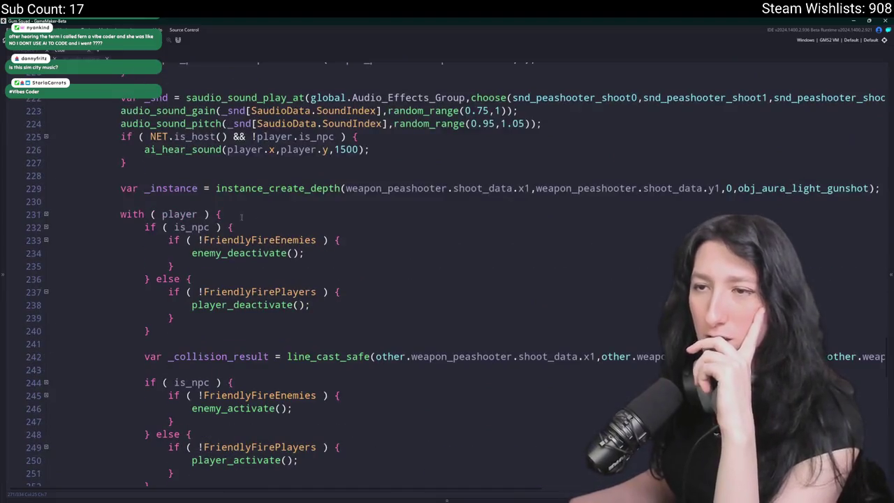
{"action": "scroll", "coordinate": [284, 184], "scroll_direction": "up", "scroll_amount": 5}
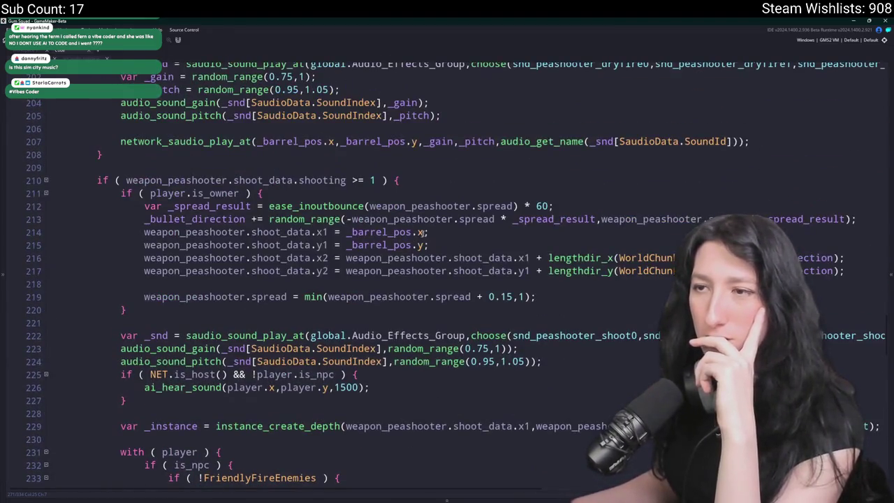
{"action": "scroll", "coordinate": [285, 185], "scroll_direction": "up", "scroll_amount": 14}
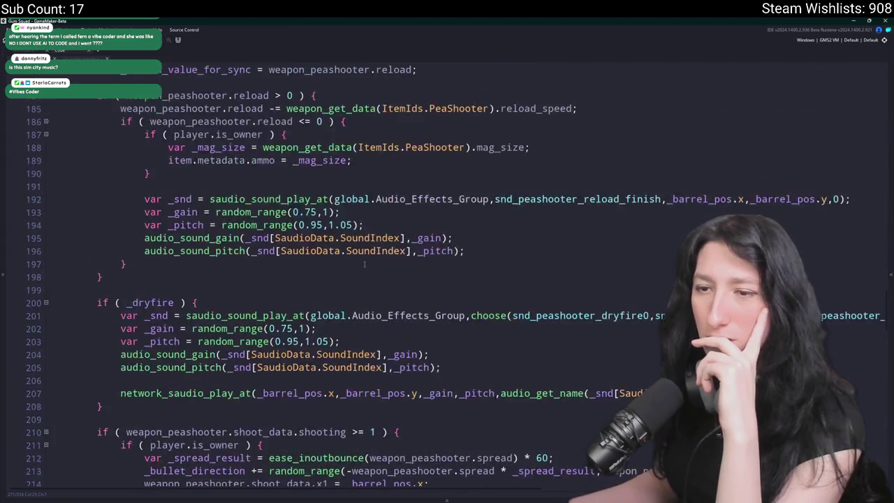
{"action": "scroll", "coordinate": [419, 280], "scroll_direction": "down", "scroll_amount": 7}
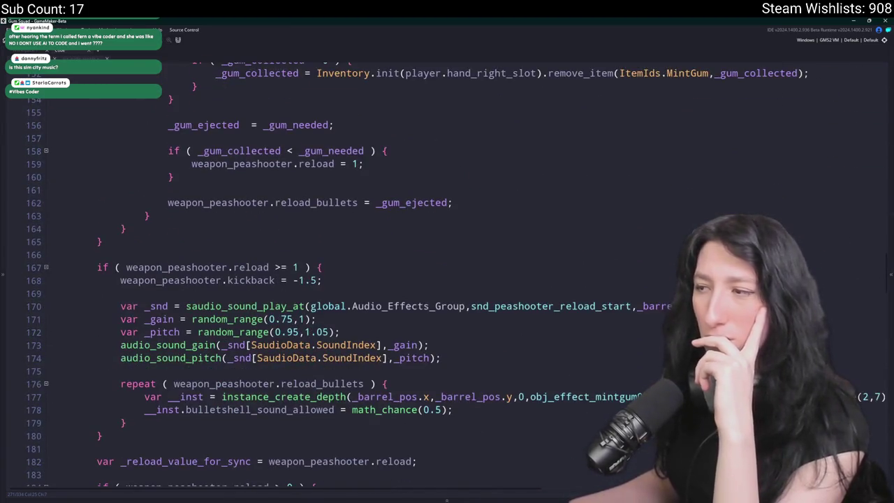
{"action": "scroll", "coordinate": [482, 265], "scroll_direction": "down", "scroll_amount": 20}
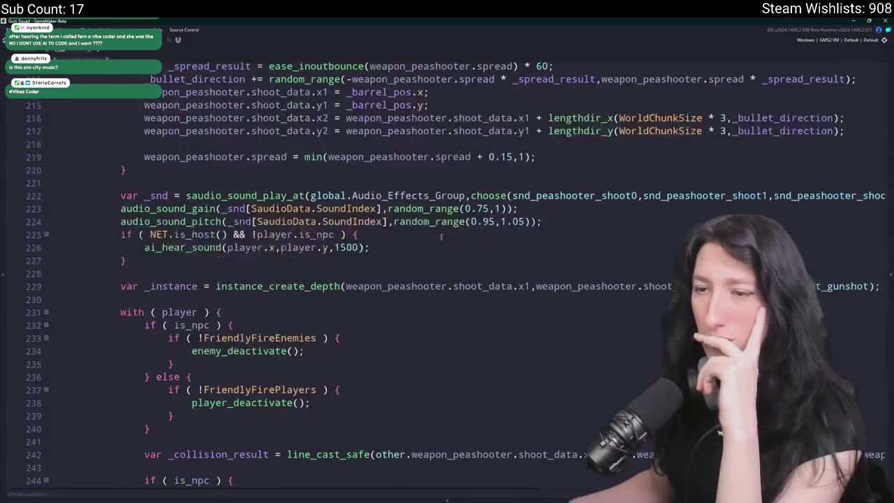
{"action": "scroll", "coordinate": [425, 230], "scroll_direction": "down", "scroll_amount": 2}
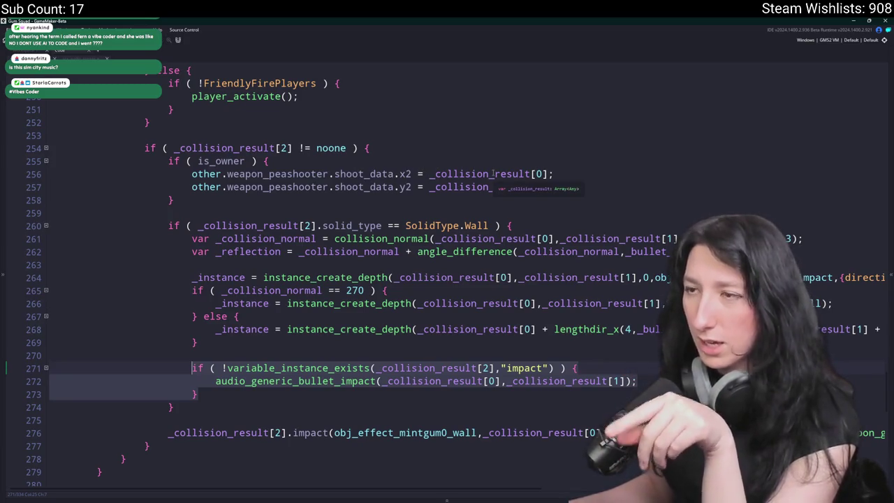
{"action": "scroll", "coordinate": [492, 173], "scroll_direction": "up", "scroll_amount": 2}
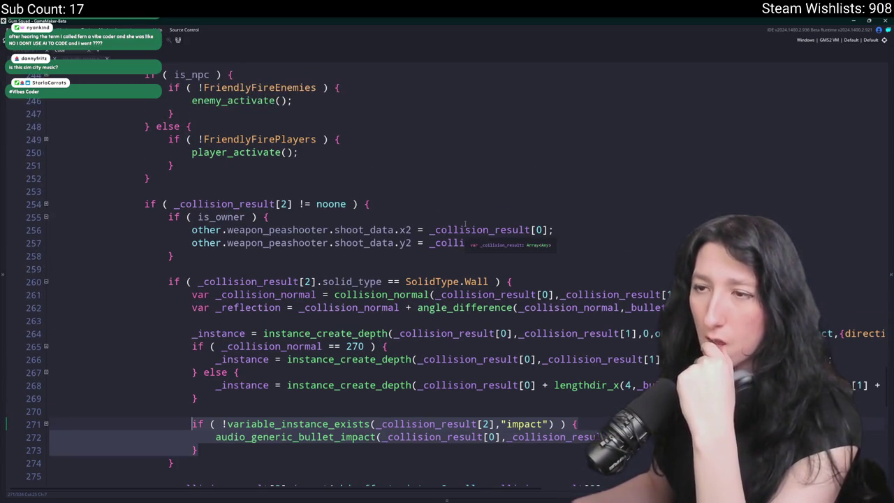
{"action": "scroll", "coordinate": [408, 264], "scroll_direction": "down", "scroll_amount": 3}
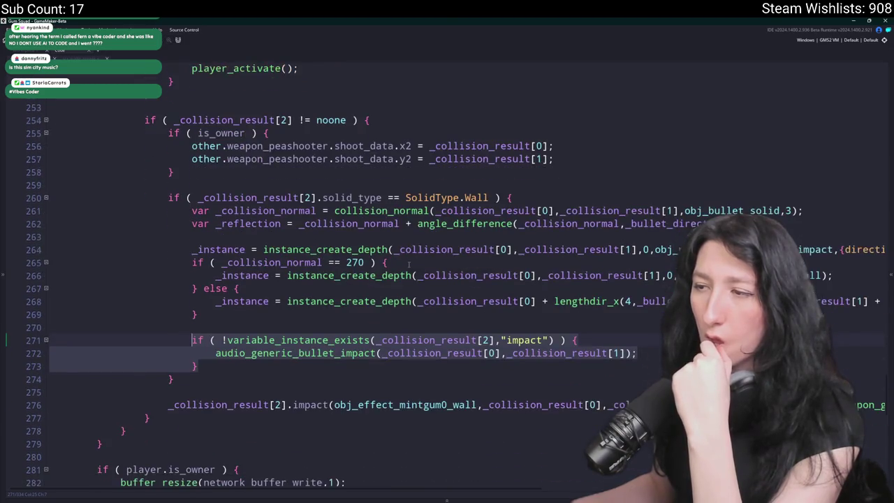
{"action": "left_click", "coordinate": [265, 198]}
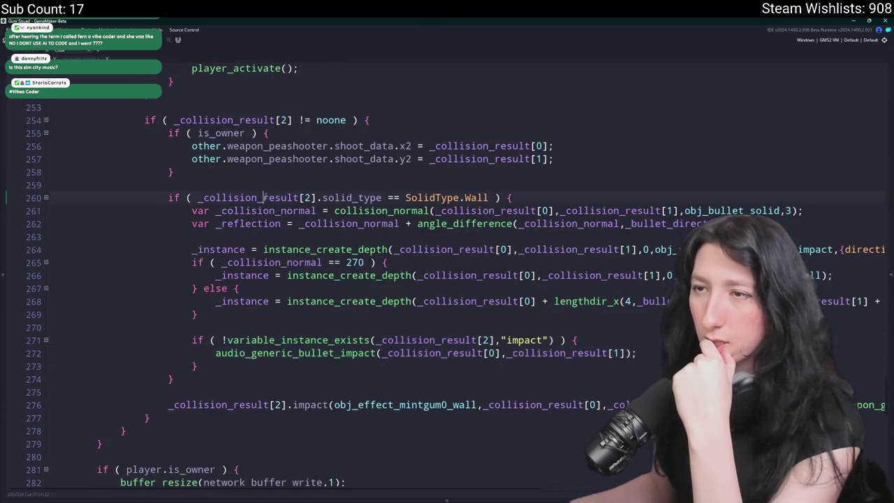
{"action": "scroll", "coordinate": [265, 197], "scroll_direction": "up", "scroll_amount": 6}
{"action": "left_click", "coordinate": [814, 204]}
{"action": "left_click", "coordinate": [289, 189]}
{"action": "scroll", "coordinate": [289, 190], "scroll_direction": "down", "scroll_amount": 3}
{"action": "scroll", "coordinate": [289, 191], "scroll_direction": "down", "scroll_amount": 4}
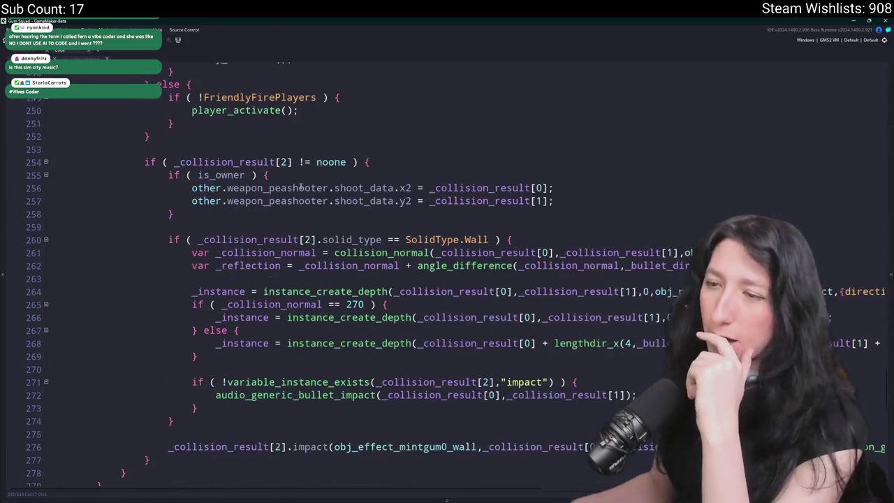
{"action": "scroll", "coordinate": [416, 221], "scroll_direction": "up", "scroll_amount": 3}
{"action": "scroll", "coordinate": [412, 224], "scroll_direction": "up", "scroll_amount": 2}
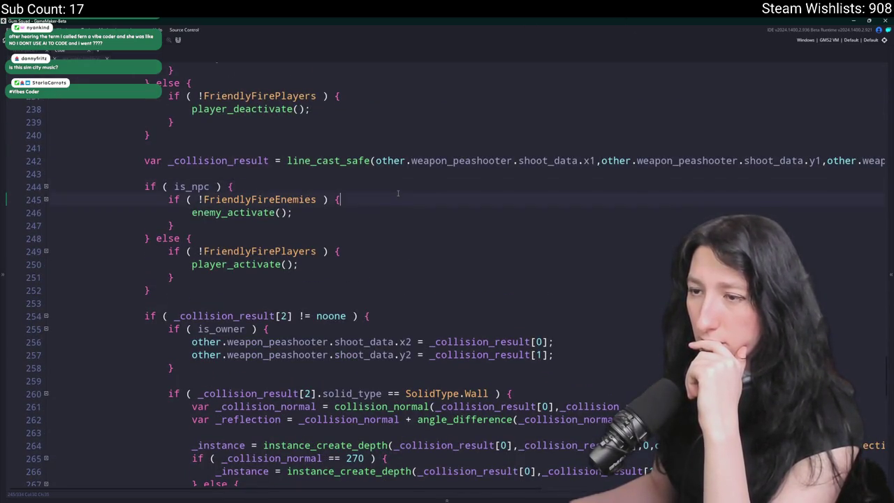
{"action": "scroll", "coordinate": [398, 193], "scroll_direction": "down", "scroll_amount": 5}
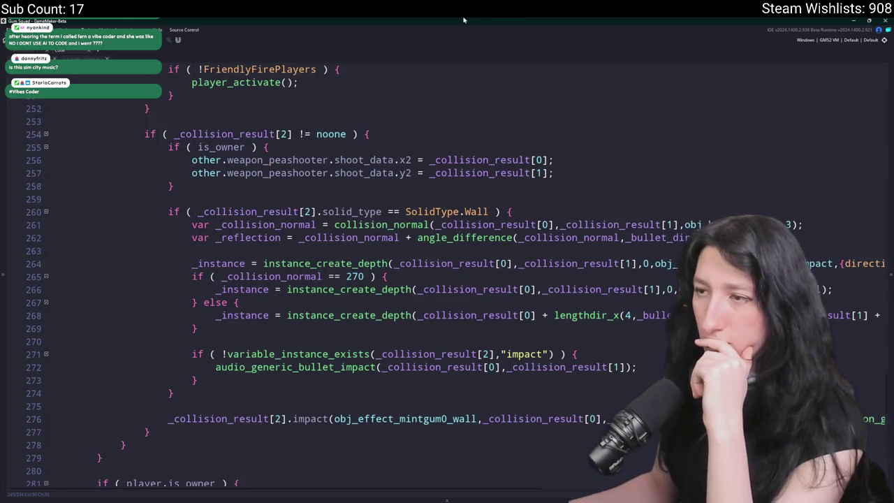
Save the peashooter script and return to the impact call on line 276.
{"action": "key", "text": "End"}
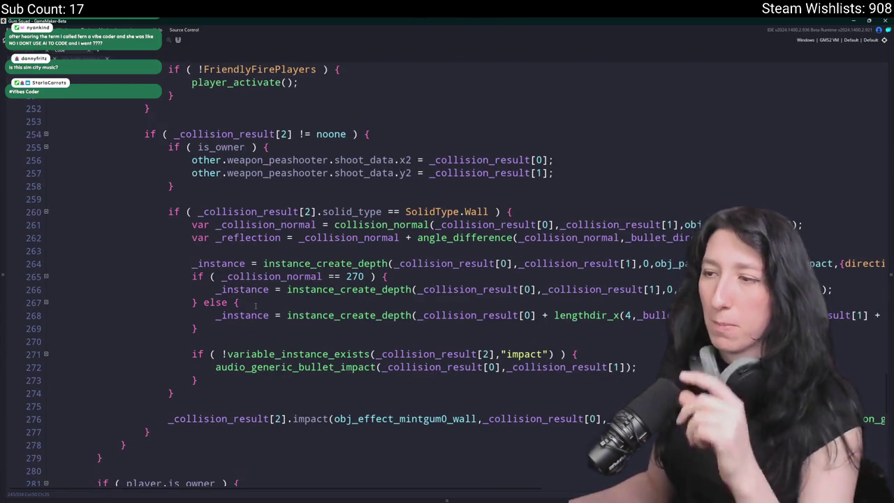
{"action": "key", "text": "ctrl+s"}
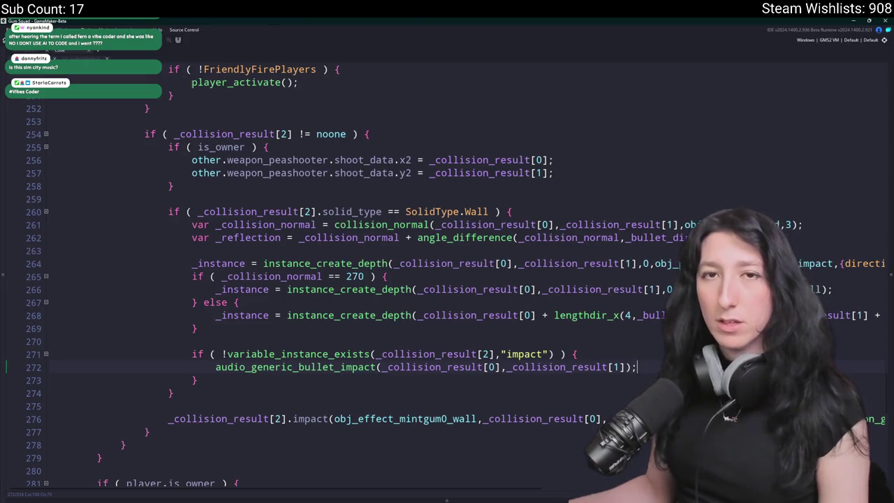
{"action": "left_click_drag", "start_coordinate": [279, 384], "coordinate": [192, 354]}
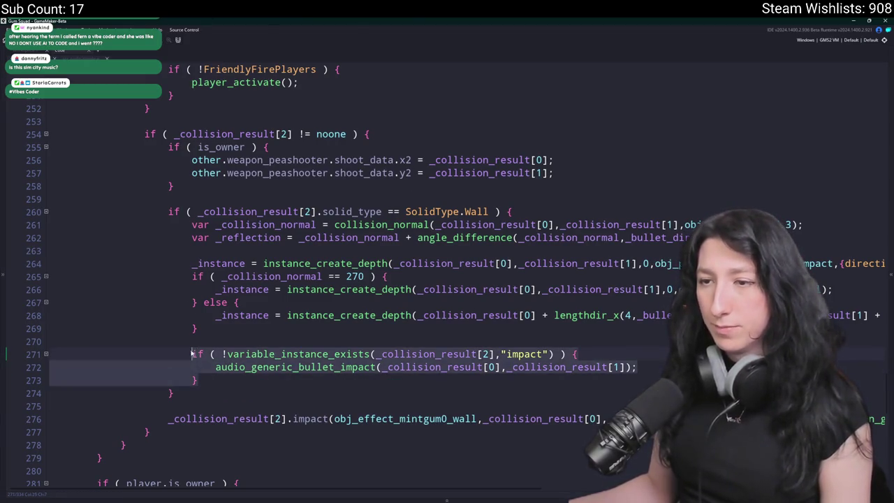
{"action": "scroll", "coordinate": [287, 264], "scroll_direction": "down", "scroll_amount": 2}
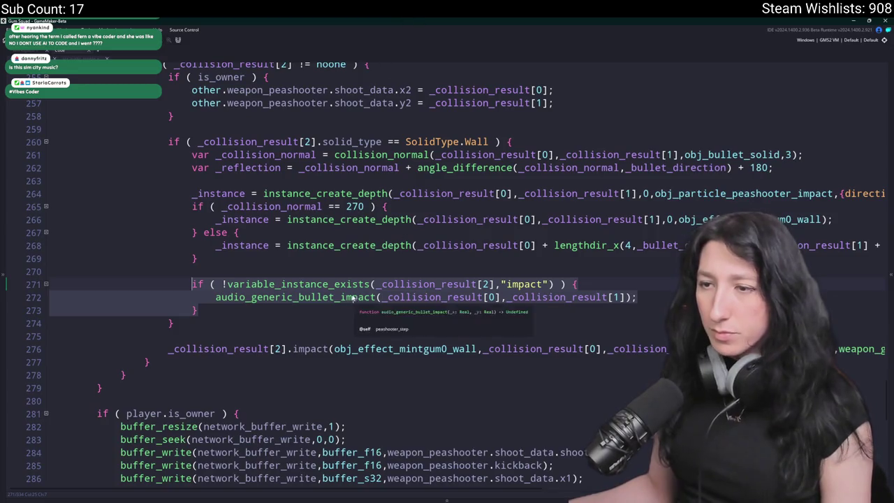
{"action": "left_click", "coordinate": [668, 349]}
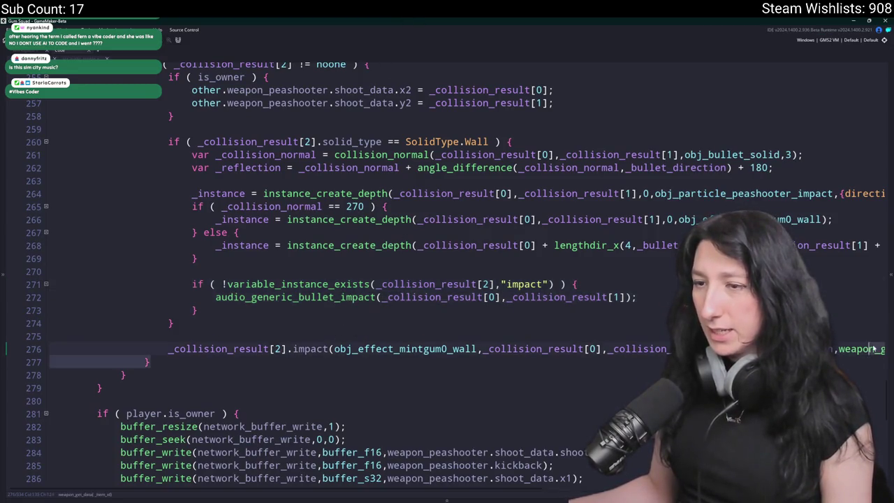
Search the code for 'impact' and jump to the audio_generic_bullet_impact definition.
{"action": "key", "text": "ctrl+f"}
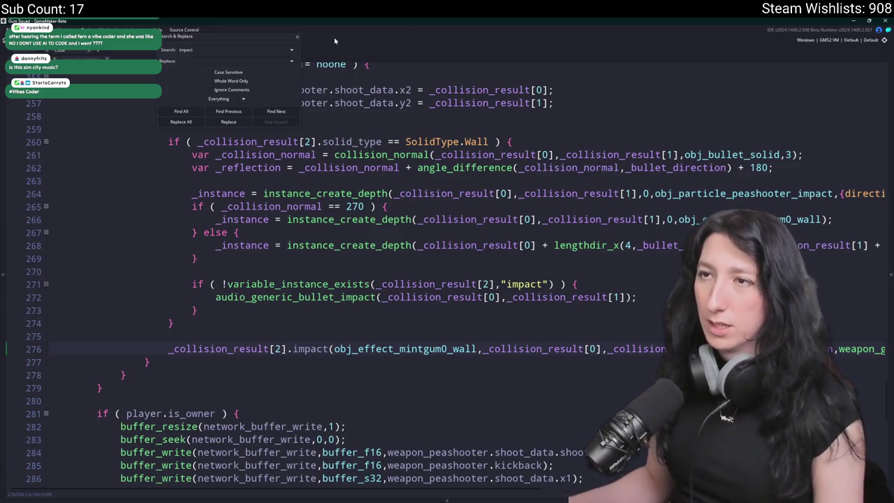
{"action": "key", "text": "Escape"}
{"action": "scroll", "coordinate": [877, 357], "scroll_direction": "right", "scroll_amount": 5}
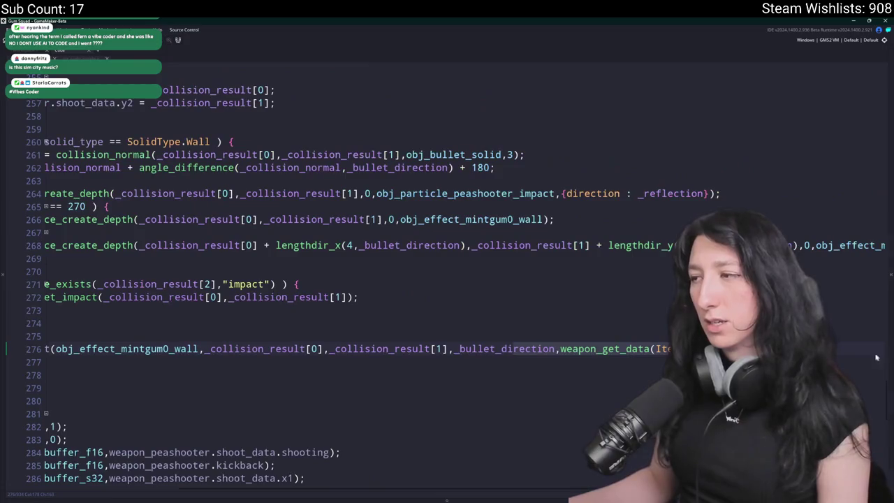
{"action": "scroll", "coordinate": [333, 333], "scroll_direction": "left", "scroll_amount": 5}
{"action": "left_click", "coordinate": [320, 325]}
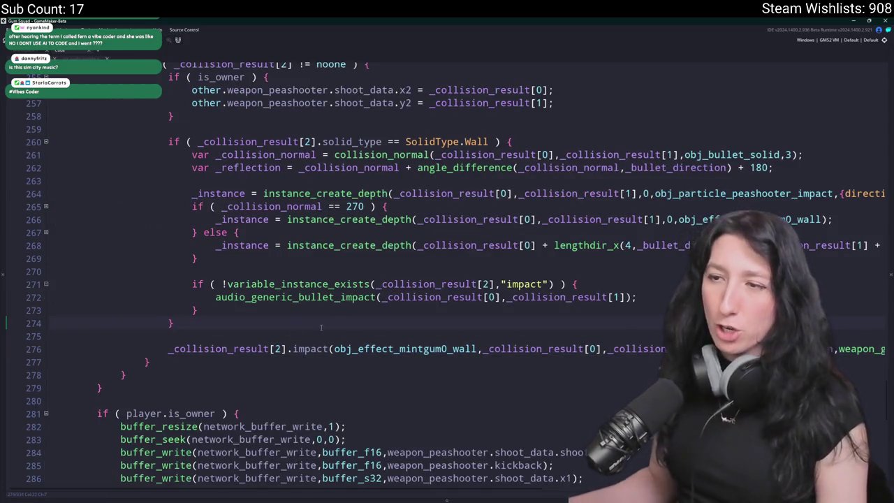
{"action": "middle_click", "coordinate": [319, 298]}
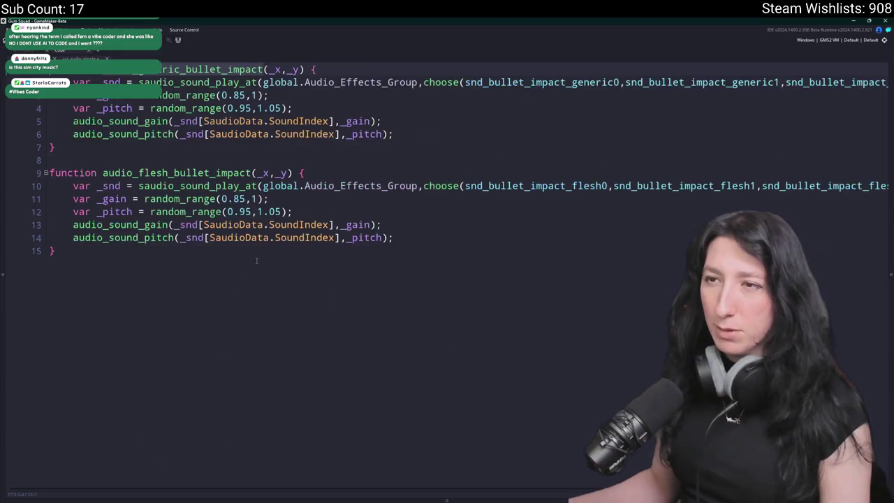
Add audio_flesh_bullet_impact(_x,_y); at the top of obj_player's Create impact function.
{"action": "key", "text": "ctrl+f"}
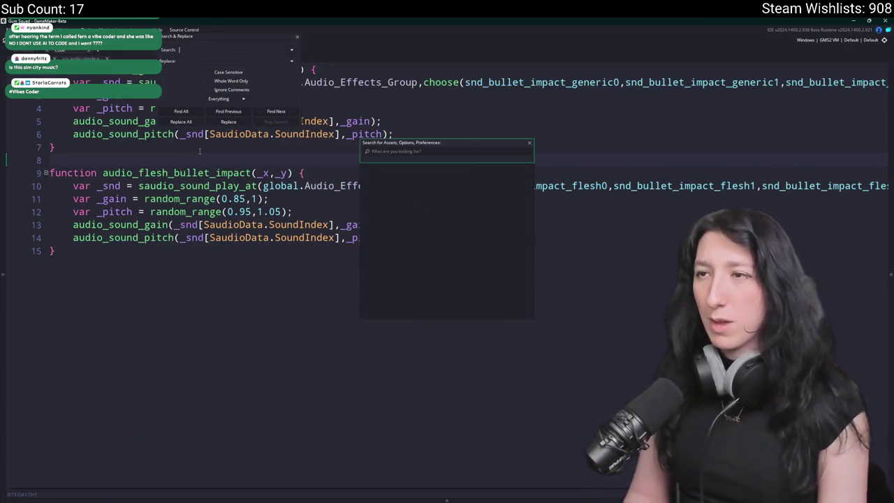
{"action": "type", "text": "impact"}
{"action": "key", "text": "Return"}
{"action": "left_click_drag", "start_coordinate": [174, 424], "coordinate": [180, 354]}
{"action": "double_click", "coordinate": [55, 411]}
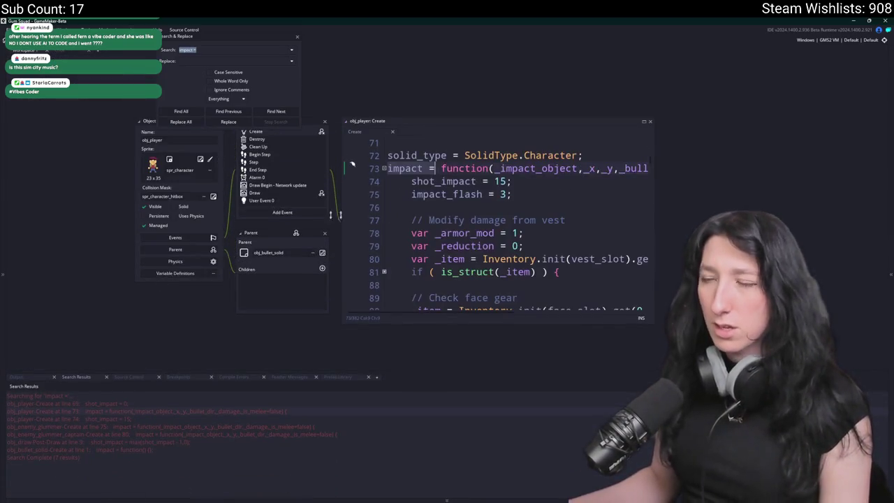
{"action": "left_click", "coordinate": [644, 121]}
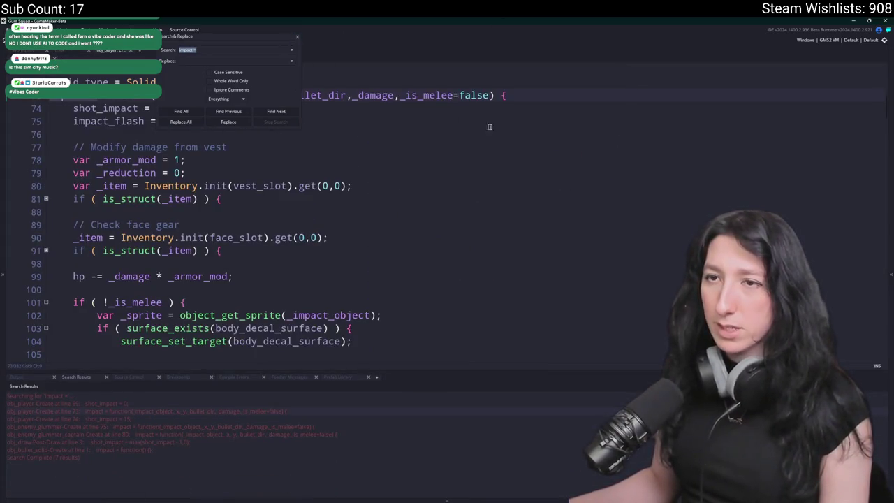
{"action": "key", "text": "Escape"}
{"action": "type", "text": "audio_flesh_bullet_impact"}
{"action": "key", "text": "Return"}
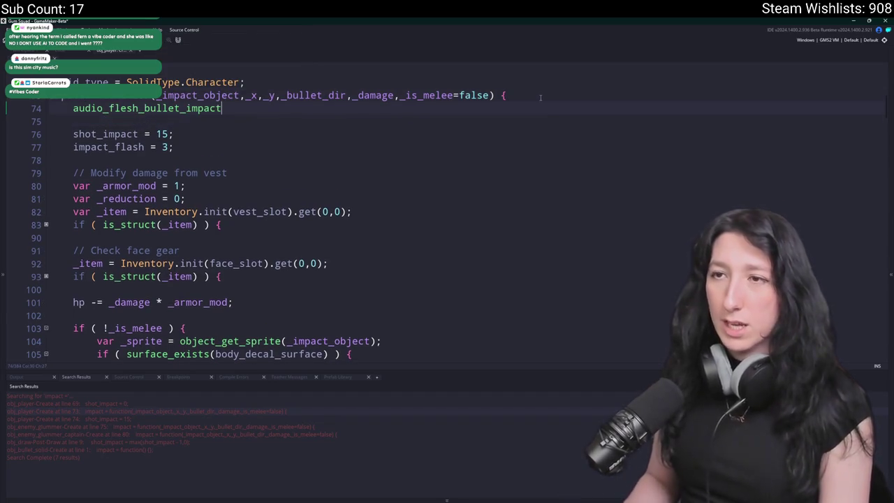
{"action": "type", "text": "(_x,_y);"}
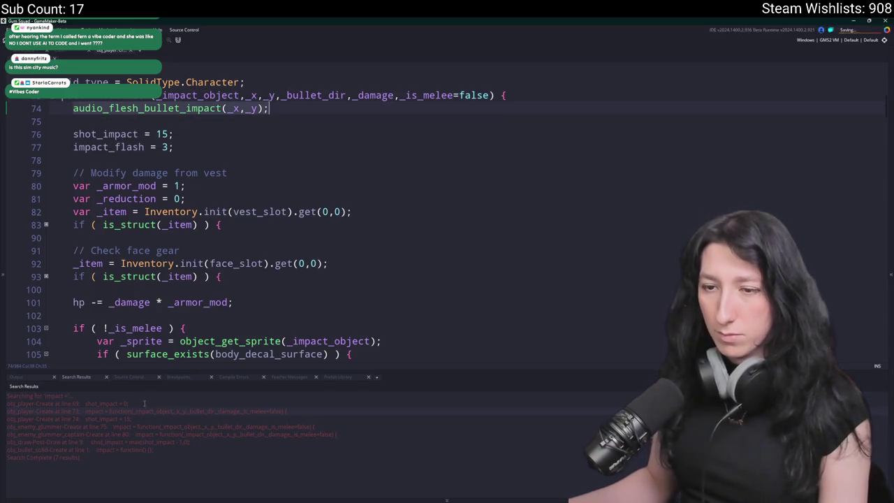
{"action": "double_click", "coordinate": [83, 426]}
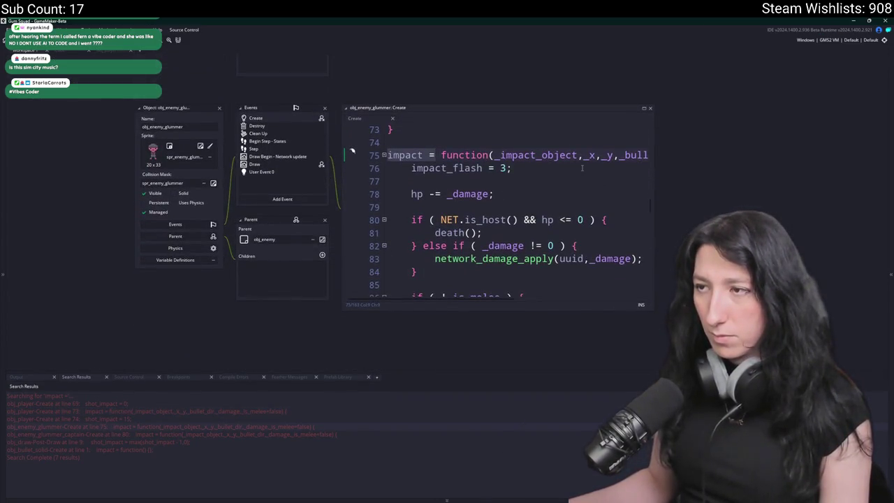
Insert audio_flesh_bullet_impact(_x,_y); as the first line of obj_enemy_glummer's impact function.
{"action": "left_click", "coordinate": [413, 169]}
{"action": "key", "text": "Return"}
{"action": "key", "text": "Up"}
{"action": "type", "text": "audio_flesh_bullet_impact(_x,_y);"}
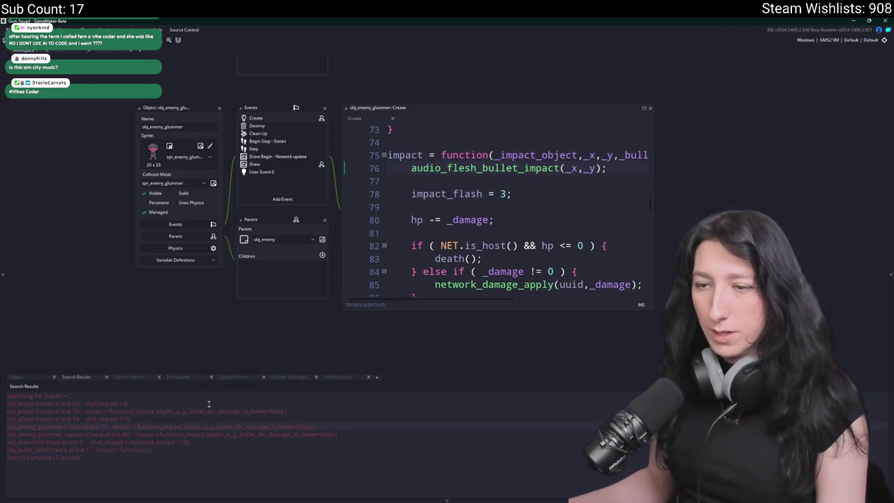
Insert audio_flesh_bullet_impact(_x,_y); as the first line of obj_enemy_glummer_captain's impact function.
{"action": "double_click", "coordinate": [154, 435]}
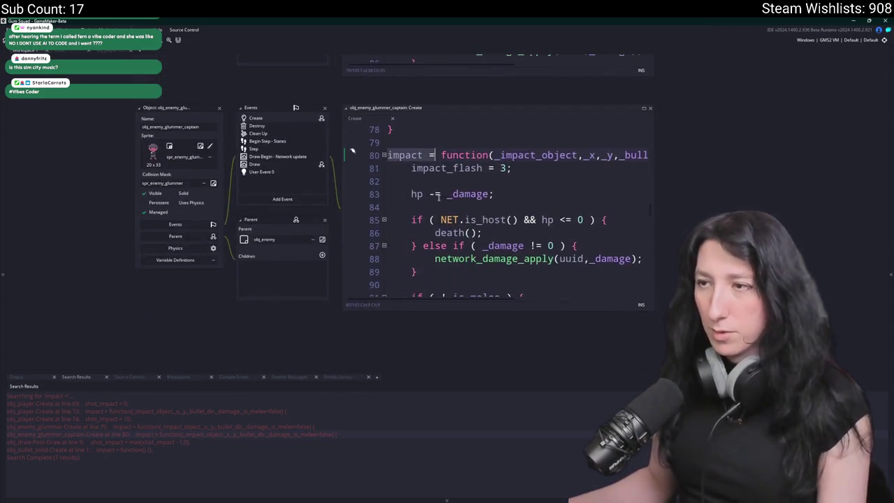
{"action": "left_click", "coordinate": [413, 168]}
{"action": "key", "text": "Return"}
{"action": "key", "text": "Up"}
{"action": "type", "text": "audio_flesh_bullet_impact(_x,_y);"}
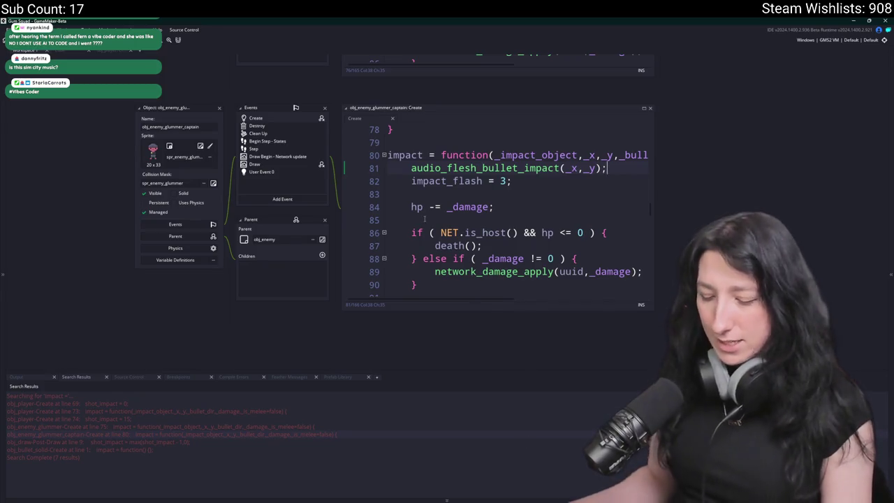
{"action": "key", "text": "ctrl+t"}
Change audio_master_gain in obj_audio's Create event from 0.5 to 0.75 and run the game.
{"action": "type", "text": "obj_audio"}
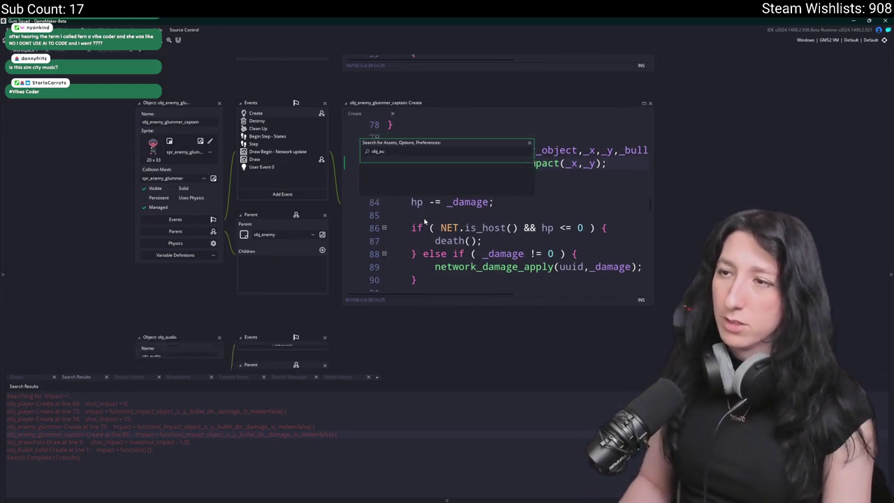
{"action": "key", "text": "Return"}
{"action": "double_click", "coordinate": [302, 123]}
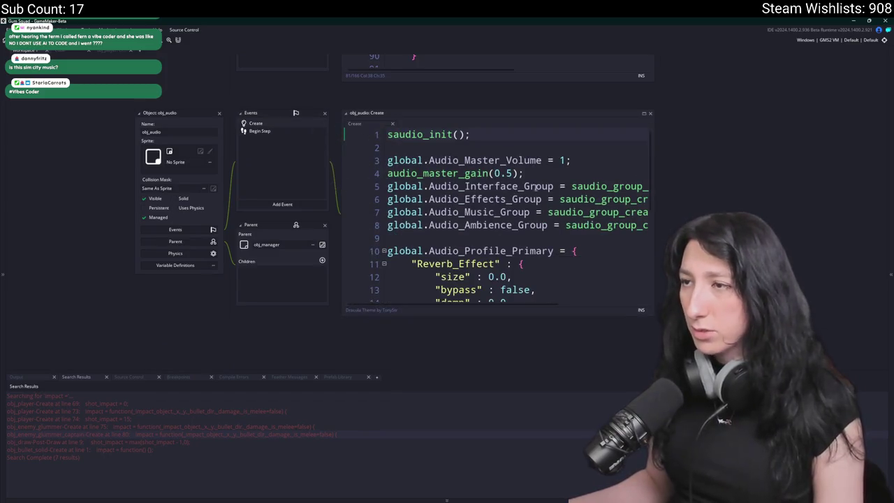
{"action": "left_click", "coordinate": [508, 174]}
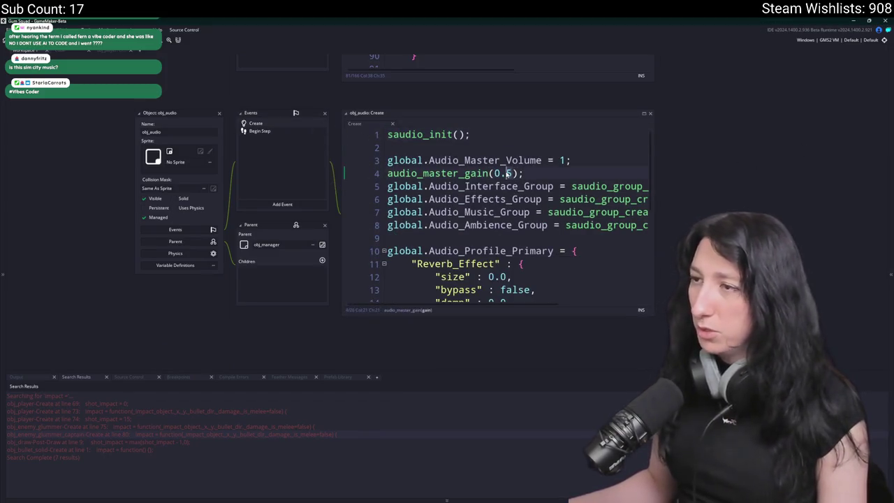
{"action": "key", "text": "Page_Down"}
{"action": "type", "text": "4"}
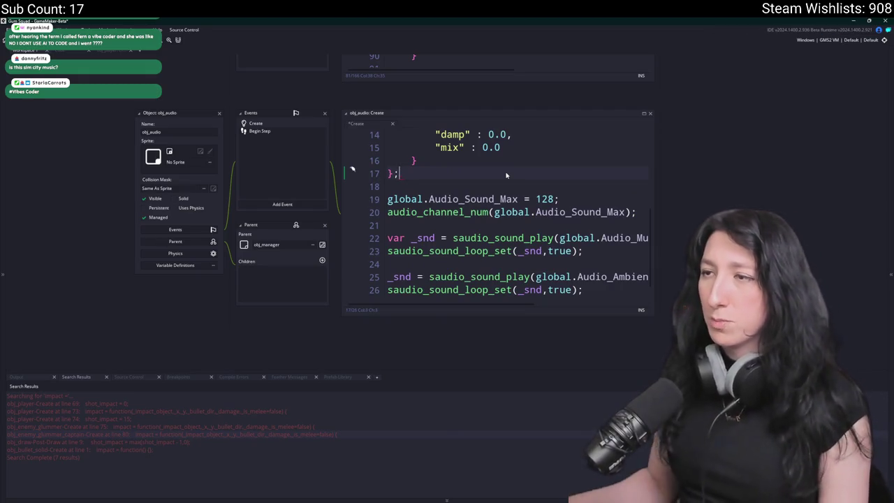
{"action": "scroll", "coordinate": [506, 175], "scroll_direction": "up", "scroll_amount": 1}
{"action": "scroll", "coordinate": [501, 194], "scroll_direction": "down", "scroll_amount": 2}
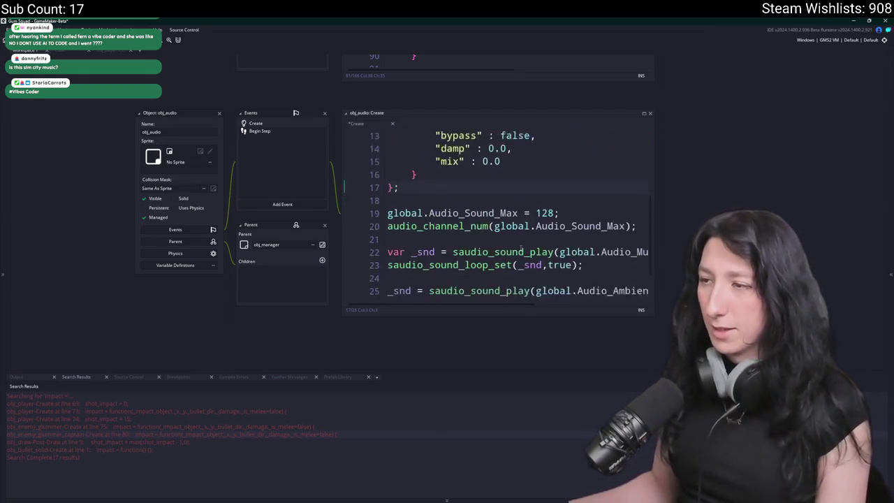
{"action": "scroll", "coordinate": [531, 190], "scroll_direction": "up", "scroll_amount": 7}
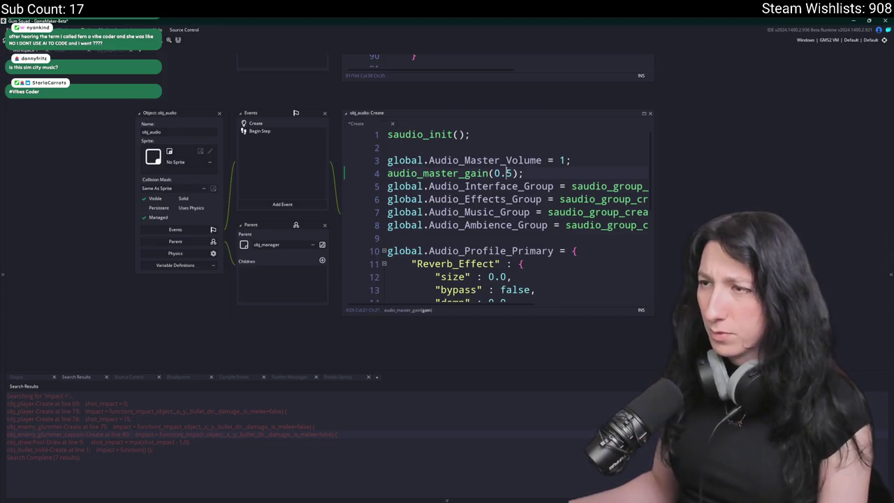
{"action": "key", "text": "Delete"}
{"action": "key", "text": "F5"}
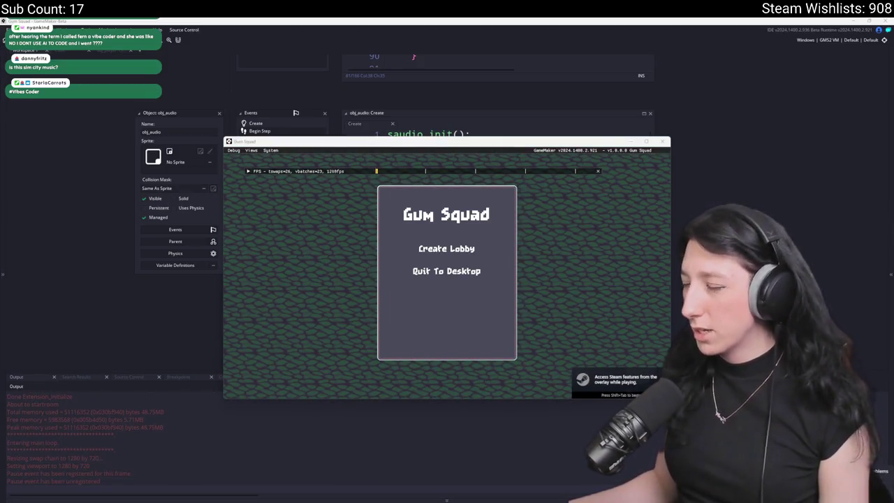
{"action": "scroll", "coordinate": [430, 251], "scroll_direction": "down", "scroll_amount": 10}
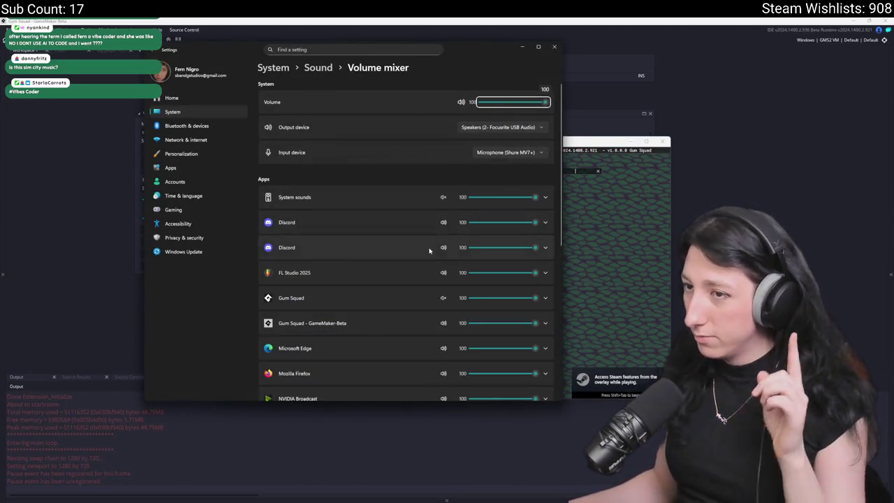
Toggle mute on the Gum Squad entry in the Volume mixer, close Settings, and quit the game.
{"action": "scroll", "coordinate": [463, 174], "scroll_direction": "up", "scroll_amount": 1}
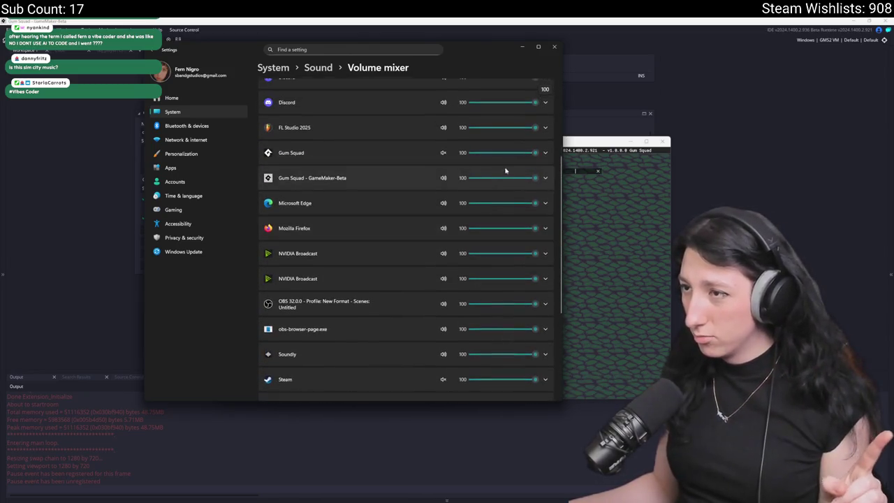
{"action": "left_click", "coordinate": [444, 153]}
{"action": "left_click", "coordinate": [554, 46]}
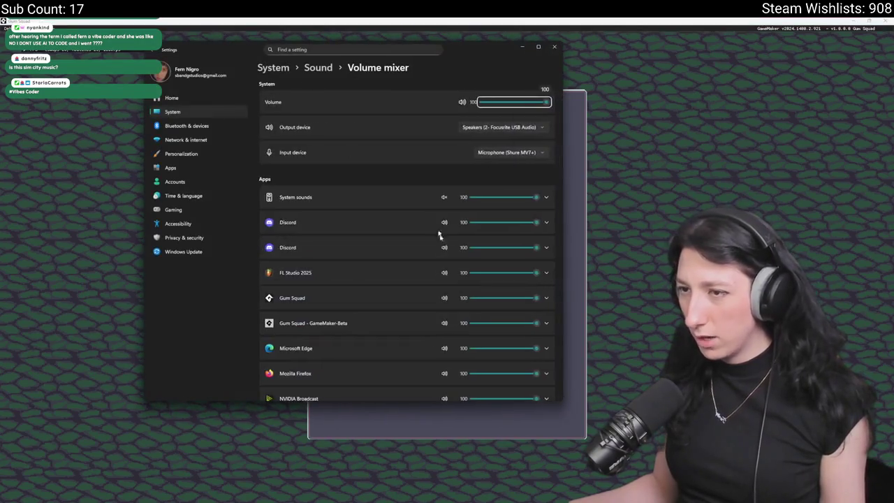
{"action": "scroll", "coordinate": [495, 178], "scroll_direction": "down", "scroll_amount": 5}
{"action": "left_click", "coordinate": [555, 47]}
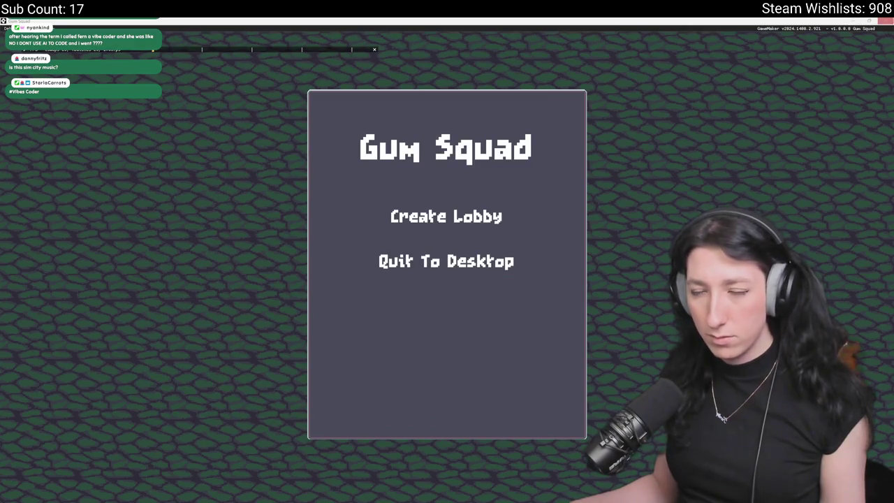
{"action": "key", "text": "alt+F4"}
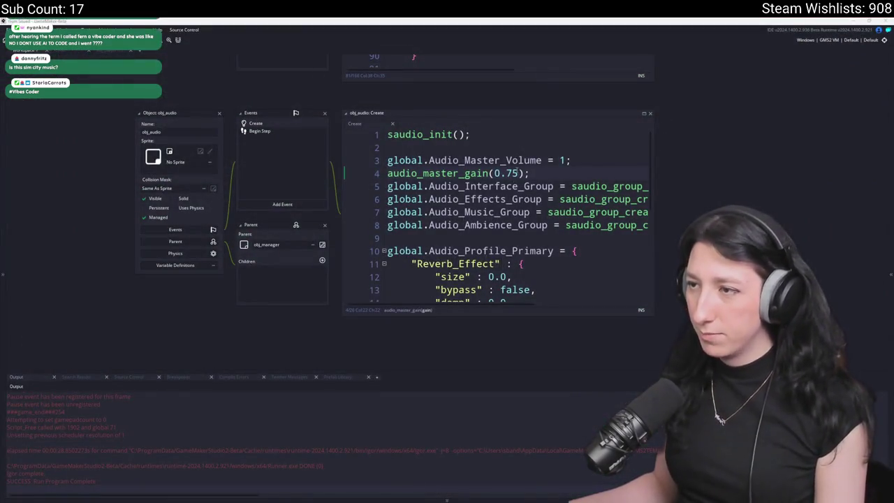
Change audio_master_gain from 0.75 to 1 in obj_audio's Create code and rebuild with F5.
{"action": "left_click_drag", "start_coordinate": [518, 173], "coordinate": [495, 173]}
{"action": "type", "text": "1"}
{"action": "key", "text": "F5"}
{"action": "scroll", "coordinate": [524, 183], "scroll_direction": "down", "scroll_amount": 4}
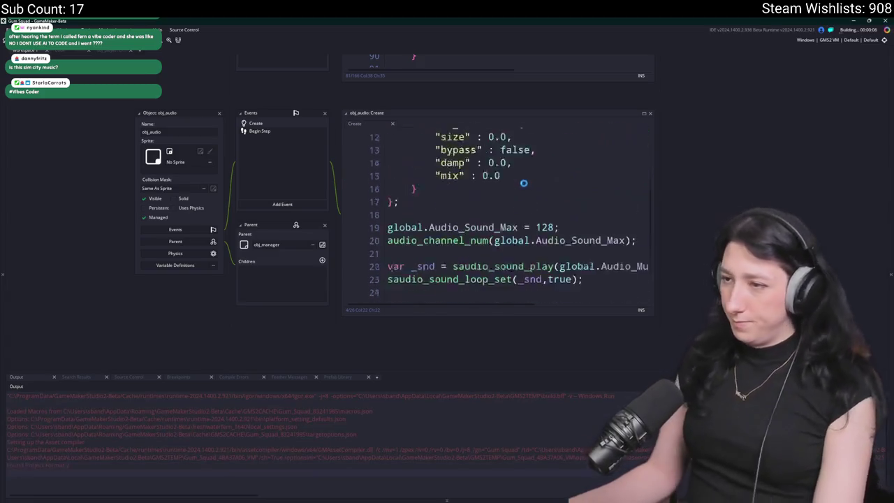
{"action": "scroll", "coordinate": [507, 254], "scroll_direction": "up", "scroll_amount": 4}
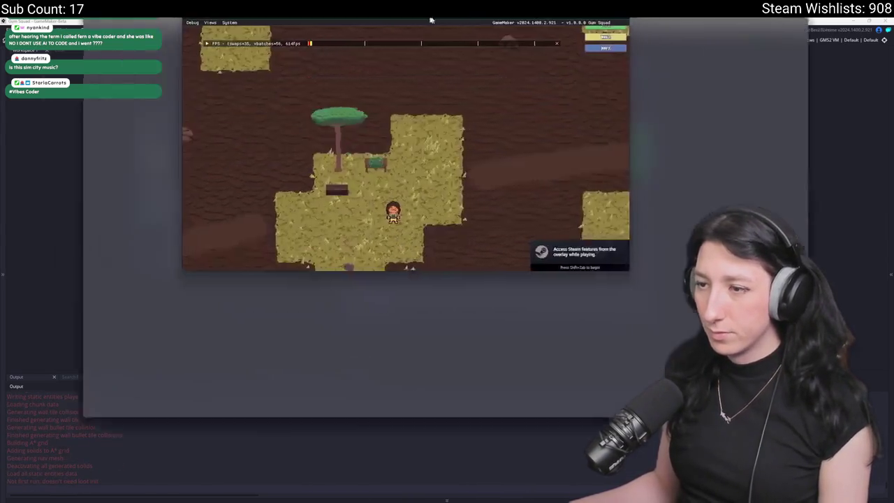
Maximise the game window, walk left into the cave and fire a shot toward the upper left.
{"action": "double_click", "coordinate": [431, 20]}
{"action": "key", "text": "Tab"}
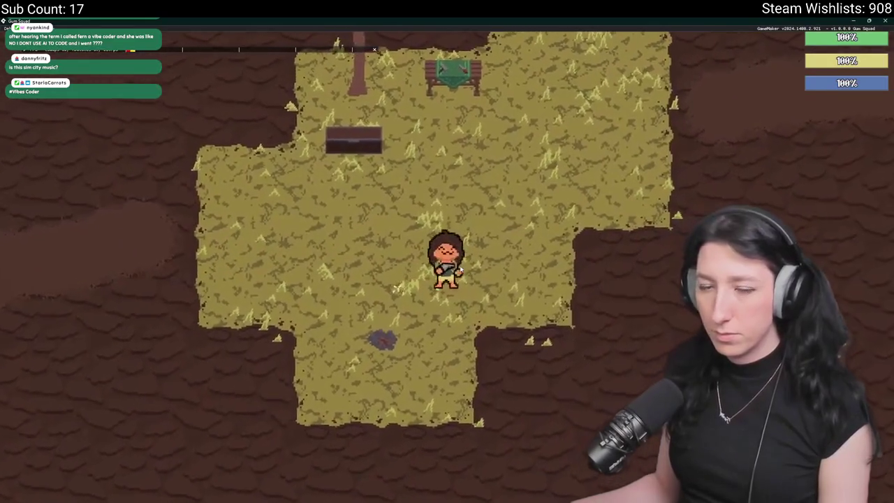
{"action": "key", "text": "a"}
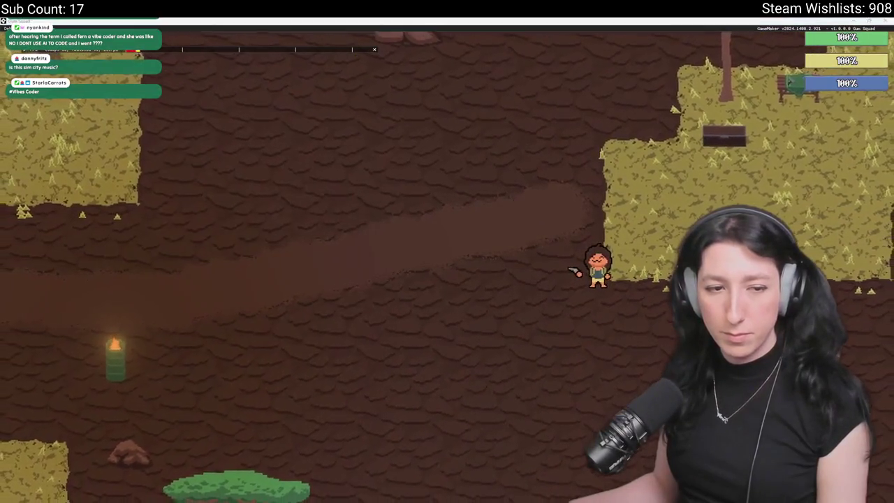
{"action": "left_click", "coordinate": [328, 192]}
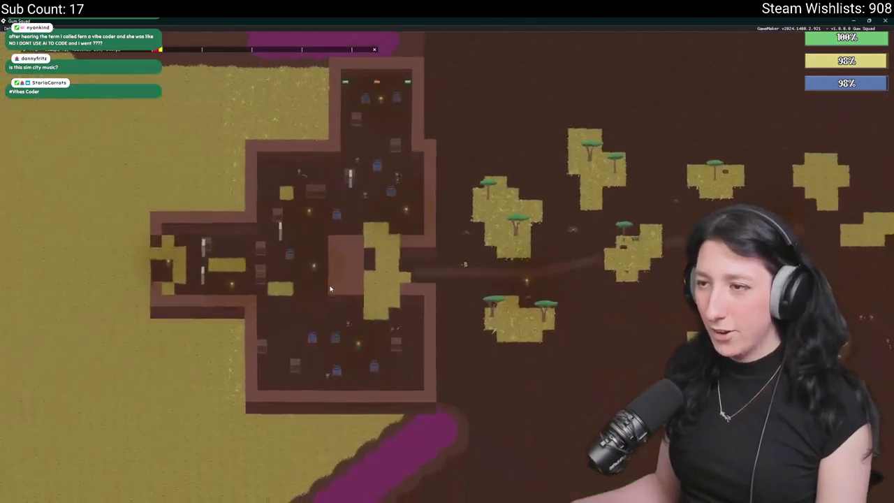
{"action": "scroll", "coordinate": [436, 196], "scroll_direction": "up", "scroll_amount": 5}
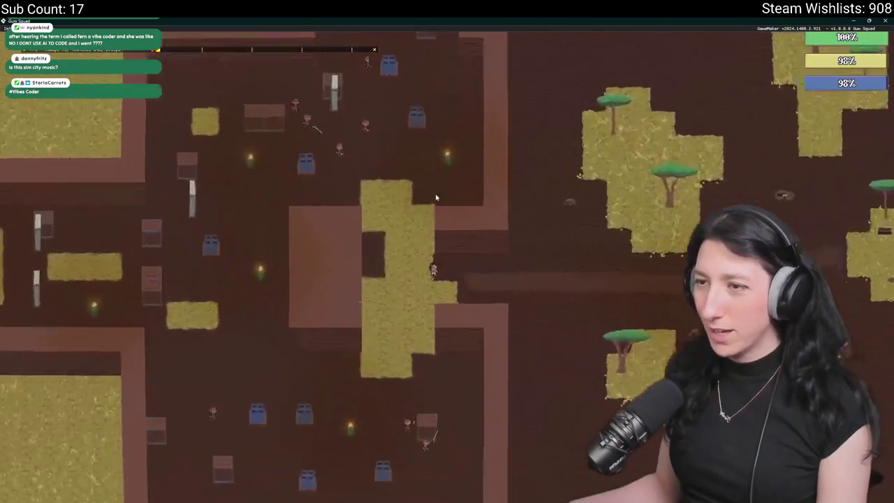
Walk the character around the brick wall and down into the brick room.
{"action": "key", "text": "a"}
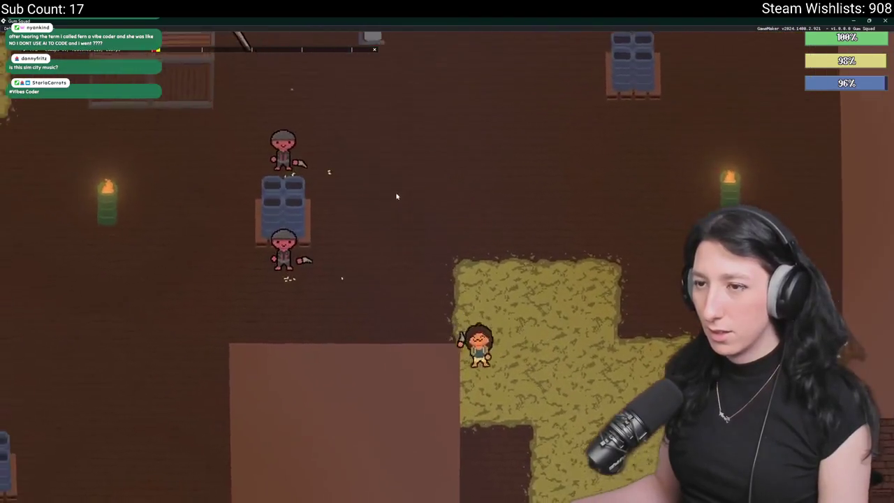
{"action": "key", "text": "s"}
{"action": "key", "text": "w"}
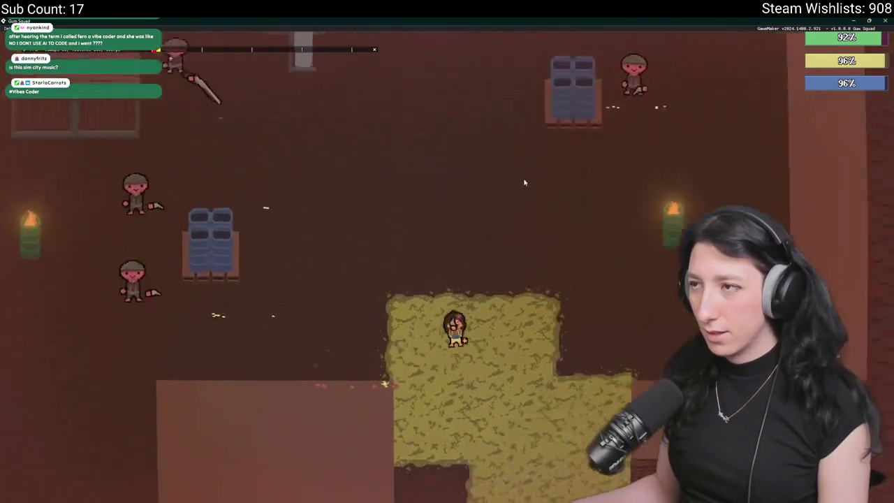
{"action": "key", "text": "d"}
{"action": "key", "text": "s"}
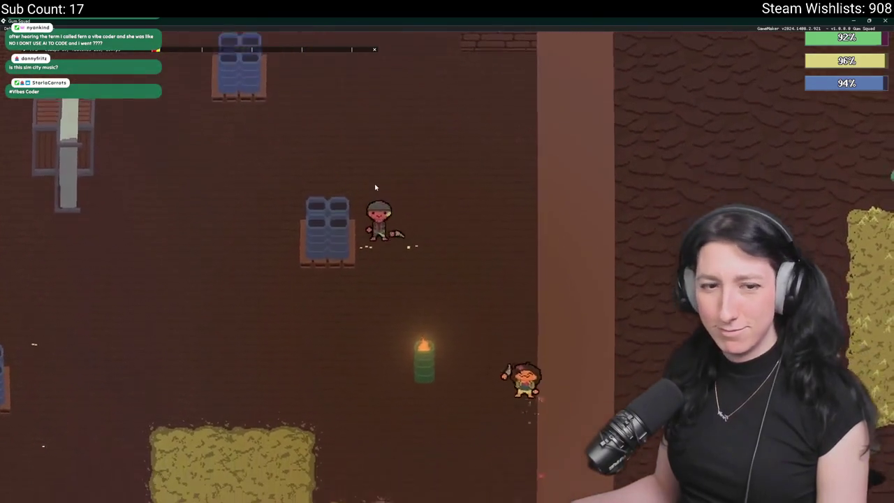
{"action": "key", "text": "a"}
{"action": "key", "text": "s"}
{"action": "key", "text": "d"}
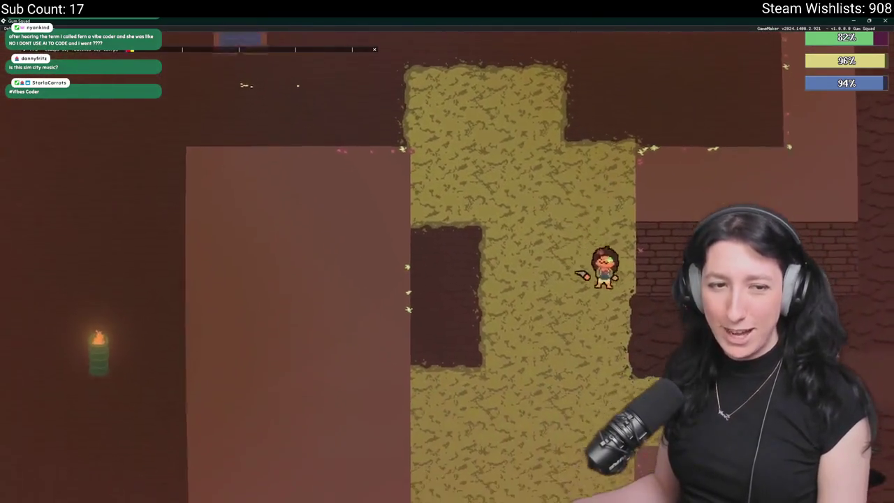
{"action": "key", "text": "a"}
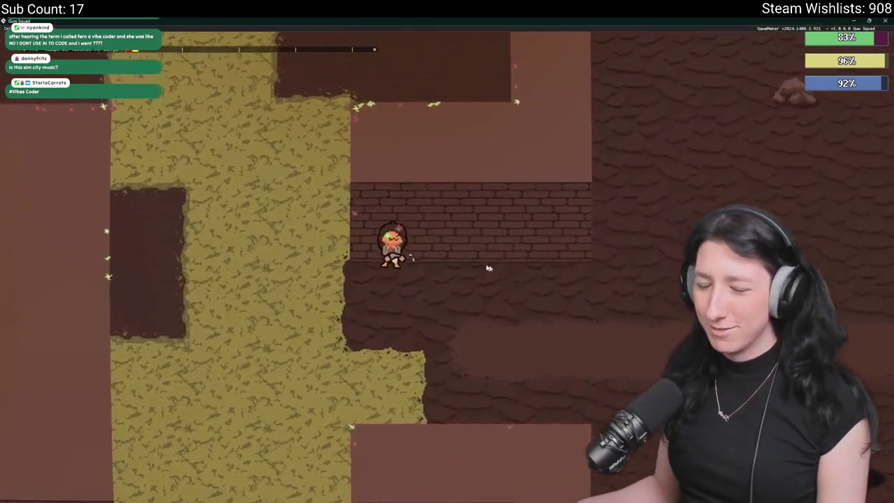
{"action": "key", "text": "w"}
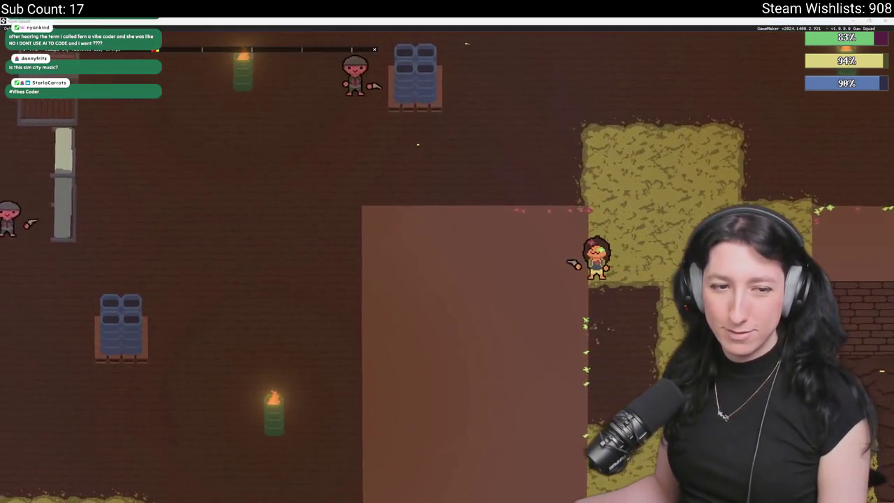
{"action": "key", "text": "s"}
{"action": "key", "text": "d"}
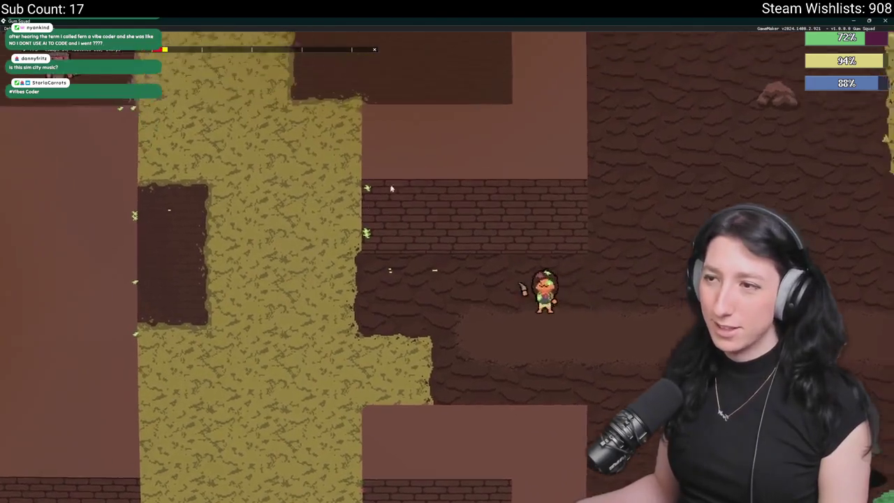
Walk through the yellow dirt and dark corridor to the trees, then close the game with Escape.
{"action": "key", "text": "a"}
{"action": "key", "text": "w"}
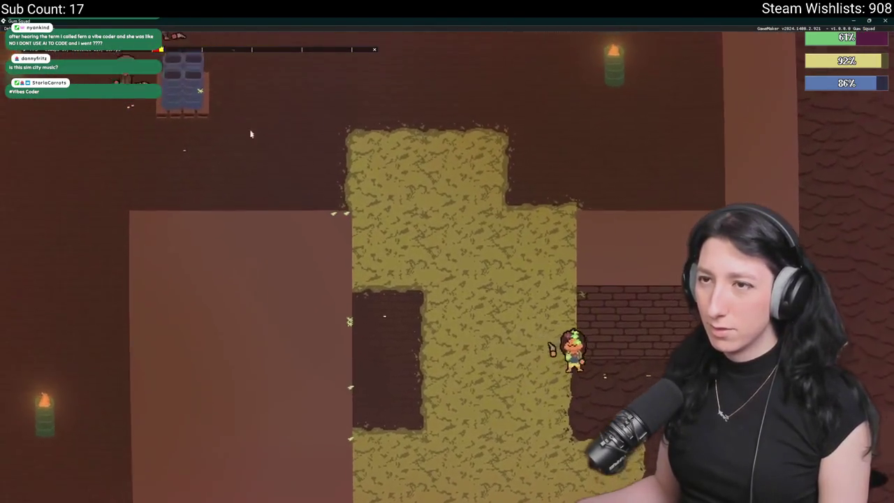
{"action": "key", "text": "d"}
{"action": "key", "text": "s"}
{"action": "key", "text": "d"}
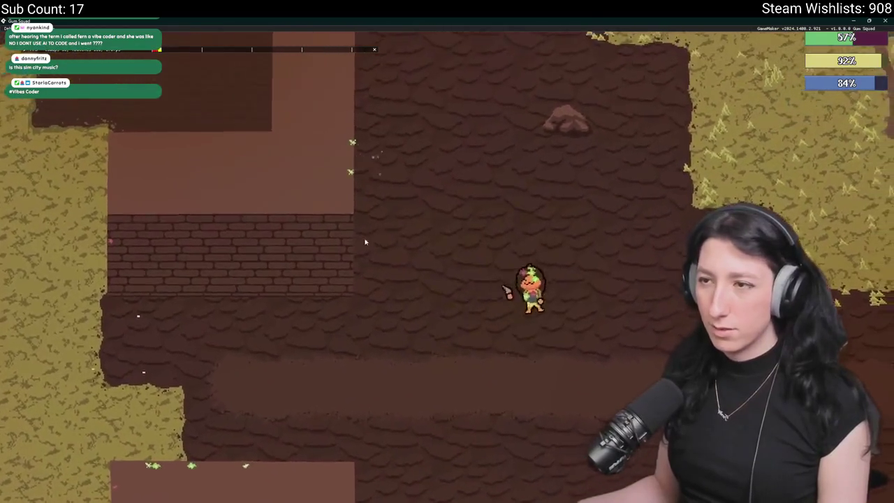
{"action": "key", "text": "a"}
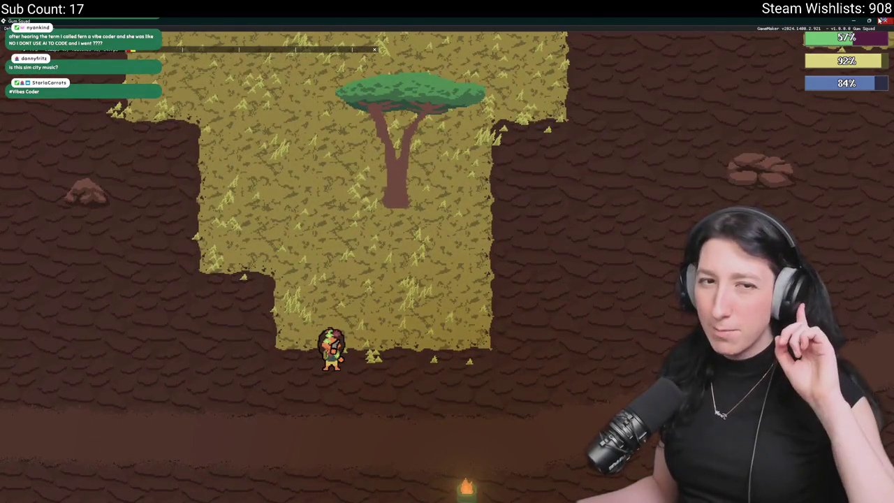
{"action": "key", "text": "Escape"}
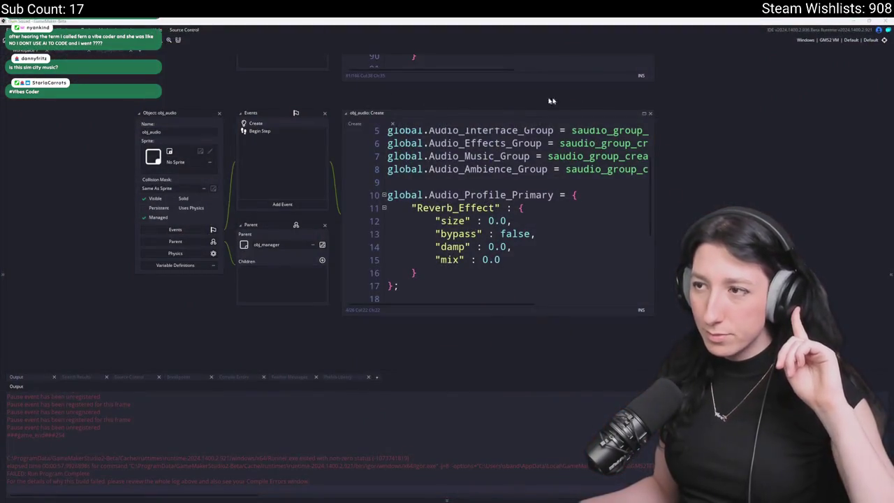
In Audio > Bullet Impact, lower the flesh0, flesh1 and flesh2 sound volumes from 0.6 to 0.2.
{"action": "left_click", "coordinate": [892, 156]}
{"action": "scroll", "coordinate": [796, 175], "scroll_direction": "up", "scroll_amount": 2}
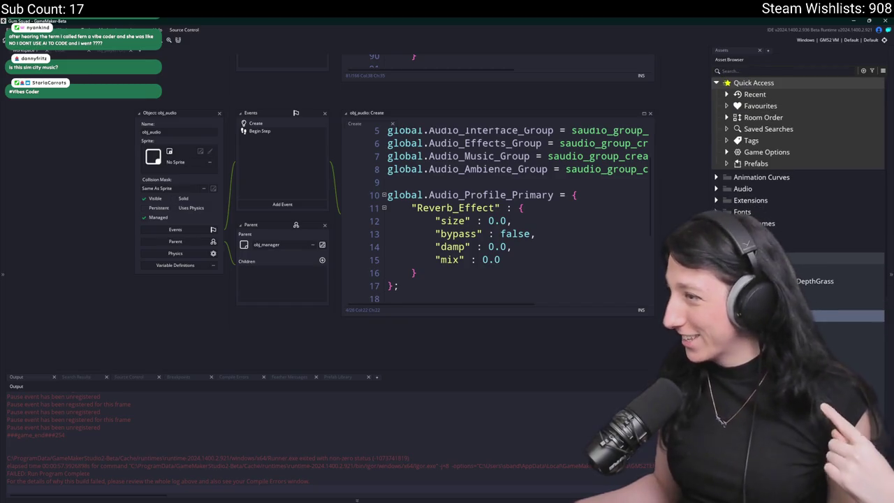
{"action": "left_click", "coordinate": [716, 189]}
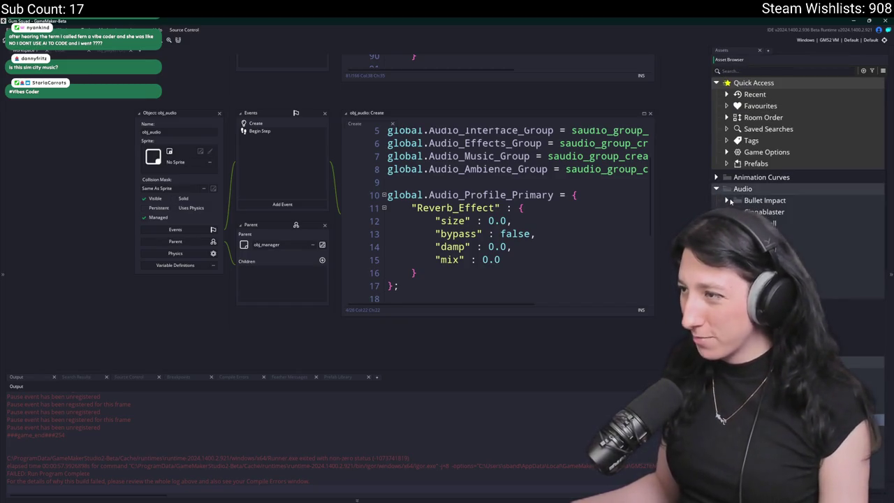
{"action": "left_click", "coordinate": [728, 200]}
{"action": "double_click", "coordinate": [803, 212]}
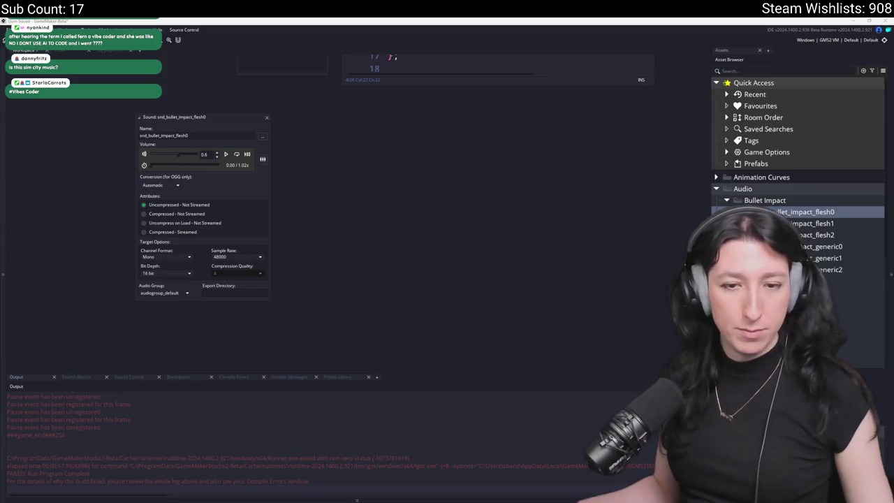
{"action": "left_click", "coordinate": [215, 155]}
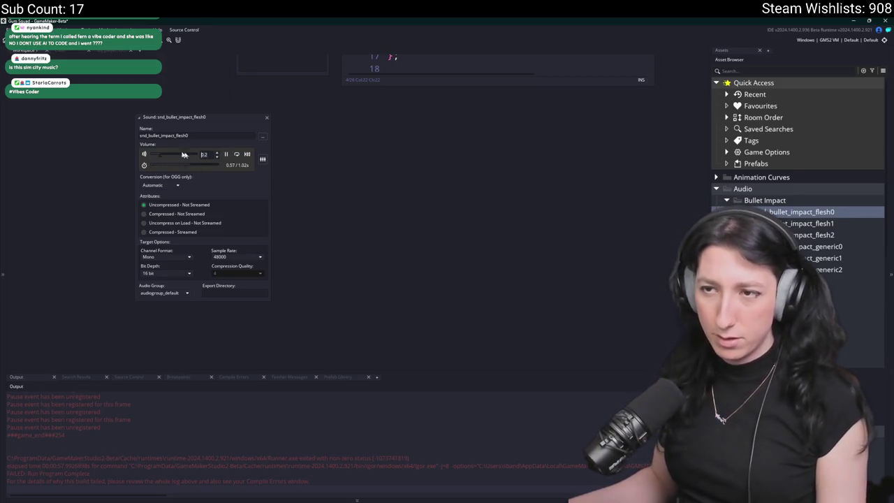
{"action": "double_click", "coordinate": [824, 223]}
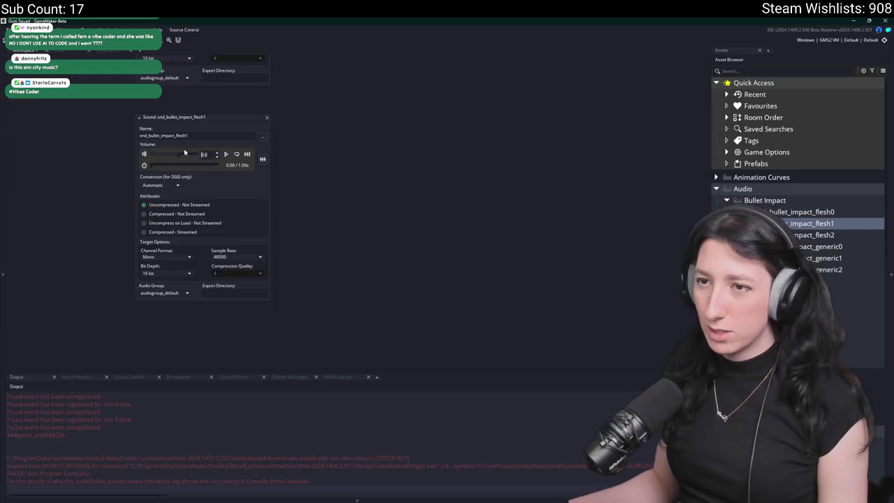
{"action": "key", "text": "Down"}
{"action": "key", "text": "Return"}
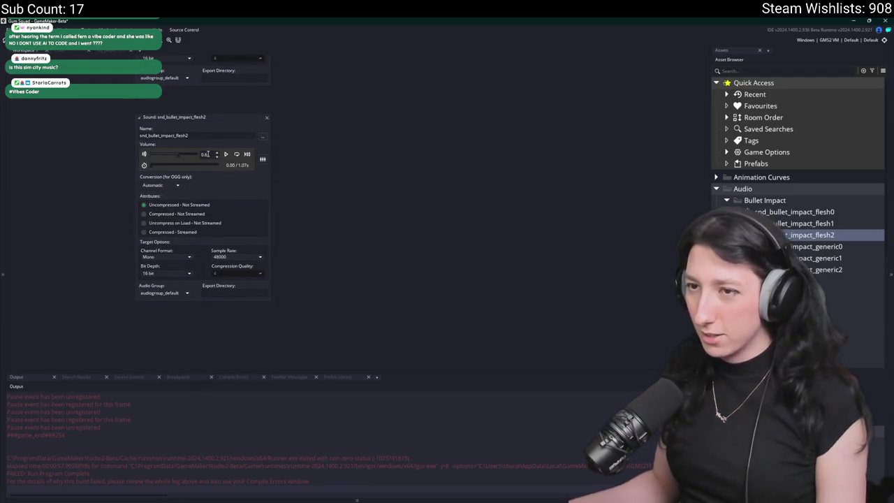
Search the project for snd_bullet_impact_generic0.
{"action": "left_click", "coordinate": [812, 247]}
{"action": "key", "text": "ctrl+shift+f"}
{"action": "key", "text": "Return"}
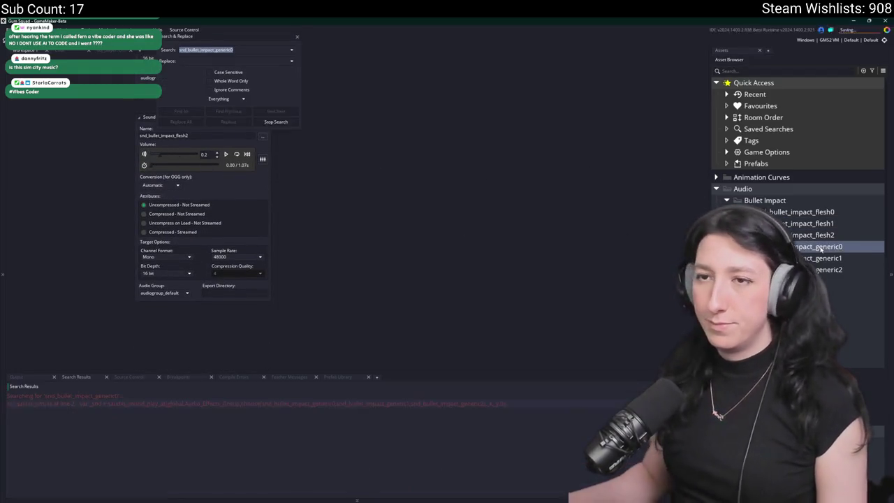
Open the script playing generic0, find usages of audio_generic_bullet_impact, and jump to the peashooter call.
{"action": "double_click", "coordinate": [87, 404]}
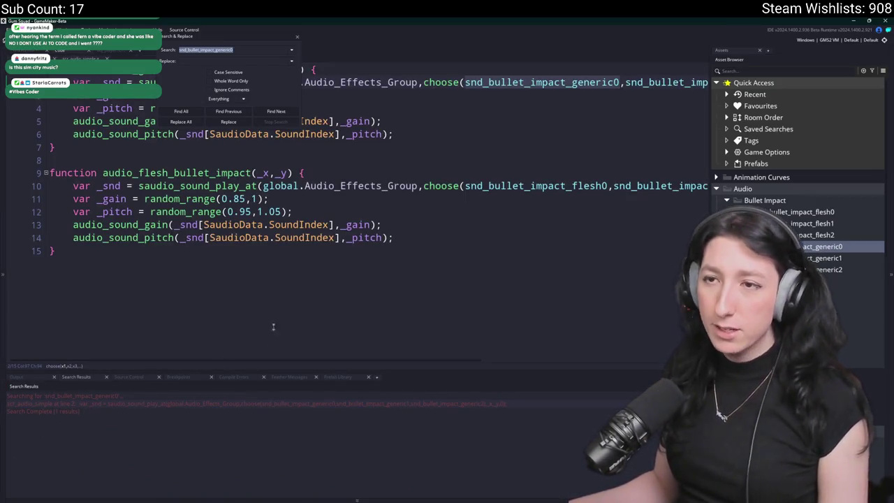
{"action": "left_click", "coordinate": [339, 134]}
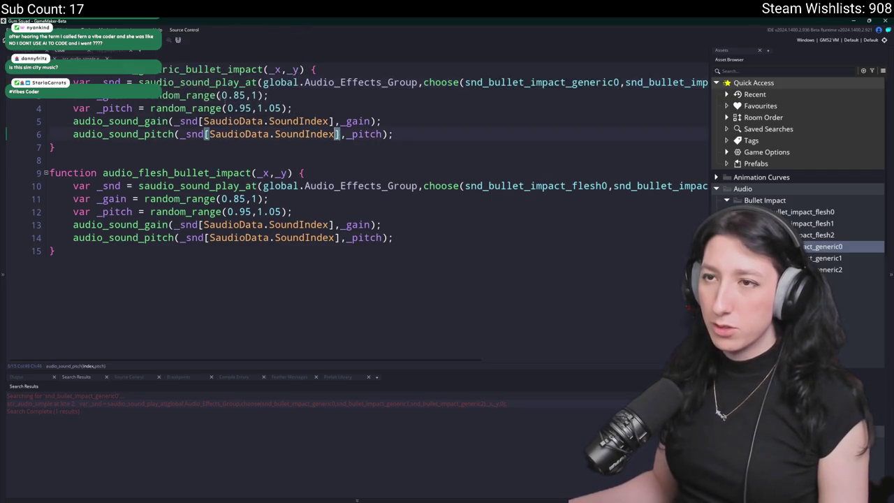
{"action": "double_click", "coordinate": [218, 70]}
{"action": "key", "text": "ctrl+shift+f"}
{"action": "key", "text": "Return"}
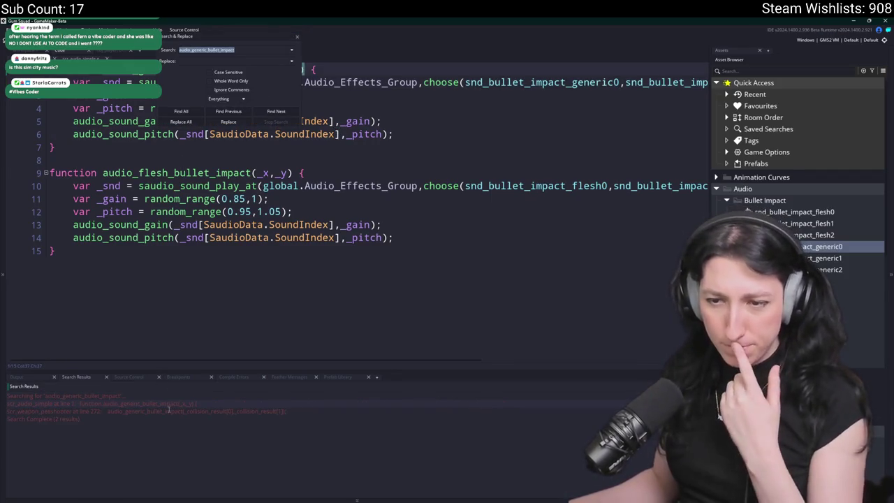
{"action": "double_click", "coordinate": [169, 410]}
{"action": "left_click", "coordinate": [297, 37]}
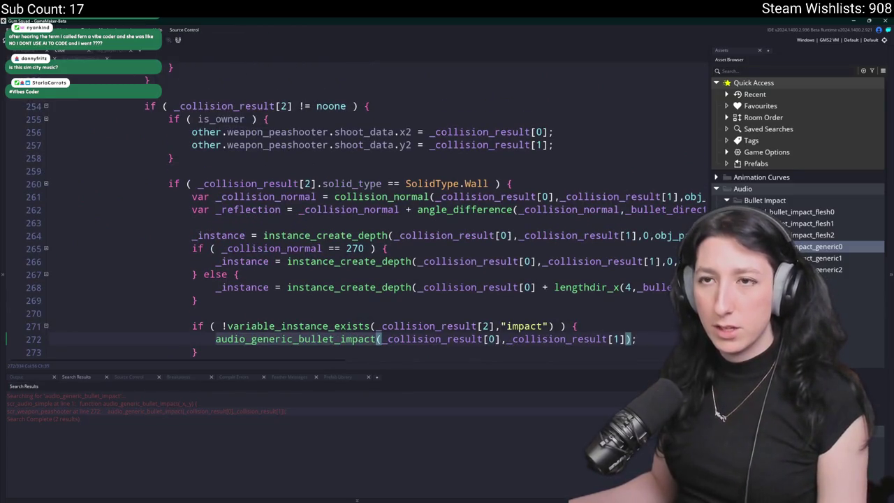
Inspect the impact check on line 271 and search the project for uses of impact.
{"action": "scroll", "coordinate": [306, 201], "scroll_direction": "down", "scroll_amount": 1}
{"action": "left_click", "coordinate": [441, 284]}
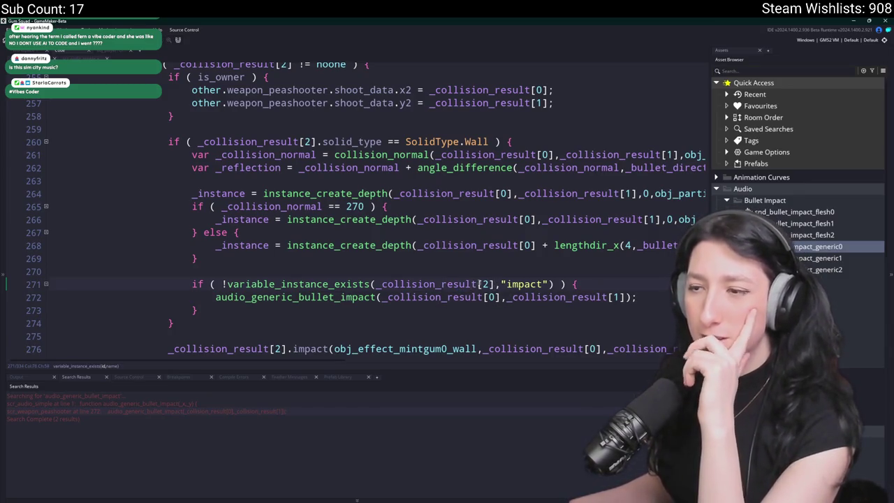
{"action": "double_click", "coordinate": [520, 284]}
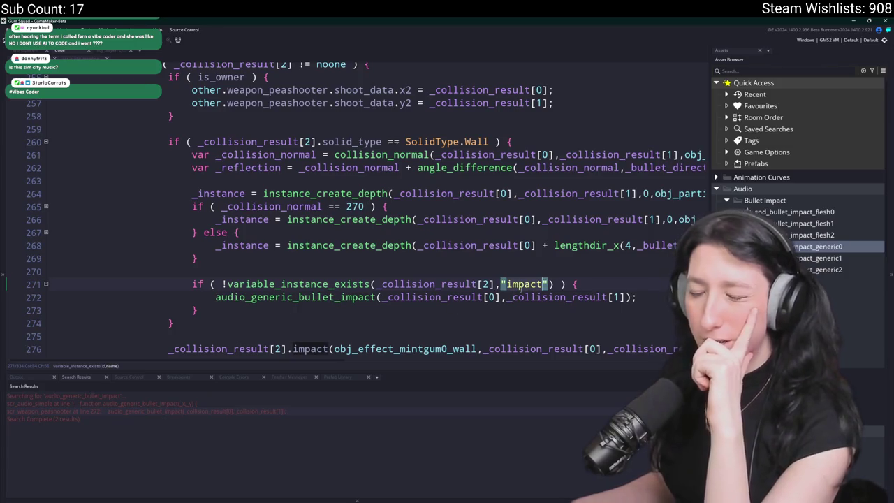
{"action": "key", "text": "ctrl+f"}
{"action": "type", "text": "impact ="}
{"action": "key", "text": "Return"}
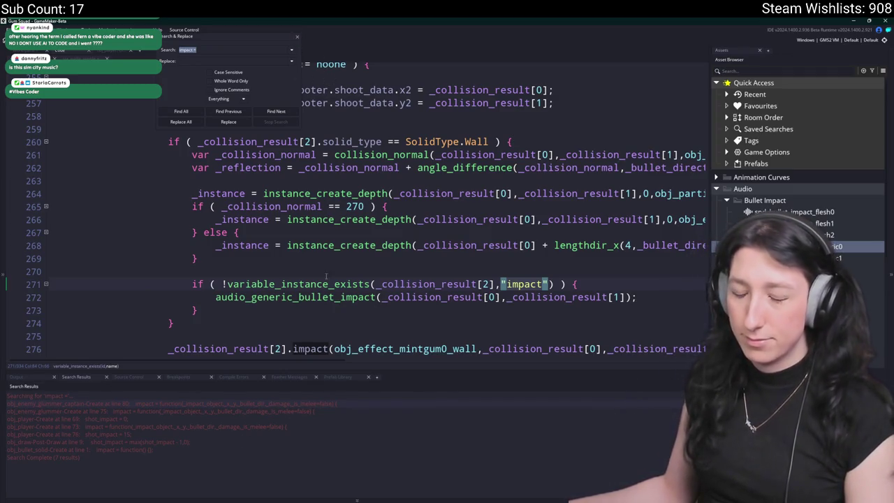
{"action": "left_click", "coordinate": [297, 38]}
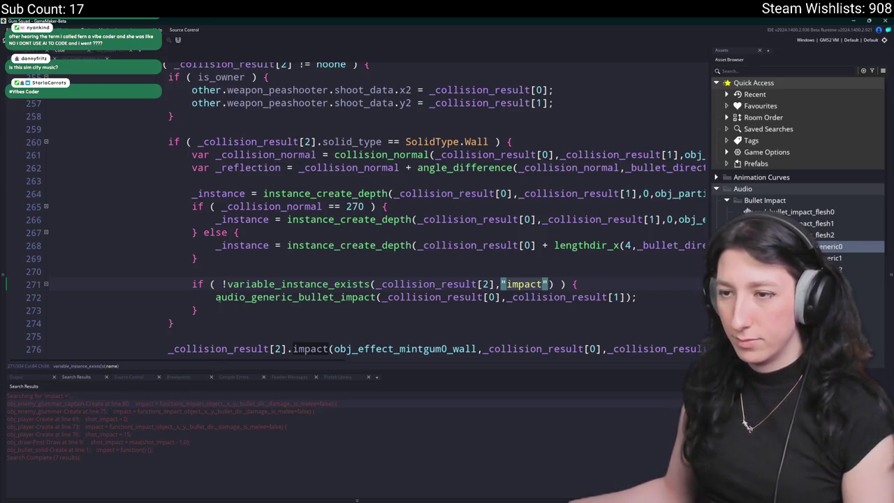
Delete the if block on lines 270–273 that plays the generic bullet-impact sound.
{"action": "left_click", "coordinate": [660, 294]}
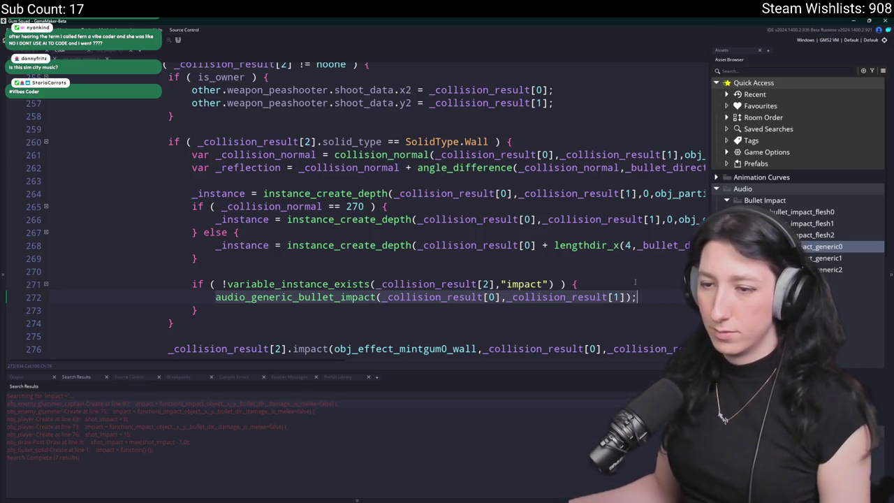
{"action": "left_click", "coordinate": [282, 310]}
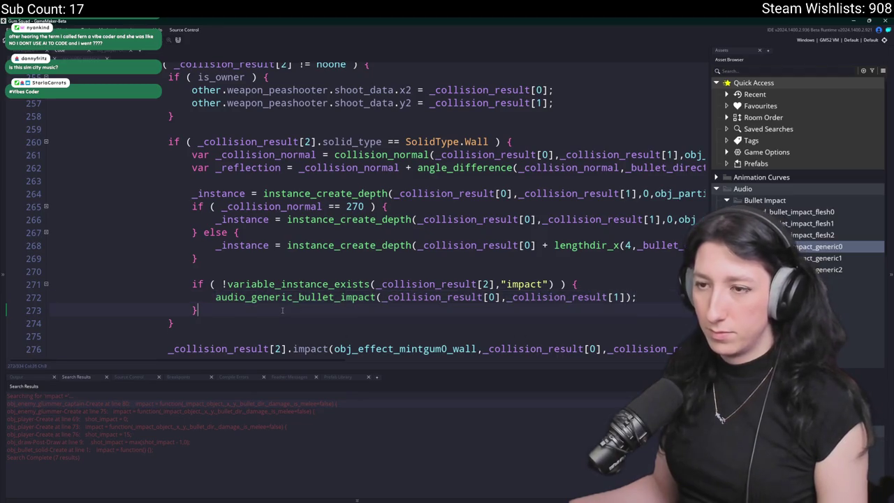
{"action": "left_click_drag", "start_coordinate": [283, 311], "coordinate": [69, 270]}
{"action": "key", "text": "BackSpace"}
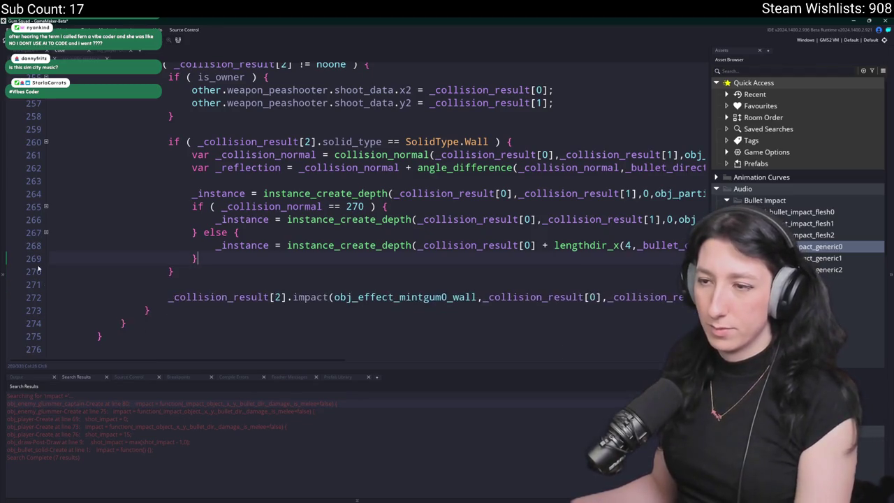
{"action": "double_click", "coordinate": [184, 451]}
Paste the audio_generic_bullet_impact call into obj_bullet_solid's empty impact function.
{"action": "left_click", "coordinate": [510, 130]}
{"action": "key", "text": "Return"}
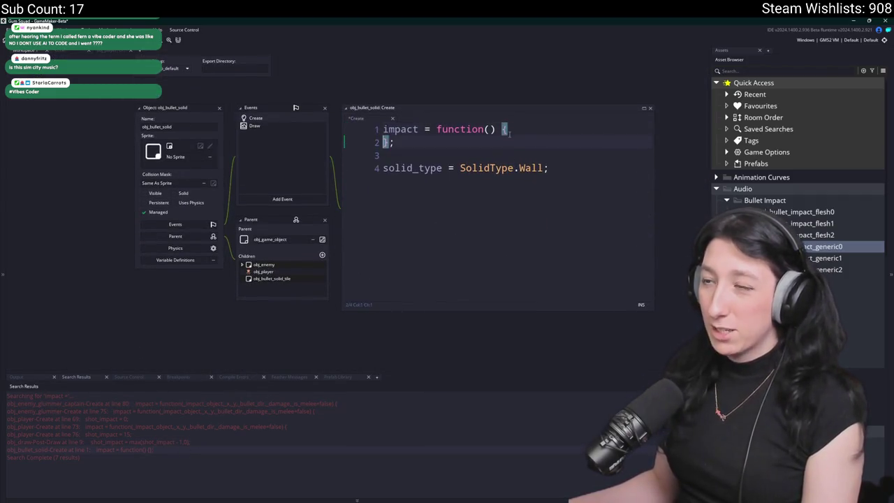
{"action": "key", "text": "Return"}
{"action": "type", "text": "audio_generic_bullet_impact(_collision_result[0],_collision_result[1]);"}
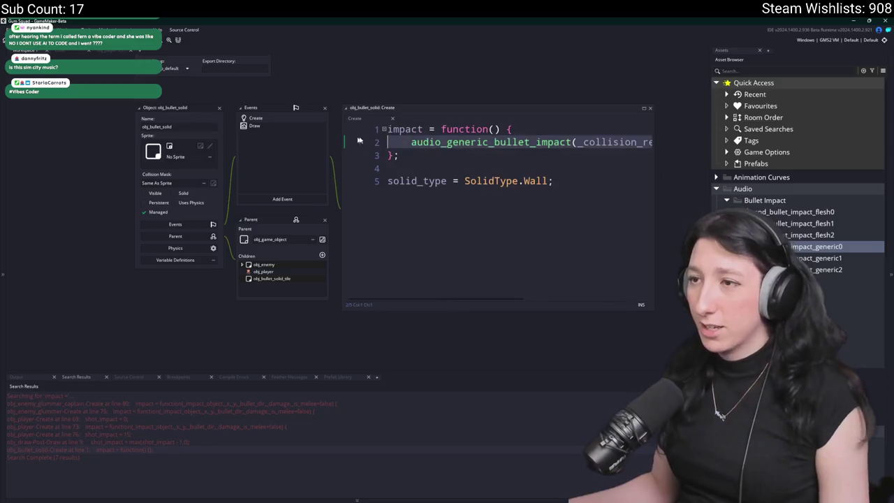
{"action": "left_click", "coordinate": [492, 142]}
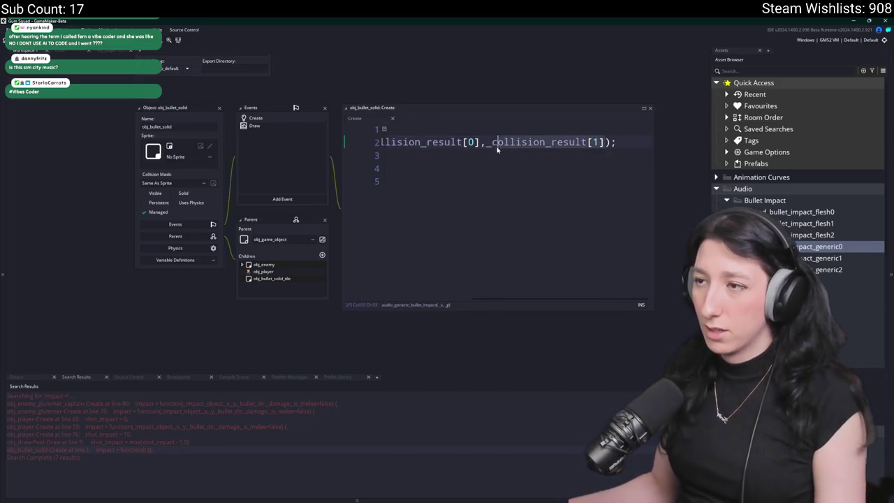
Give impact the copied parameter list, change the call's arguments to _x,_y, and build with F5.
{"action": "left_click", "coordinate": [436, 129]}
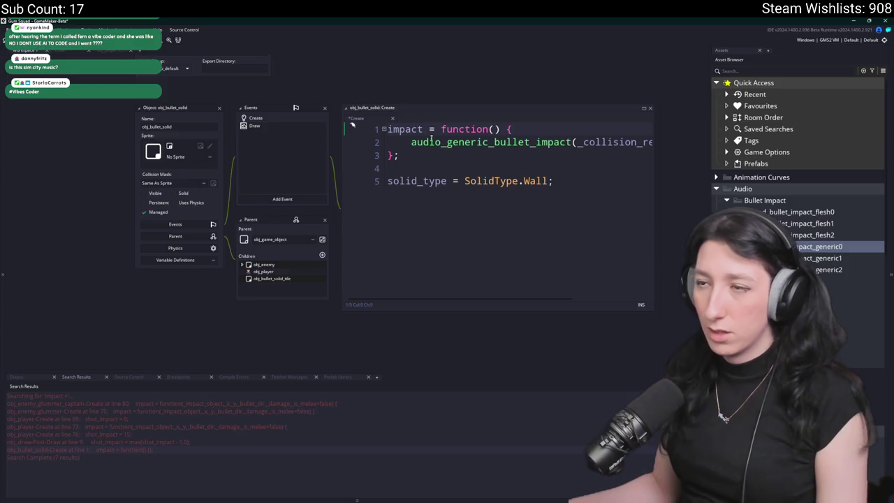
{"action": "left_click_drag", "start_coordinate": [185, 404], "coordinate": [330, 409]}
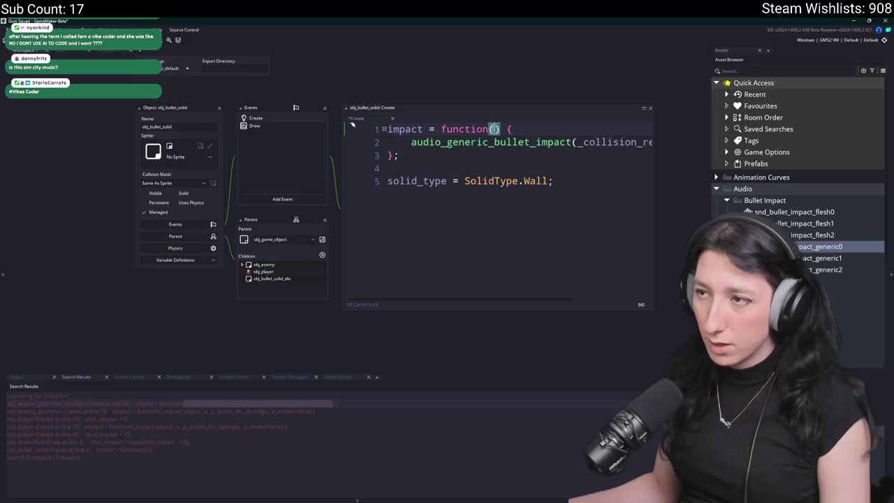
{"action": "type", "text": "_impact_object,_x,_y,_bullet_dir,_damage,_is_melee=false"}
{"action": "left_click", "coordinate": [646, 108]}
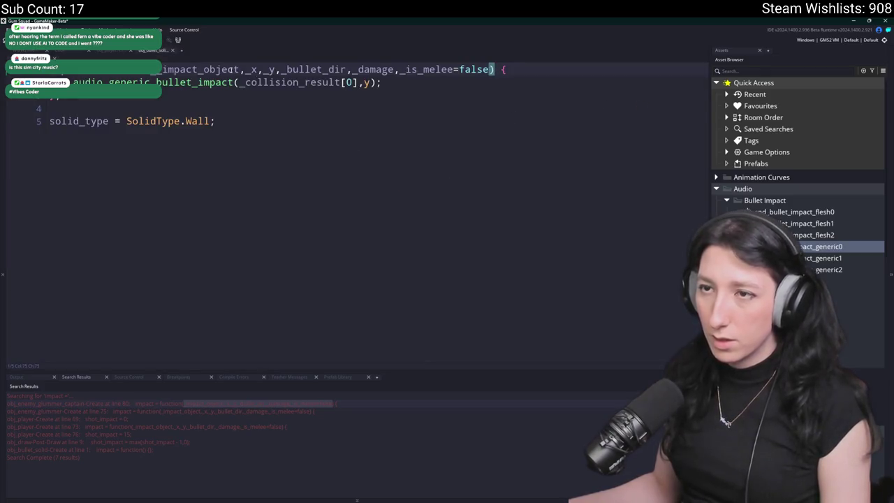
{"action": "left_click", "coordinate": [235, 82]}
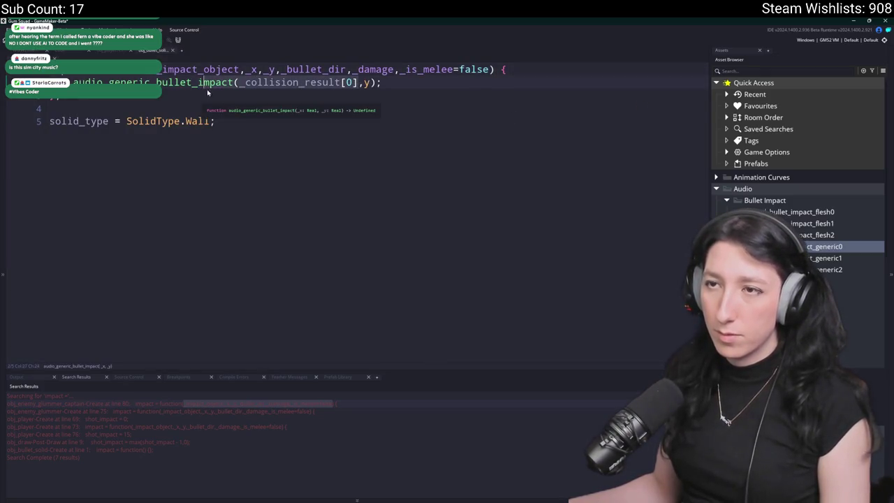
{"action": "key", "text": "BackSpace"}
{"action": "type", "text": "_x,"}
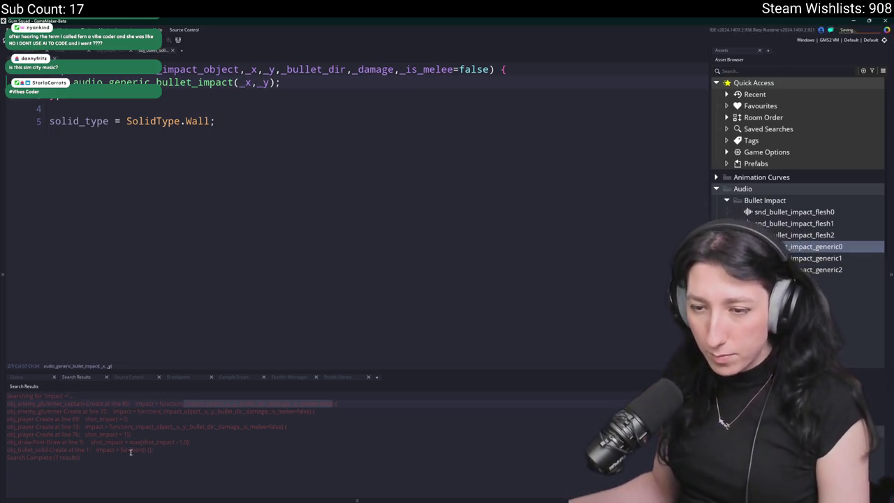
{"action": "key", "text": "F5"}
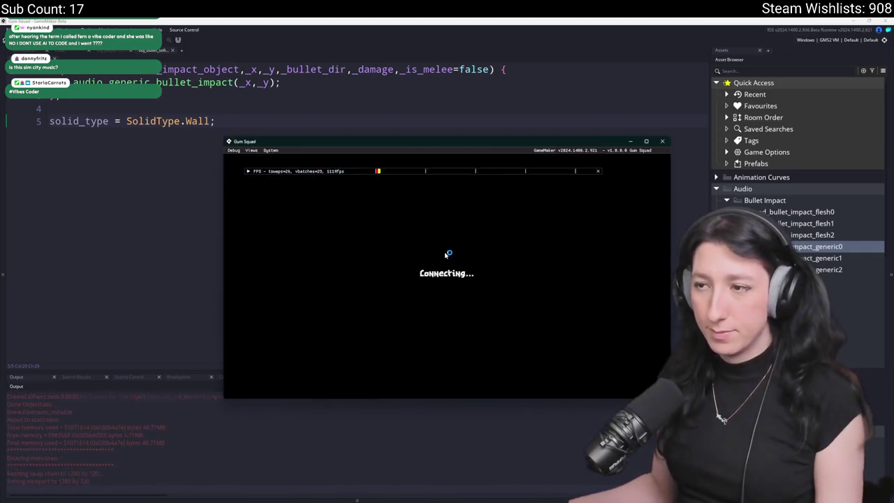
Open and close the inventory, then cycle the level map zoom with M.
{"action": "key", "text": "Tab"}
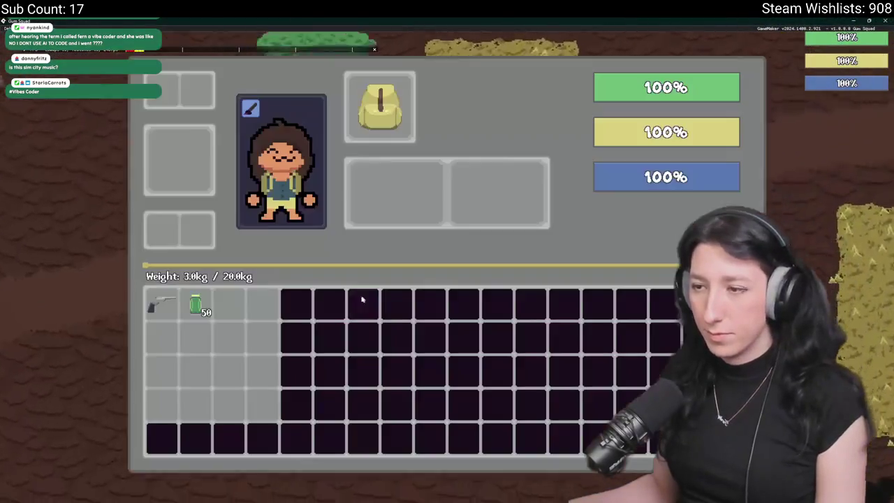
{"action": "mouse_move", "coordinate": [169, 313]}
{"action": "key", "text": "Tab"}
{"action": "key", "text": "a"}
{"action": "key", "text": "m"}
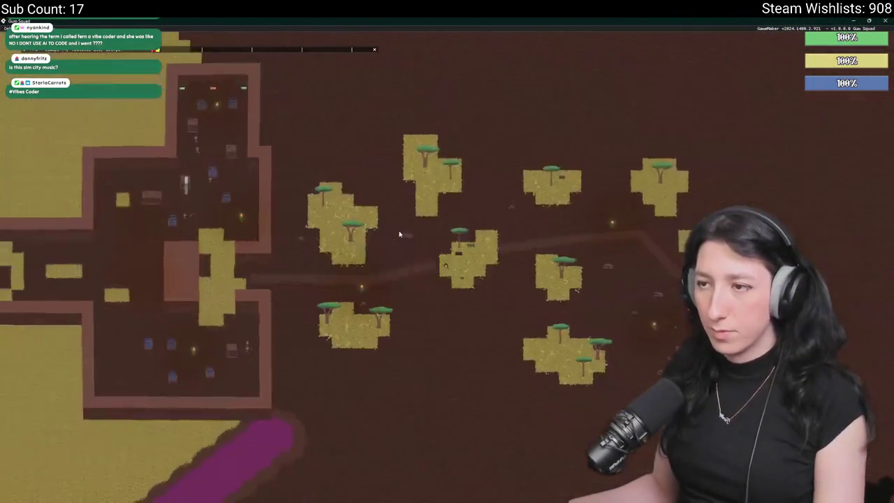
{"action": "key", "text": "m"}
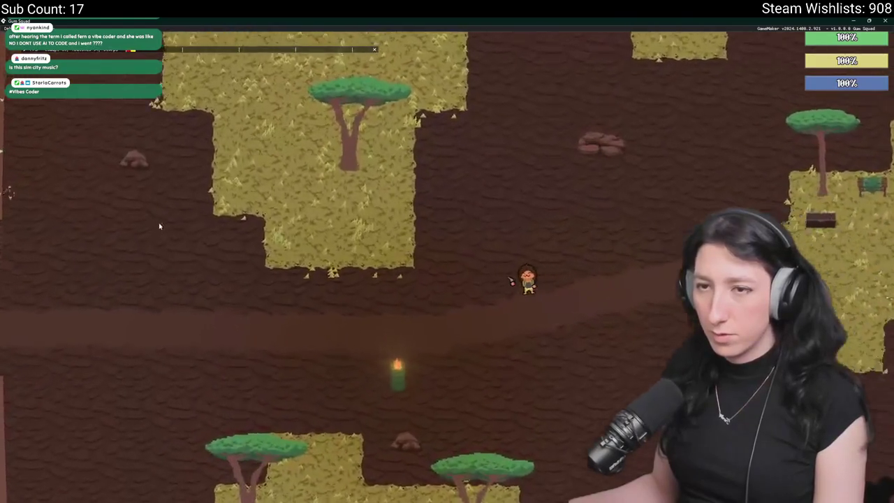
{"action": "key", "text": "m"}
{"action": "key", "text": "m"}
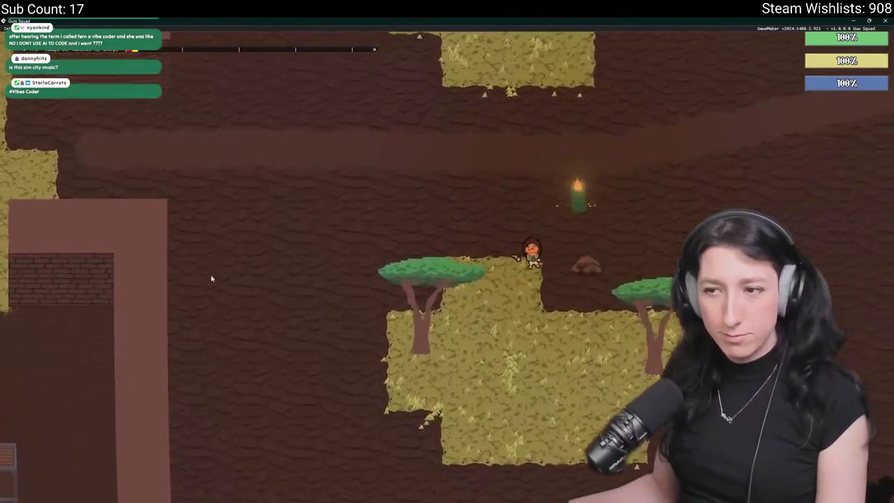
Walk across the grass and attack the enemies above and the one by the tree.
{"action": "key", "text": "a"}
{"action": "key", "text": "s"}
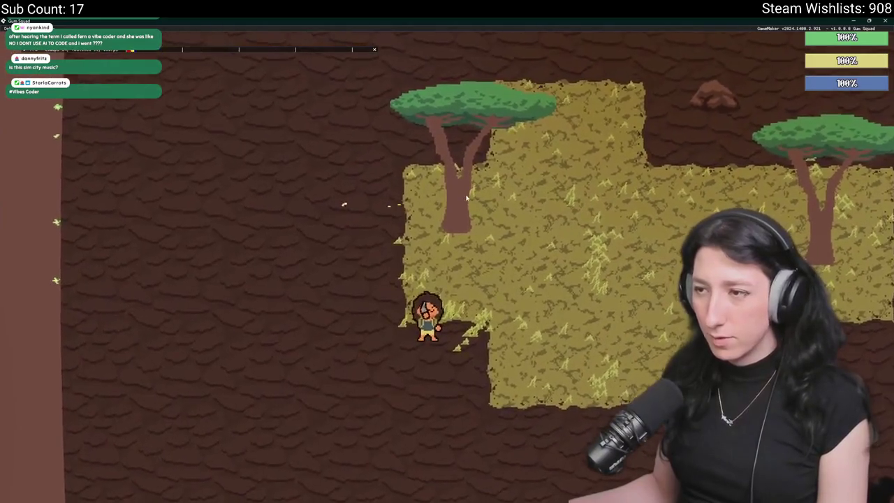
{"action": "key", "text": "d"}
{"action": "key", "text": "w"}
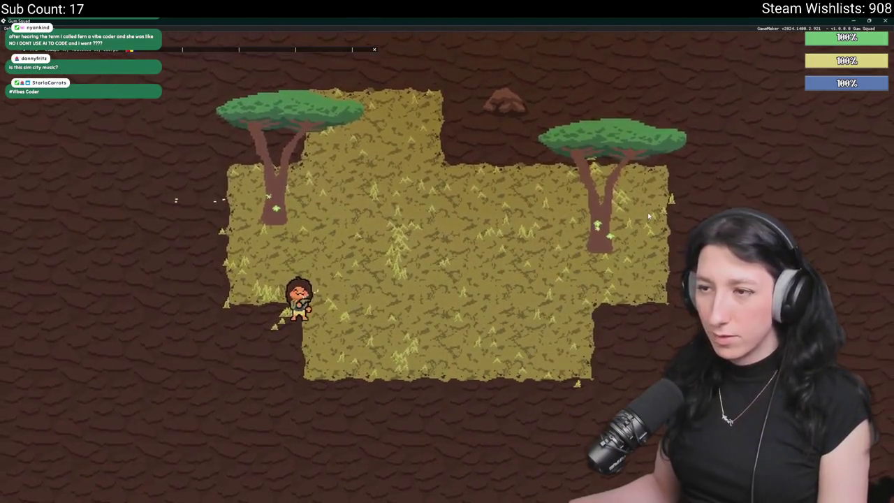
{"action": "key", "text": "a"}
{"action": "key", "text": "s"}
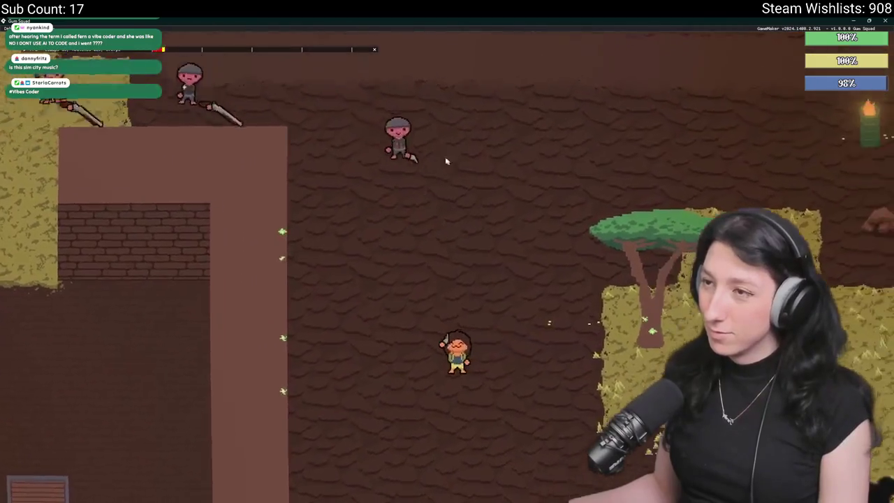
{"action": "left_click", "coordinate": [455, 154]}
{"action": "key", "text": "s"}
{"action": "key", "text": "d"}
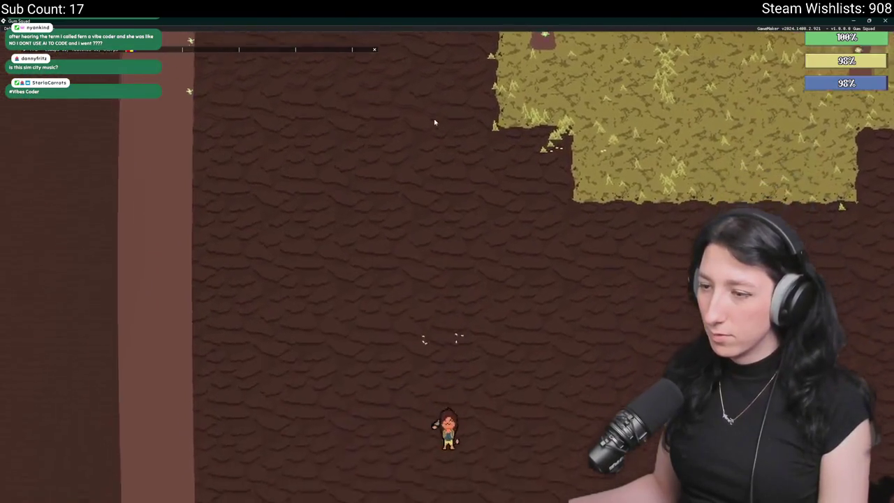
{"action": "key", "text": "w"}
{"action": "key", "text": "d"}
{"action": "left_click", "coordinate": [391, 91]}
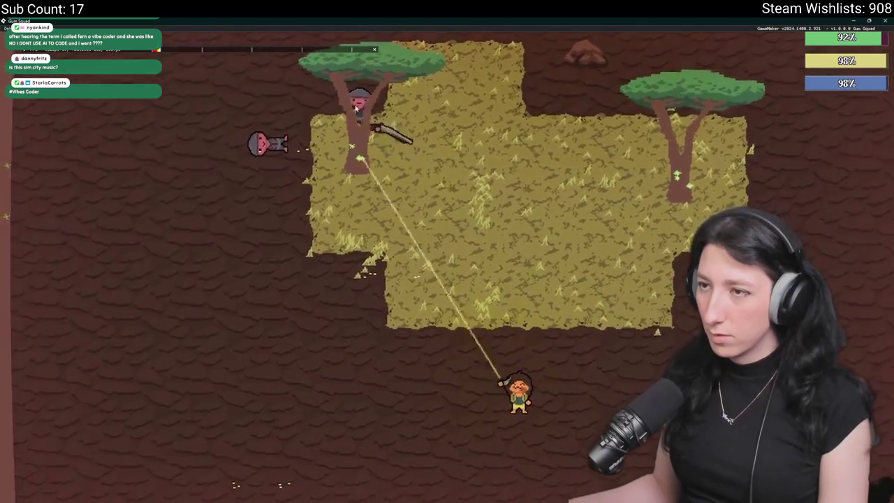
Cross the dirt, attack the enemy on the grass, and head up toward the brick area.
{"action": "key", "text": "s"}
{"action": "key", "text": "d"}
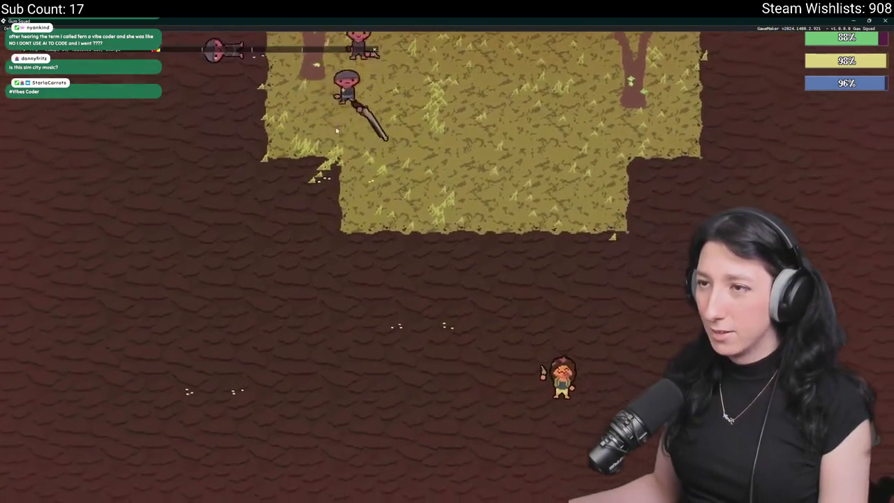
{"action": "key", "text": "w"}
{"action": "key", "text": "d"}
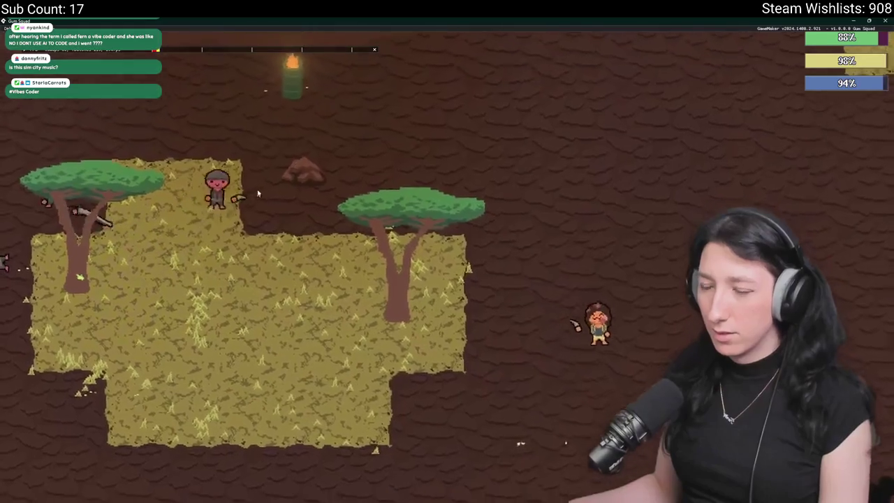
{"action": "key", "text": "w"}
{"action": "key", "text": "a"}
{"action": "key", "text": "s"}
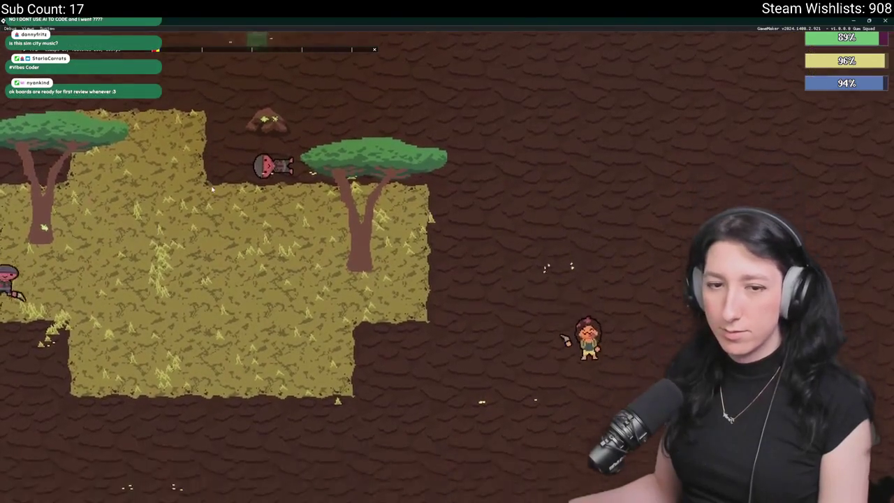
{"action": "key", "text": "a"}
{"action": "key", "text": "w"}
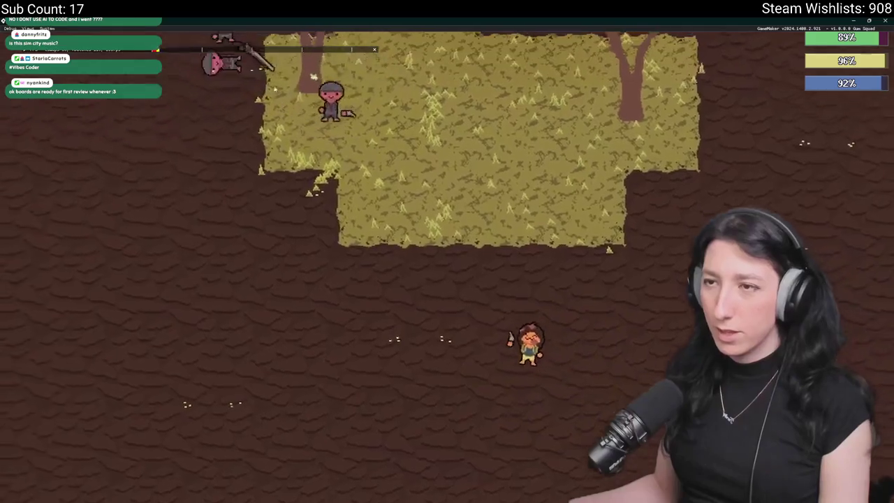
{"action": "left_click", "coordinate": [345, 44]}
{"action": "key", "text": "s"}
{"action": "key", "text": "w"}
{"action": "key", "text": "a"}
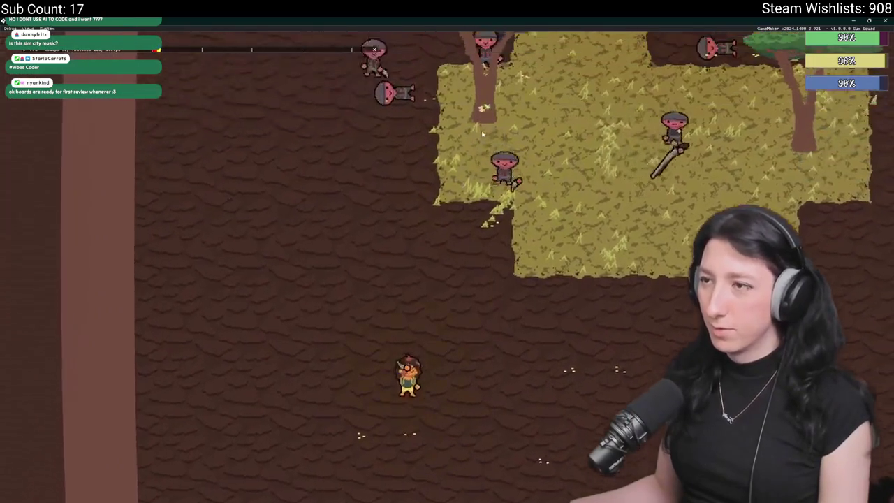
{"action": "key", "text": "a"}
{"action": "key", "text": "w"}
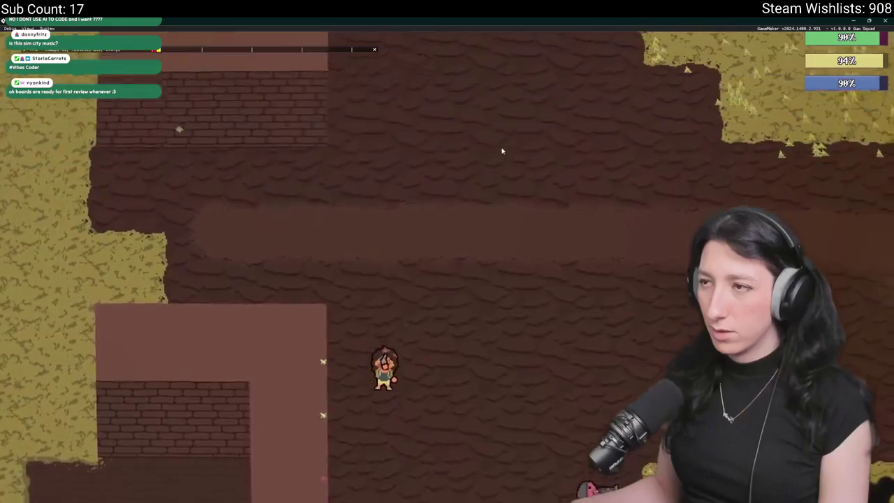
{"action": "key", "text": "a"}
{"action": "key", "text": "w"}
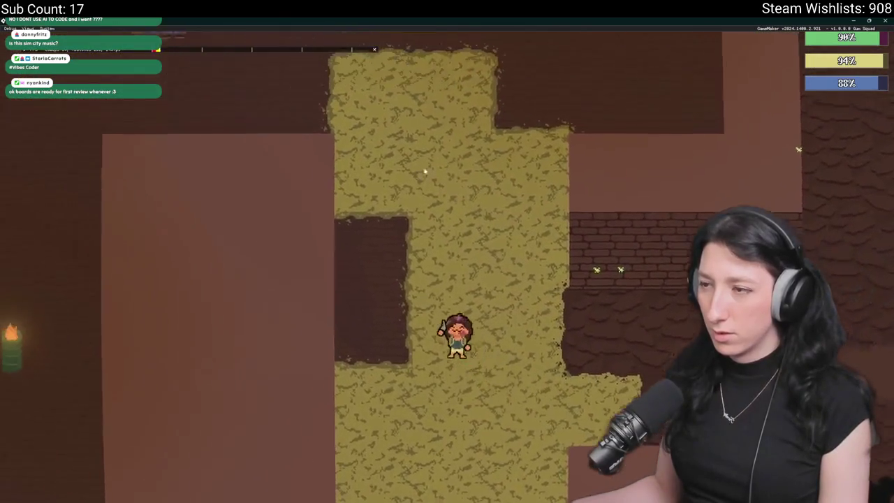
{"action": "key", "text": "w"}
{"action": "key", "text": "a"}
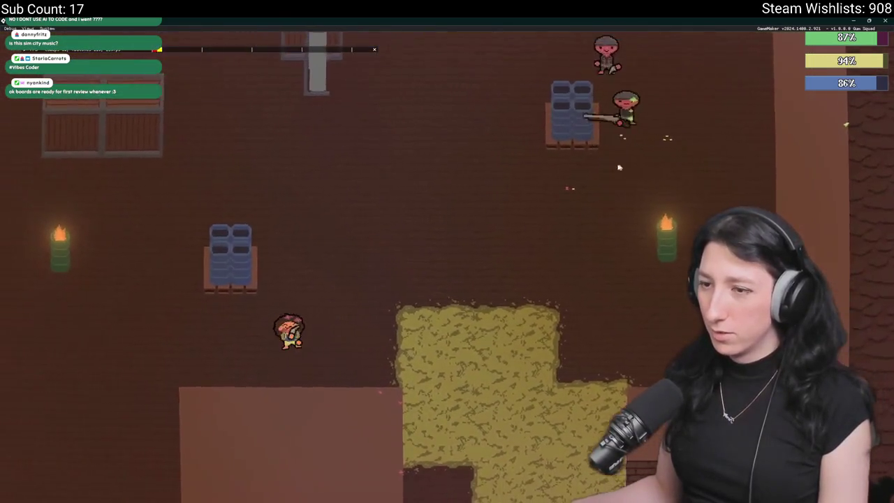
{"action": "key", "text": "a"}
{"action": "key", "text": "w"}
{"action": "key", "text": "d"}
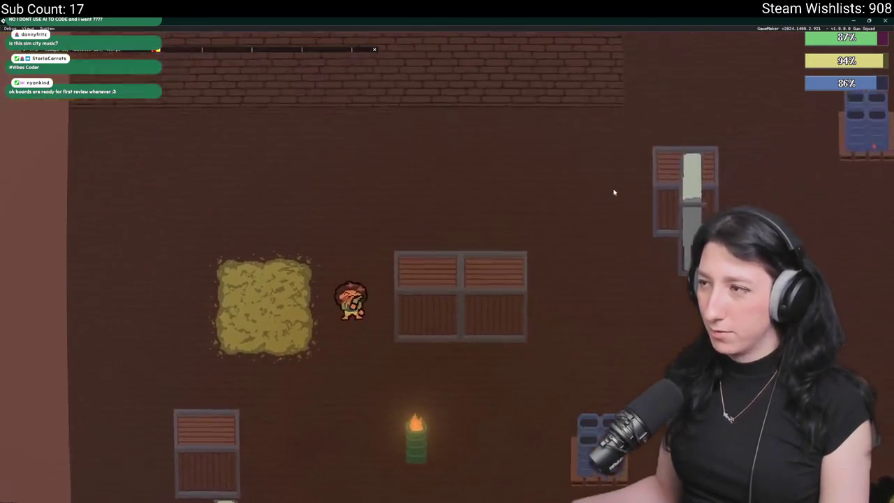
Check the inventory, move away from the guards, and open then close the storage crate.
{"action": "key", "text": "Tab"}
{"action": "key", "text": "Tab"}
{"action": "key", "text": "d"}
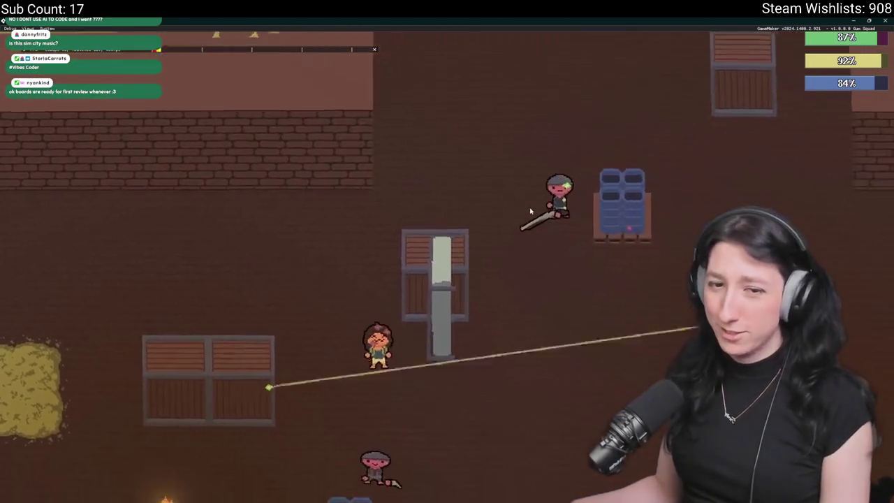
{"action": "key", "text": "w"}
{"action": "key", "text": "a"}
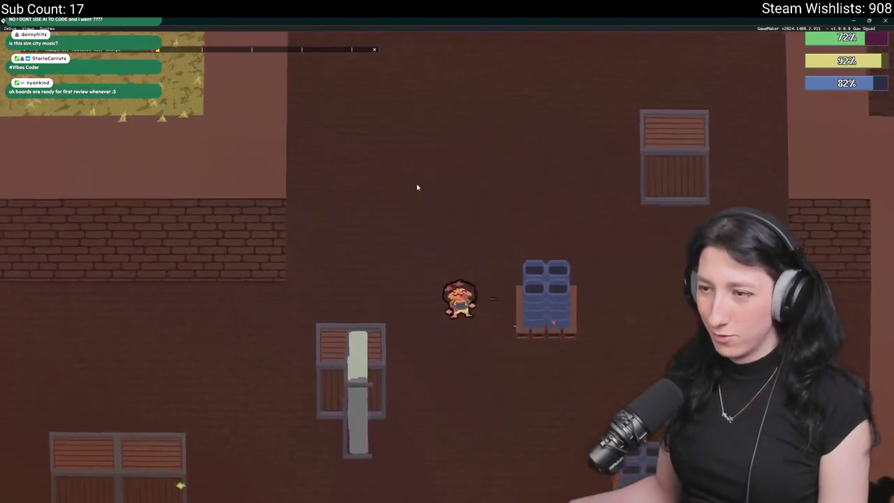
{"action": "key", "text": "w"}
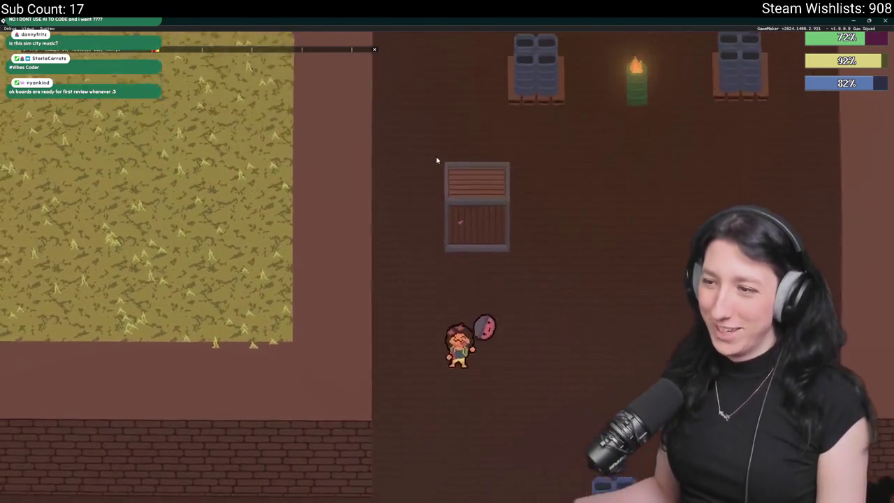
{"action": "key", "text": "a"}
{"action": "key", "text": "w"}
{"action": "key", "text": "e"}
{"action": "key", "text": "e"}
Walk past the bed and around the crates near the guards.
{"action": "key", "text": "d"}
{"action": "key", "text": "s"}
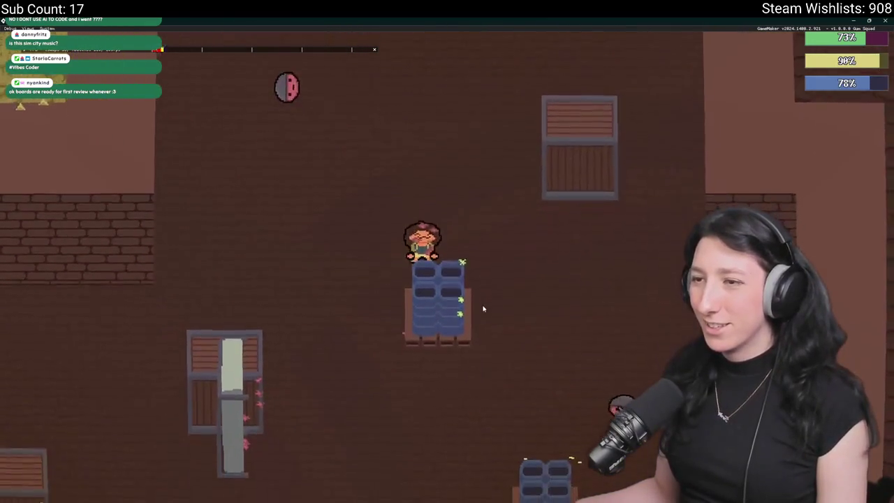
{"action": "key", "text": "w"}
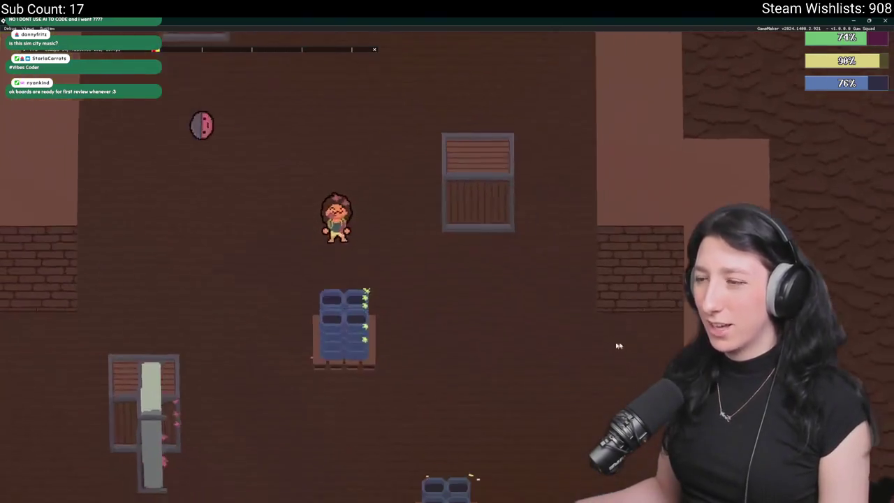
{"action": "key", "text": "s"}
{"action": "key", "text": "d"}
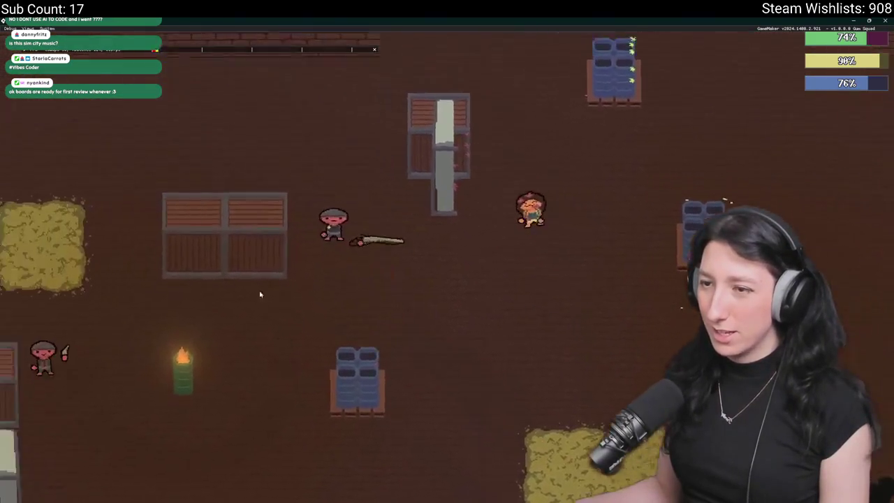
{"action": "key", "text": "w"}
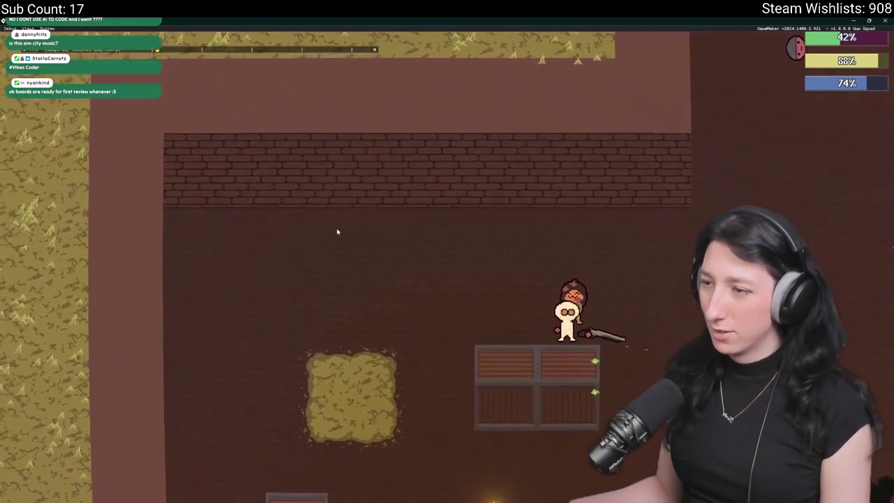
{"action": "key", "text": "a"}
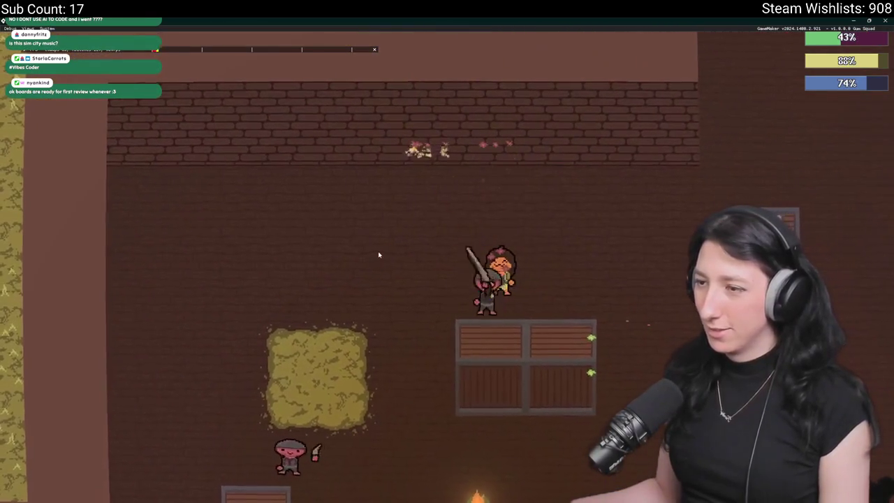
{"action": "key", "text": "a"}
{"action": "key", "text": "s"}
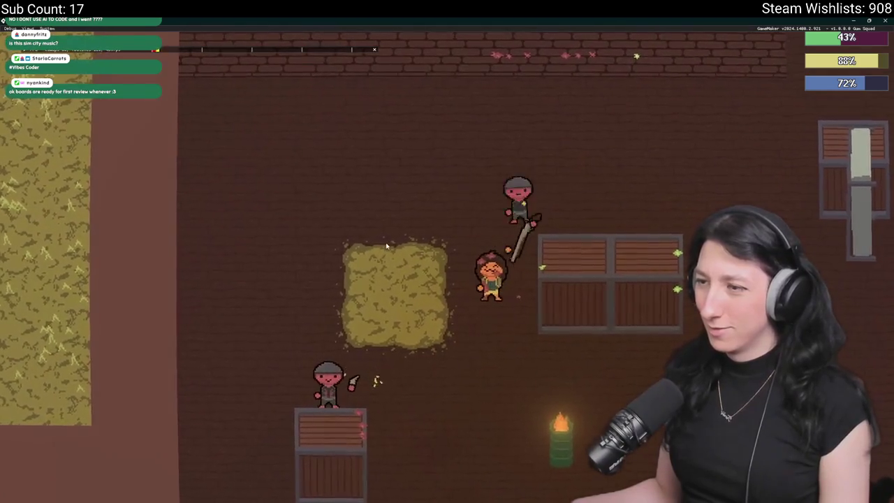
{"action": "key", "text": "w"}
{"action": "key", "text": "d"}
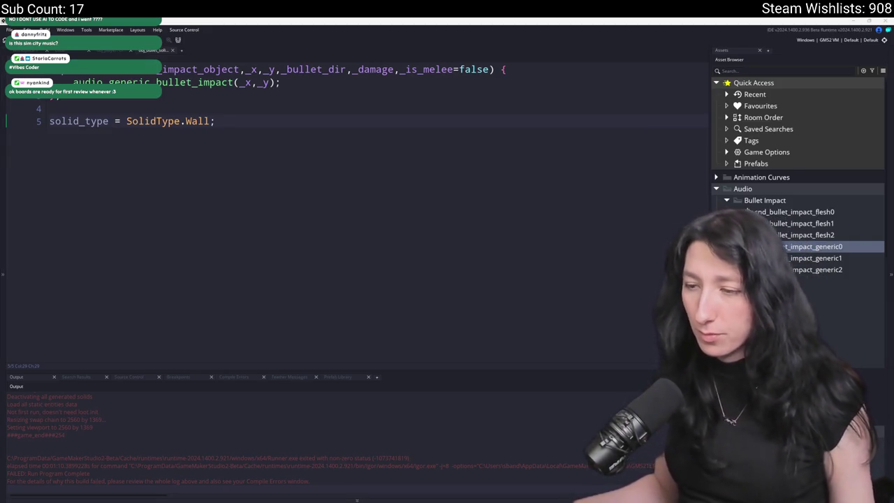
Launch Discord from the Windows search, then close the obj_bullet_solid code tab.
{"action": "key", "text": "super"}
{"action": "type", "text": "discord"}
{"action": "left_click", "coordinate": [413, 317]}
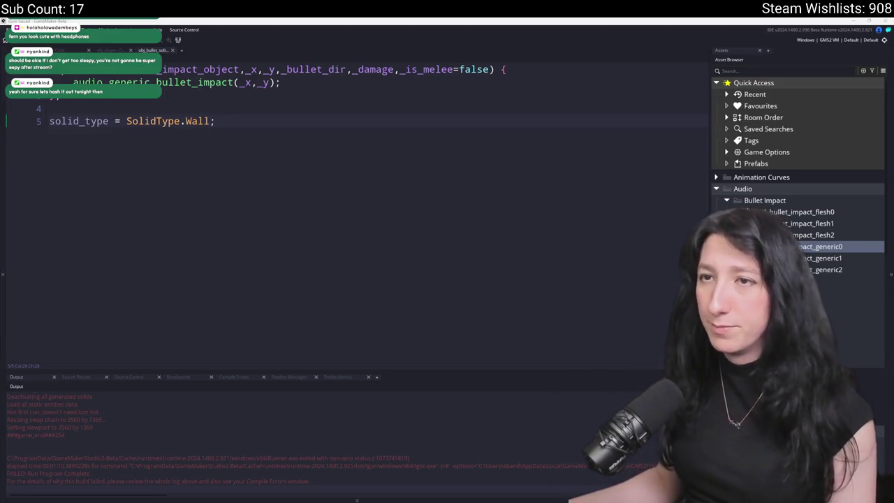
{"action": "key", "text": "ctrl+w"}
Lower the volume of snd_bullet_impact_generic0 and snd_bullet_impact_generic2 from 0.6 to 0.2.
{"action": "double_click", "coordinate": [821, 247]}
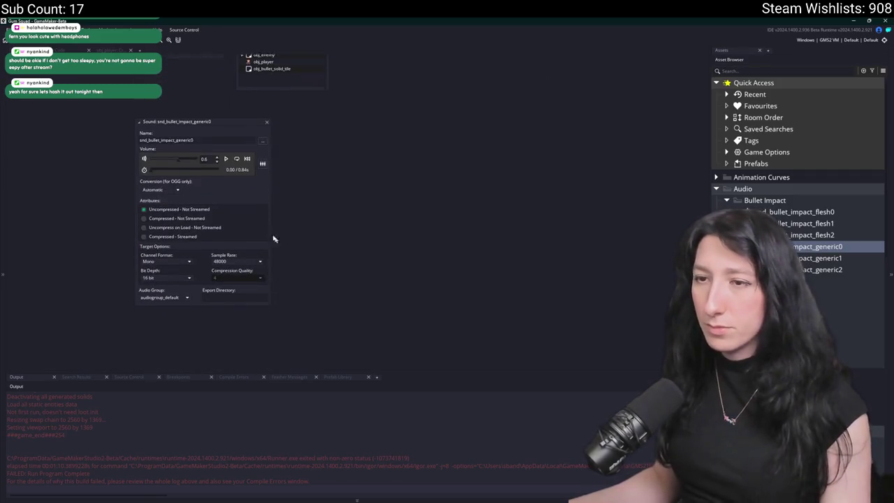
{"action": "left_click_drag", "start_coordinate": [204, 154], "coordinate": [196, 157]}
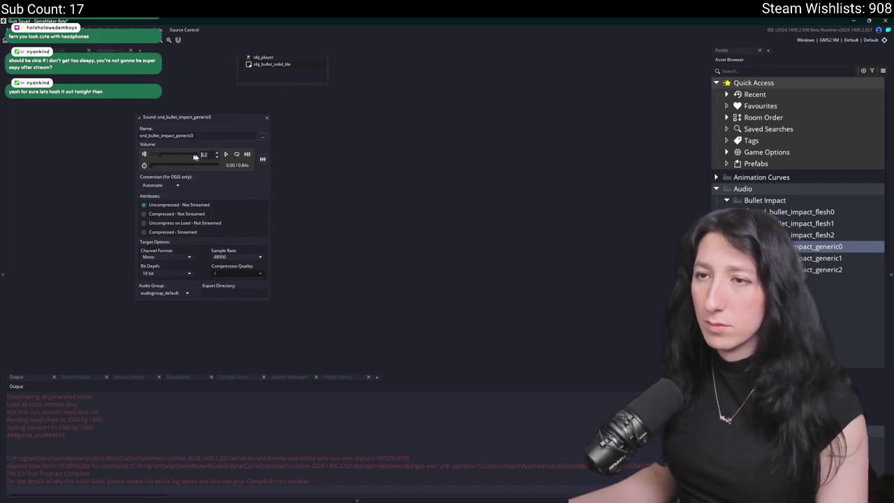
{"action": "double_click", "coordinate": [824, 258]}
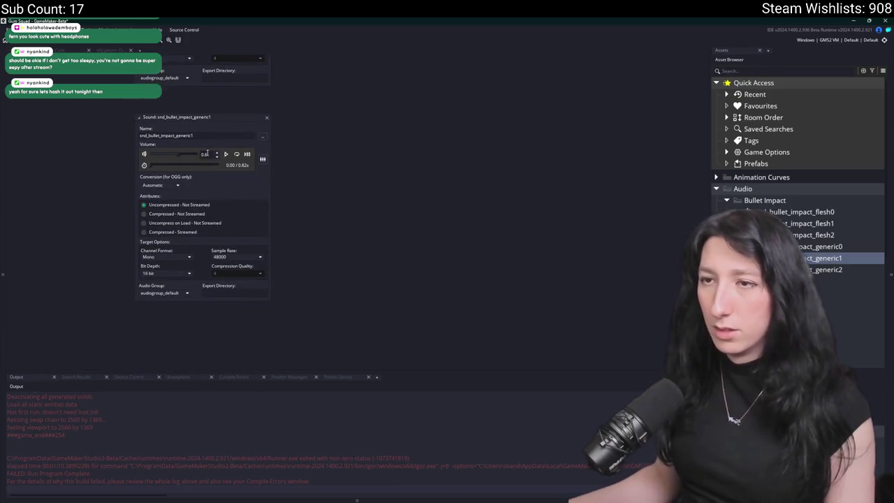
{"action": "double_click", "coordinate": [828, 270]}
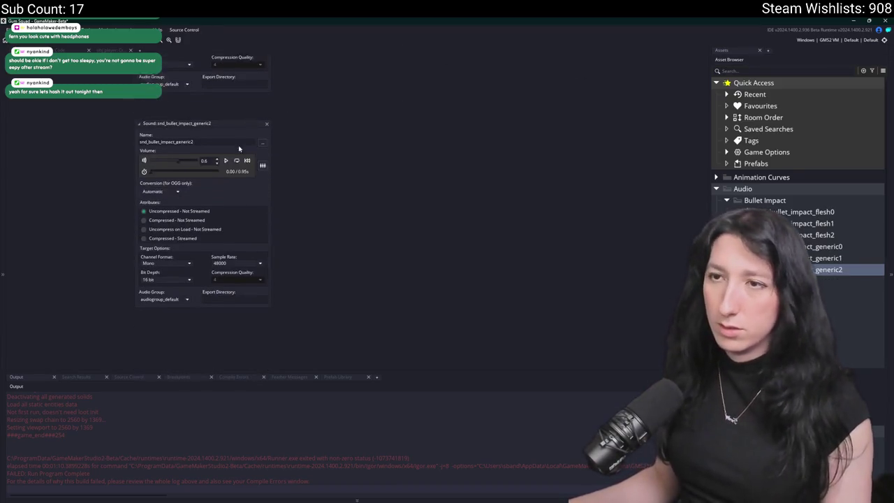
{"action": "left_click_drag", "start_coordinate": [212, 157], "coordinate": [180, 157]}
{"action": "left_click", "coordinate": [768, 71]}
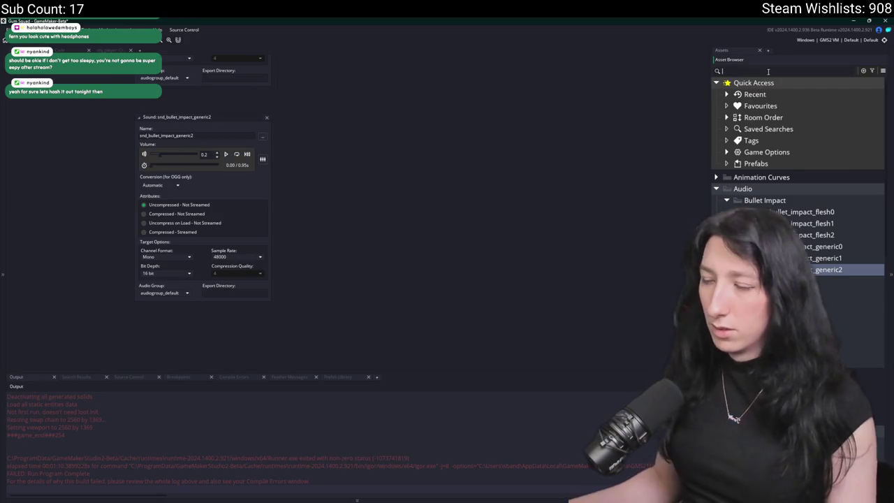
Find obj_zone_audio and review its variable definitions and Create code's audio_profile reverb settings.
{"action": "type", "text": "audio"}
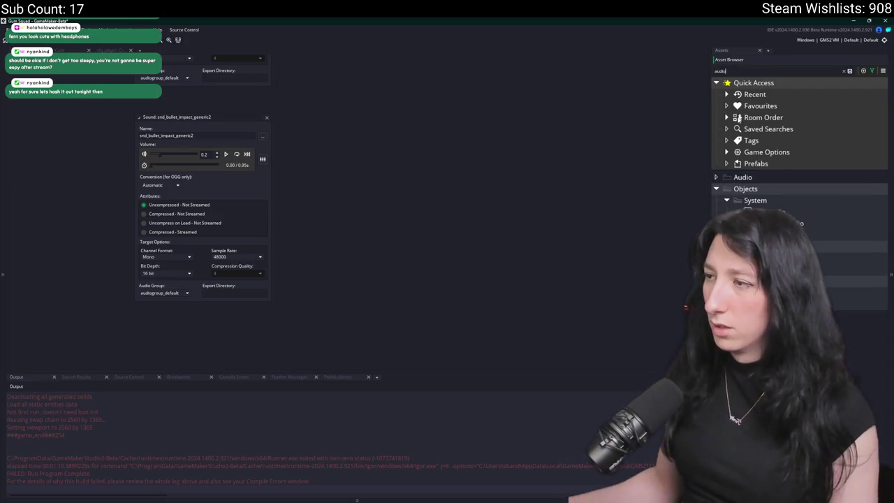
{"action": "double_click", "coordinate": [808, 225]}
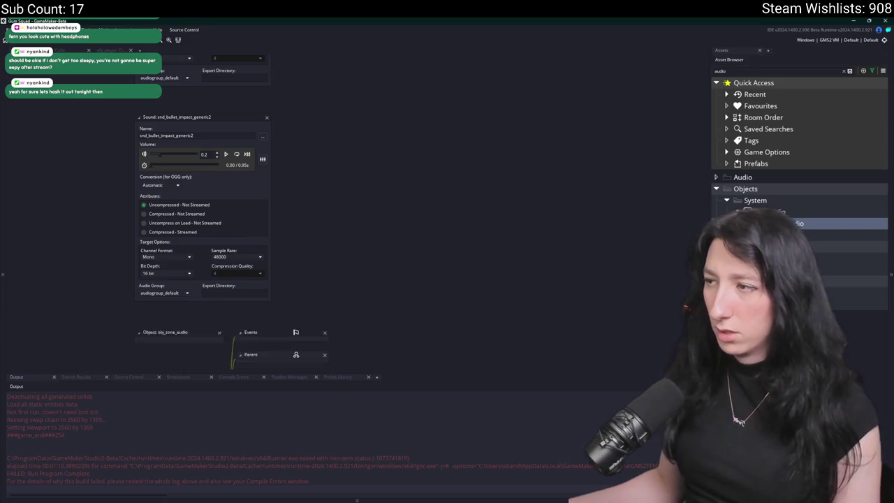
{"action": "left_click", "coordinate": [196, 264]}
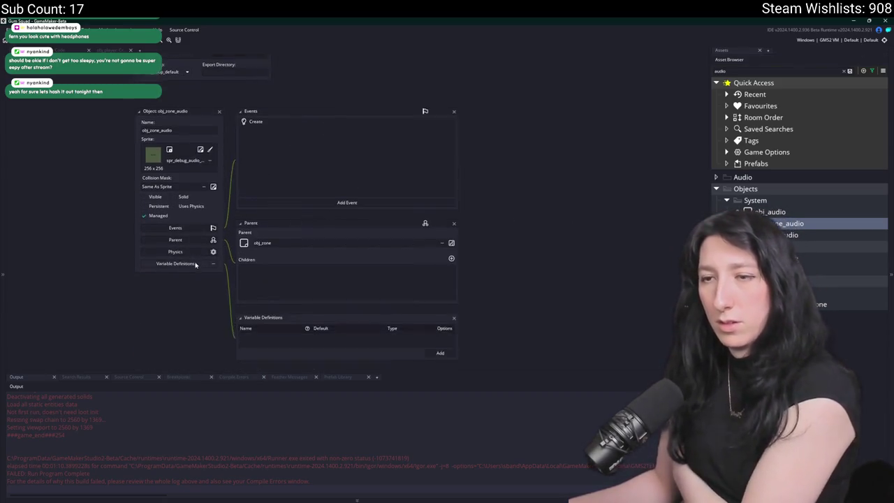
{"action": "left_click", "coordinate": [454, 178]}
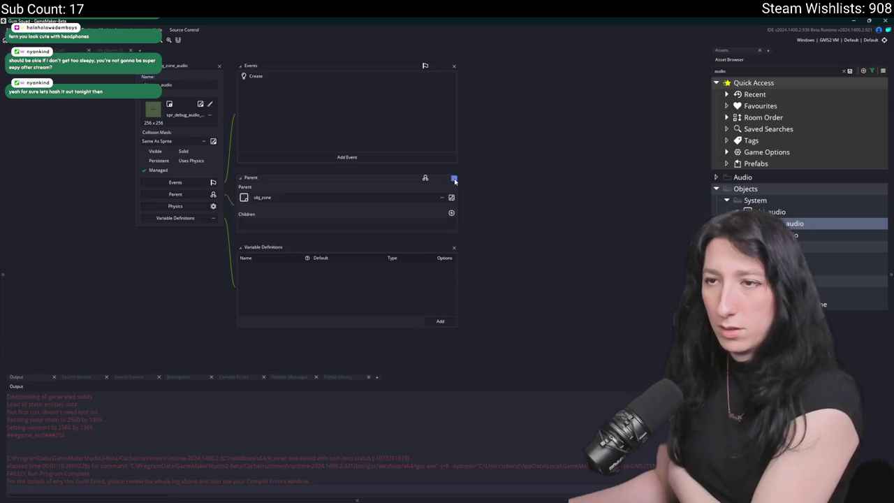
{"action": "double_click", "coordinate": [324, 78]}
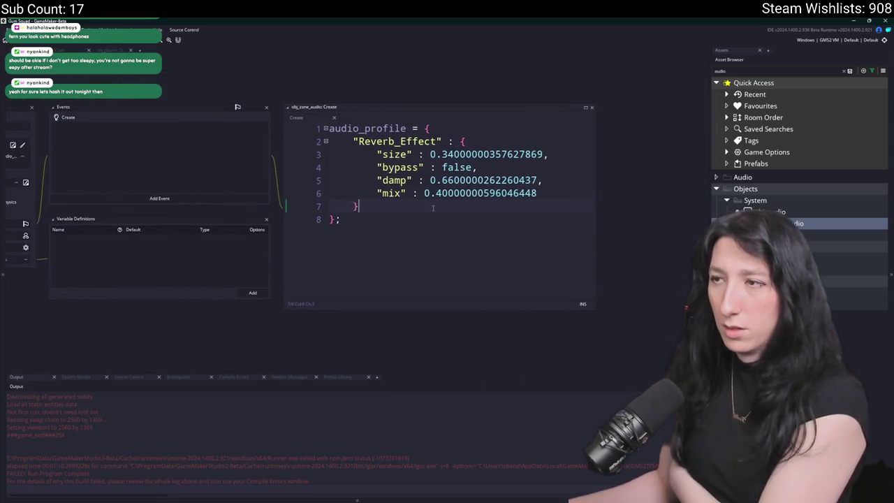
{"action": "left_click", "coordinate": [498, 193]}
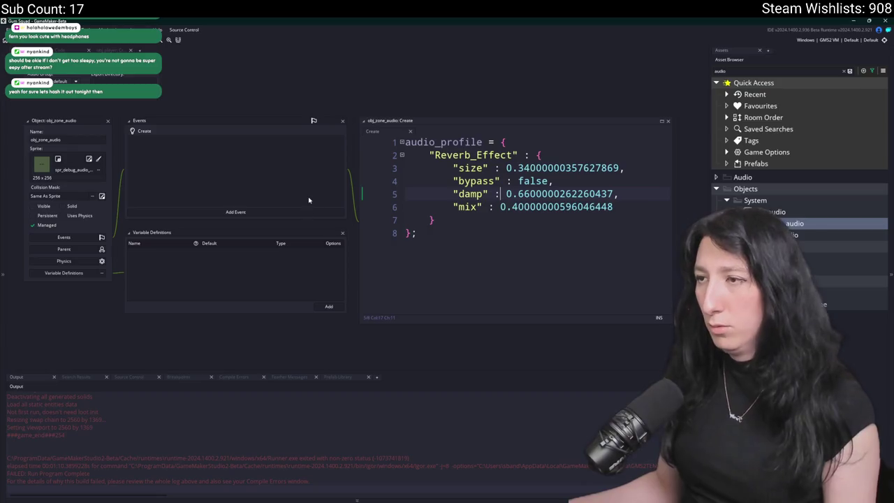
{"action": "left_click", "coordinate": [248, 198]}
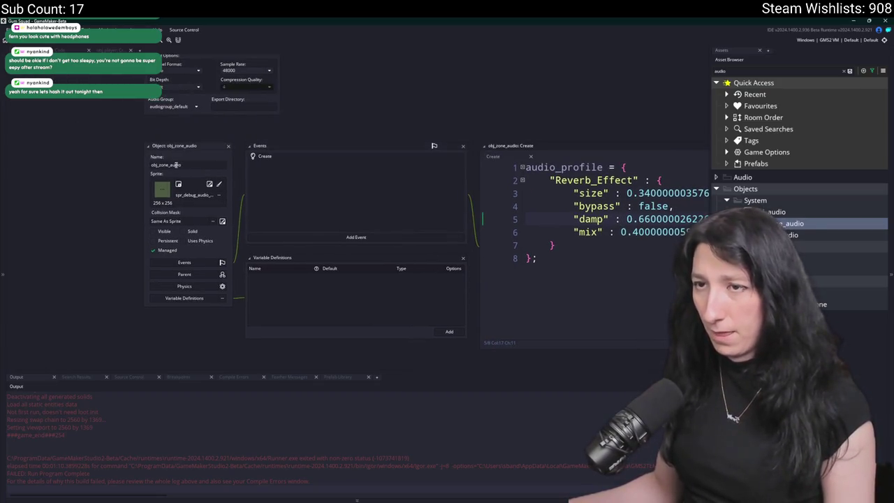
{"action": "left_click", "coordinate": [112, 49]}
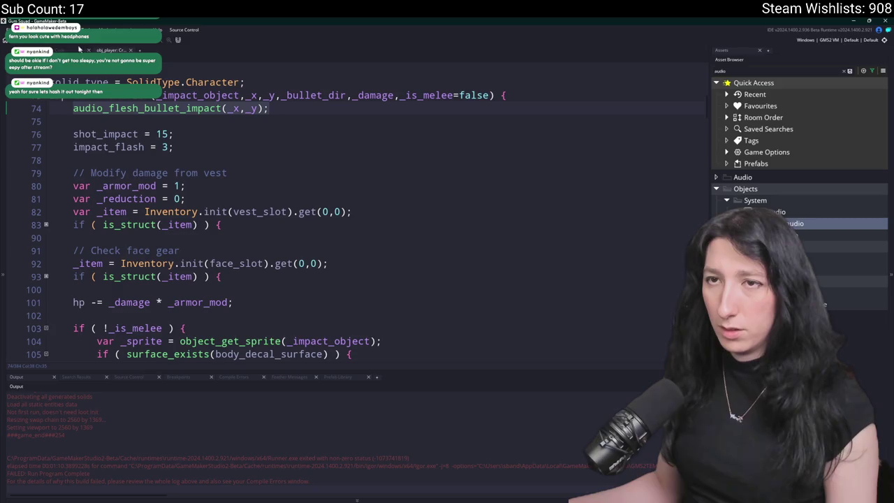
{"action": "left_click", "coordinate": [59, 51]}
Open the rm_playarea room via the Ctrl+T asset search and re-dock the Asset Browser.
{"action": "key", "text": "ctrl+t"}
{"action": "type", "text": "r"}
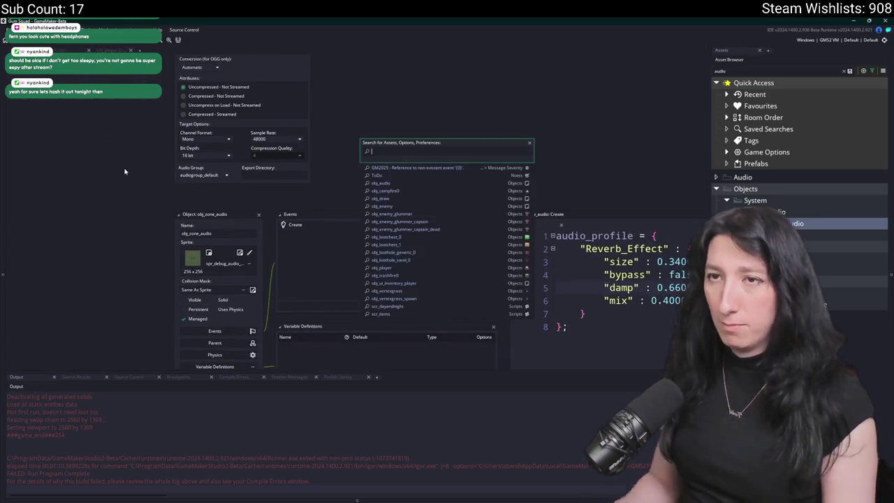
{"action": "type", "text": "m_pla"}
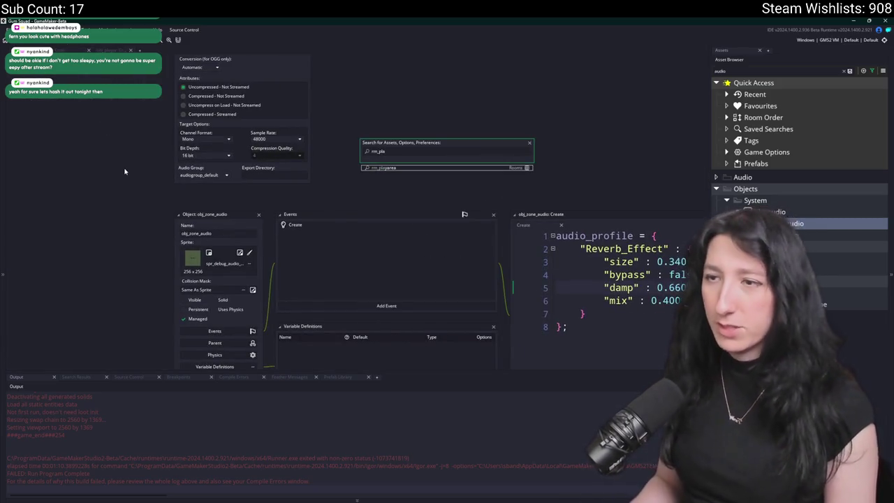
{"action": "key", "text": "Return"}
{"action": "key", "text": "ctrl+alt+a"}
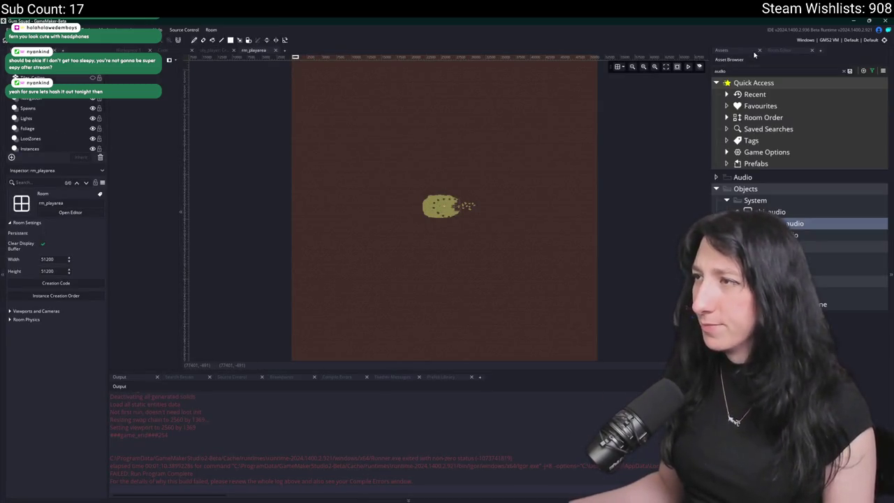
On the AudioZones layer, inspect an obj_zone_audio instance's properties and creation code.
{"action": "left_click", "coordinate": [35, 67]}
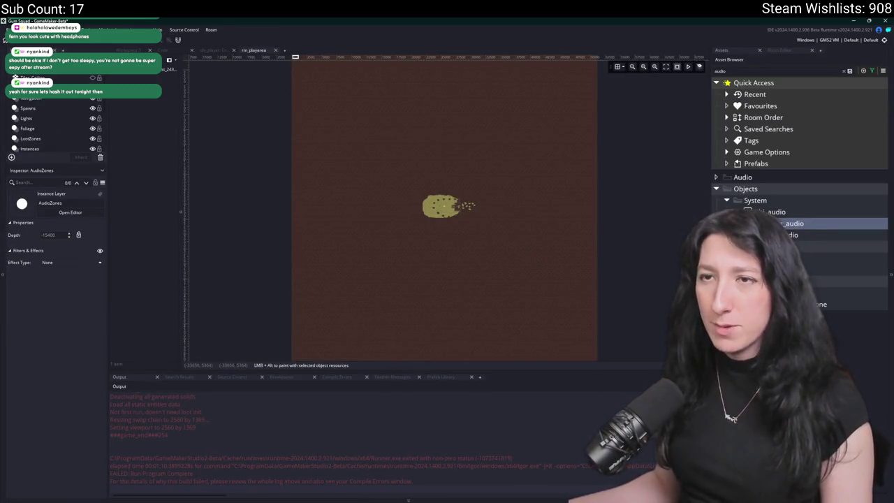
{"action": "left_click", "coordinate": [139, 69]}
{"action": "scroll", "coordinate": [321, 129], "scroll_direction": "up", "scroll_amount": 3}
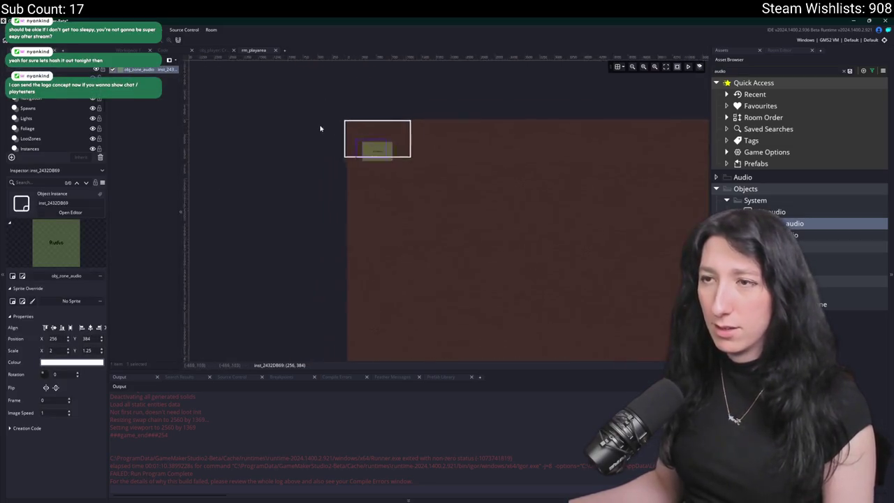
{"action": "scroll", "coordinate": [320, 129], "scroll_direction": "up", "scroll_amount": 3}
{"action": "double_click", "coordinate": [454, 175]}
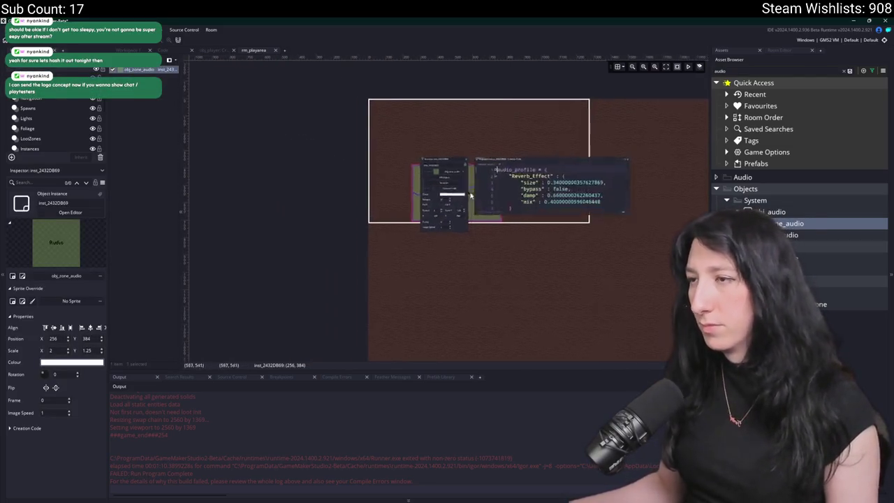
{"action": "scroll", "coordinate": [307, 218], "scroll_direction": "up", "scroll_amount": 2}
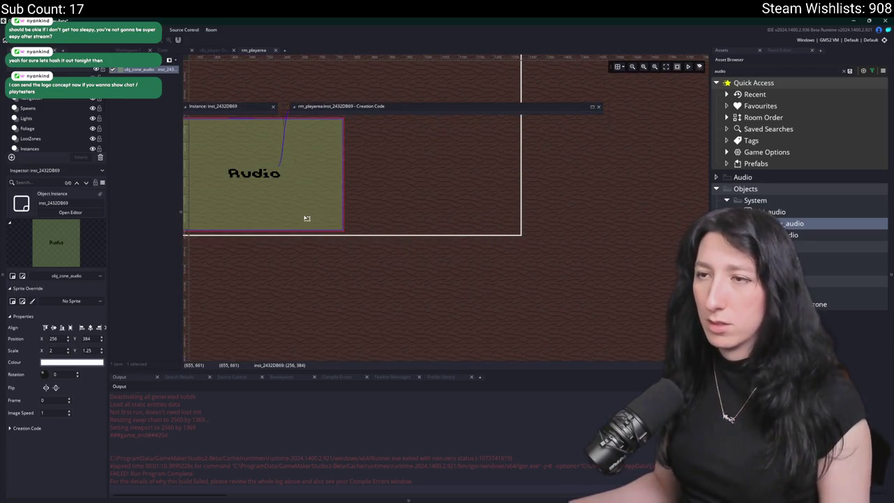
{"action": "scroll", "coordinate": [337, 264], "scroll_direction": "down", "scroll_amount": 5}
{"action": "scroll", "coordinate": [342, 216], "scroll_direction": "down", "scroll_amount": 5}
{"action": "left_click", "coordinate": [448, 279]}
{"action": "scroll", "coordinate": [332, 188], "scroll_direction": "up", "scroll_amount": 5}
{"action": "scroll", "coordinate": [384, 238], "scroll_direction": "down", "scroll_amount": 5}
{"action": "scroll", "coordinate": [388, 244], "scroll_direction": "up", "scroll_amount": 6}
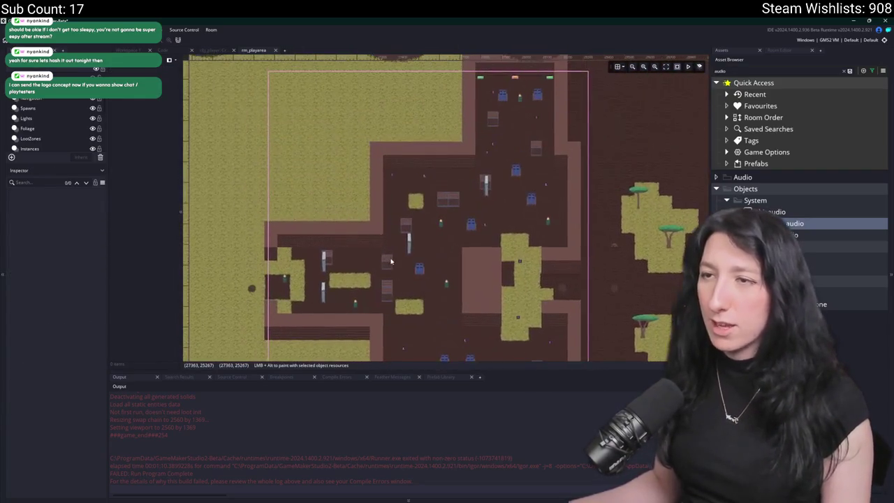
Paste a new Audio zone instance, stretch it, and undo to remove the duplicate zone.
{"action": "key", "text": "ctrl+v"}
{"action": "left_click_drag", "start_coordinate": [333, 284], "coordinate": [328, 285]}
{"action": "scroll", "coordinate": [301, 319], "scroll_direction": "up", "scroll_amount": 1}
{"action": "scroll", "coordinate": [310, 312], "scroll_direction": "up", "scroll_amount": 1}
{"action": "mouse_move", "coordinate": [312, 314]}
{"action": "left_mouse_down"}
{"action": "mouse_move", "coordinate": [325, 312]}
{"action": "mouse_move", "coordinate": [487, 151]}
{"action": "left_mouse_up"}
{"action": "left_click", "coordinate": [618, 67]}
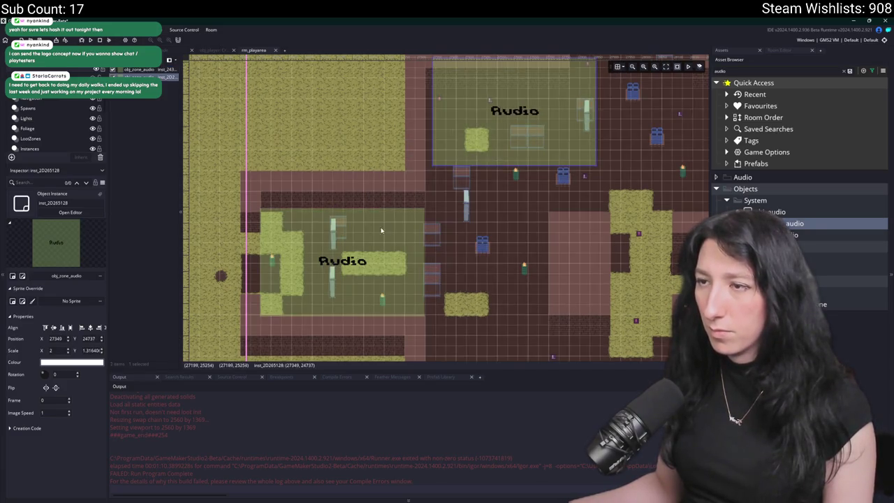
{"action": "scroll", "coordinate": [412, 208], "scroll_direction": "up", "scroll_amount": 5}
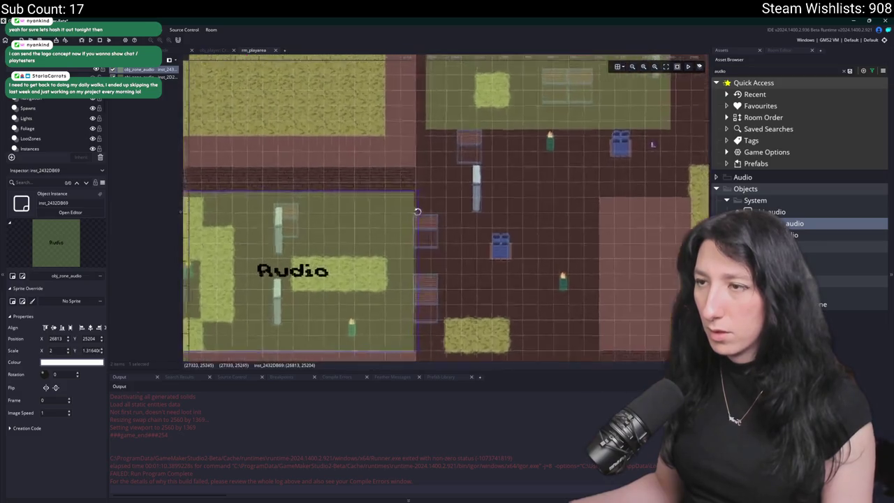
{"action": "key", "text": "ctrl+z"}
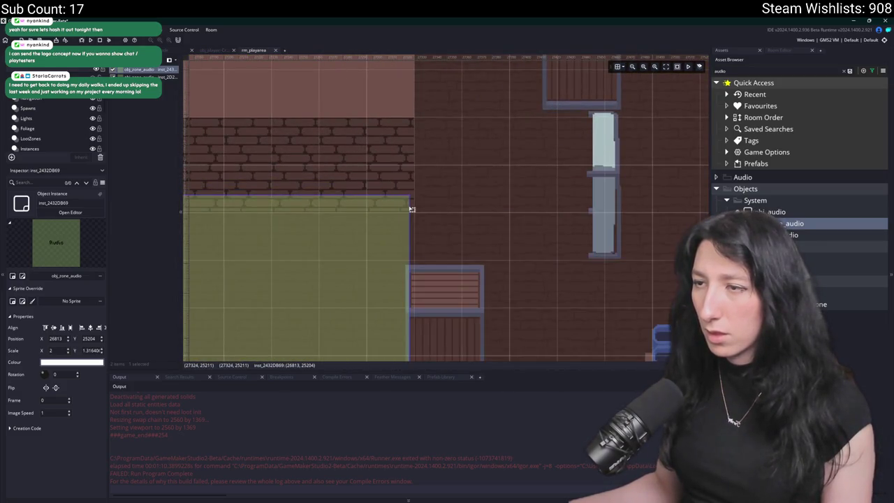
Widen the Audio zone to the wall edge and extend the neighbouring zone down to the wall.
{"action": "left_click_drag", "start_coordinate": [413, 207], "coordinate": [416, 208]}
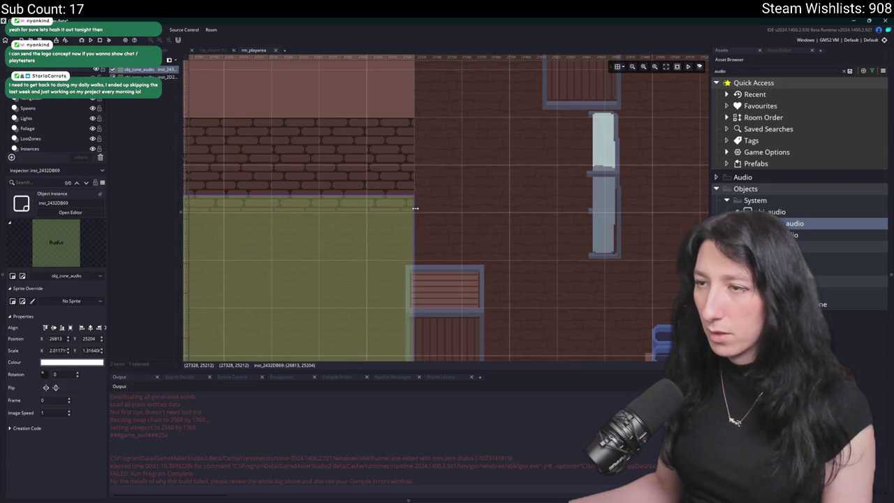
{"action": "scroll", "coordinate": [415, 208], "scroll_direction": "down", "scroll_amount": 3}
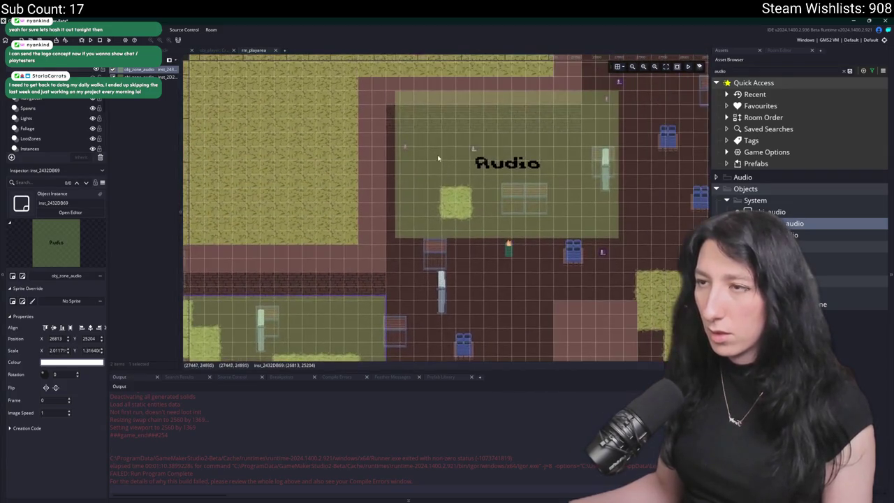
{"action": "left_click", "coordinate": [440, 156]}
{"action": "scroll", "coordinate": [426, 182], "scroll_direction": "down", "scroll_amount": 5}
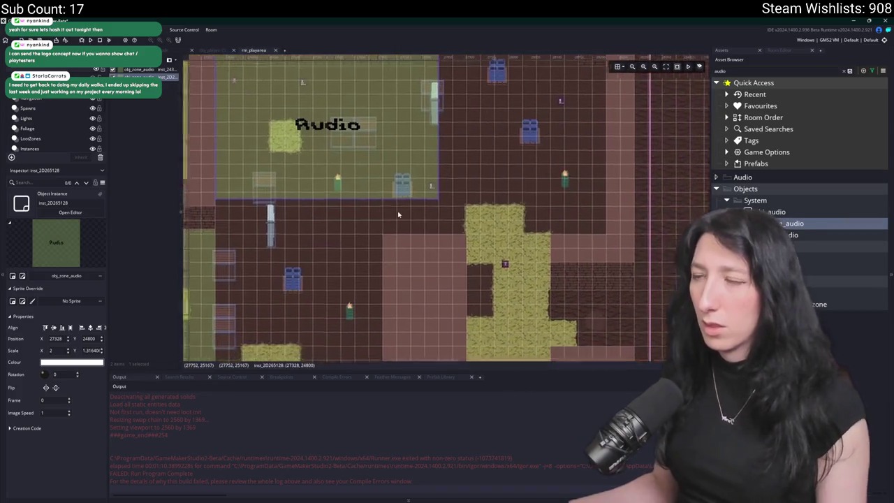
{"action": "scroll", "coordinate": [410, 210], "scroll_direction": "down", "scroll_amount": 5}
{"action": "mouse_move", "coordinate": [427, 234]}
{"action": "left_mouse_down"}
{"action": "mouse_move", "coordinate": [455, 313]}
{"action": "mouse_move", "coordinate": [474, 325]}
{"action": "left_mouse_up"}
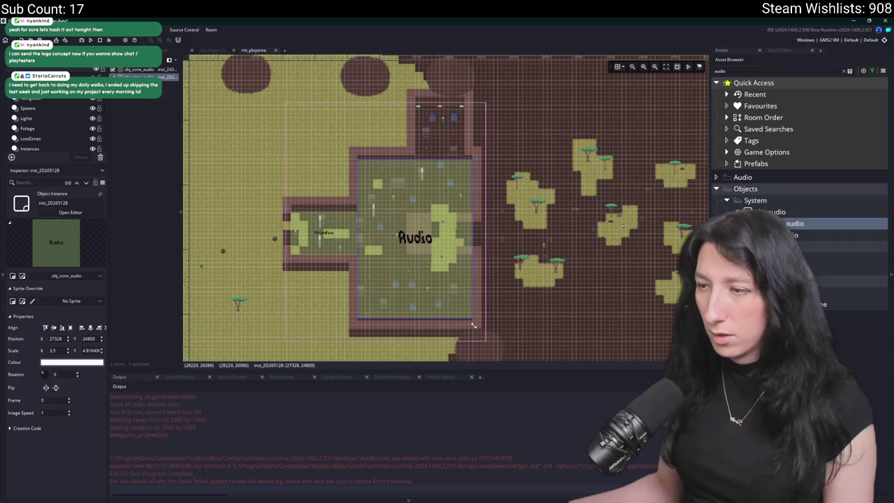
{"action": "scroll", "coordinate": [461, 328], "scroll_direction": "up", "scroll_amount": 5}
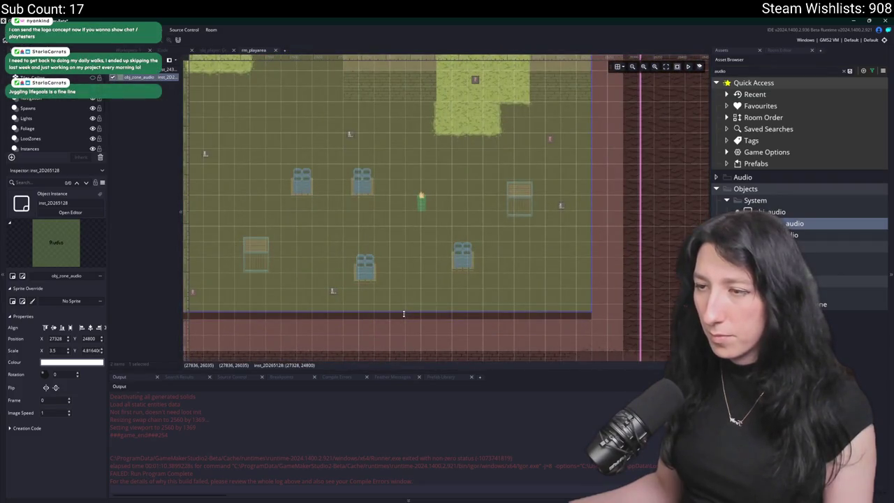
{"action": "left_click_drag", "start_coordinate": [404, 321], "coordinate": [407, 317]}
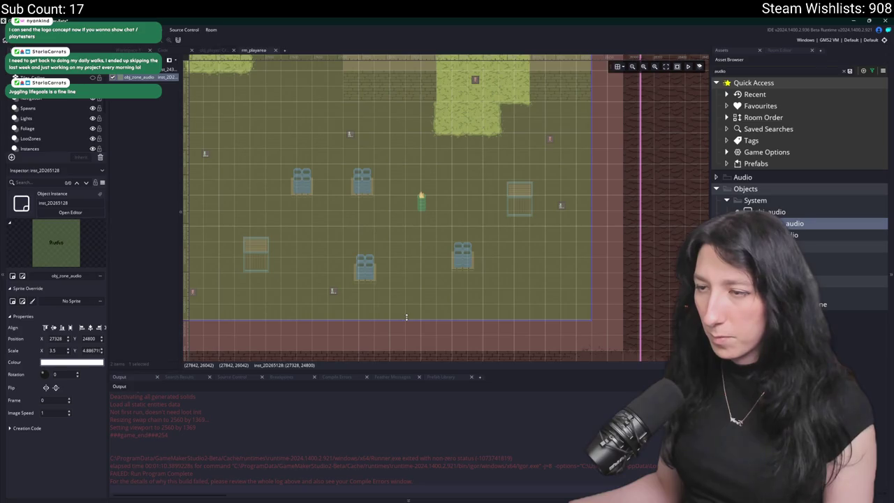
{"action": "scroll", "coordinate": [406, 317], "scroll_direction": "down", "scroll_amount": 5}
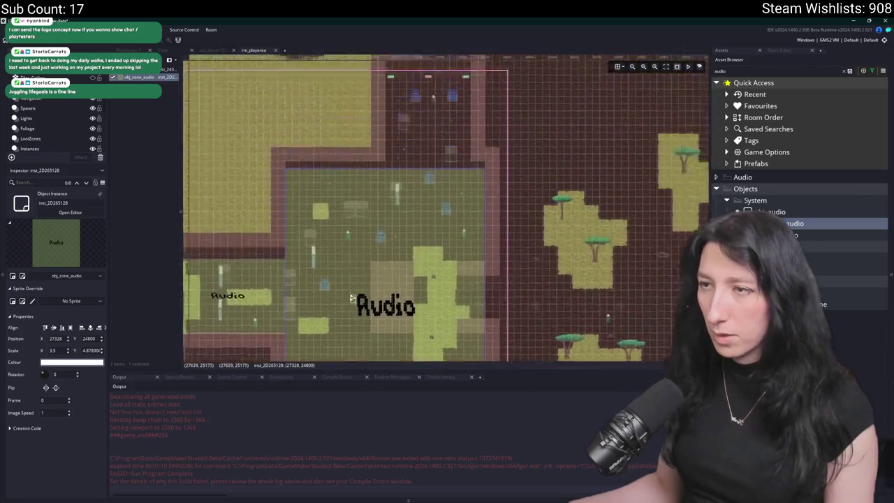
{"action": "scroll", "coordinate": [352, 299], "scroll_direction": "down", "scroll_amount": 3}
{"action": "scroll", "coordinate": [366, 300], "scroll_direction": "up", "scroll_amount": 3}
Move the left Audio zone into the upper room and resize it to fit.
{"action": "left_click", "coordinate": [243, 321]}
{"action": "mouse_move", "coordinate": [243, 320]}
{"action": "left_mouse_down"}
{"action": "mouse_move", "coordinate": [413, 126]}
{"action": "mouse_move", "coordinate": [428, 134]}
{"action": "left_mouse_up"}
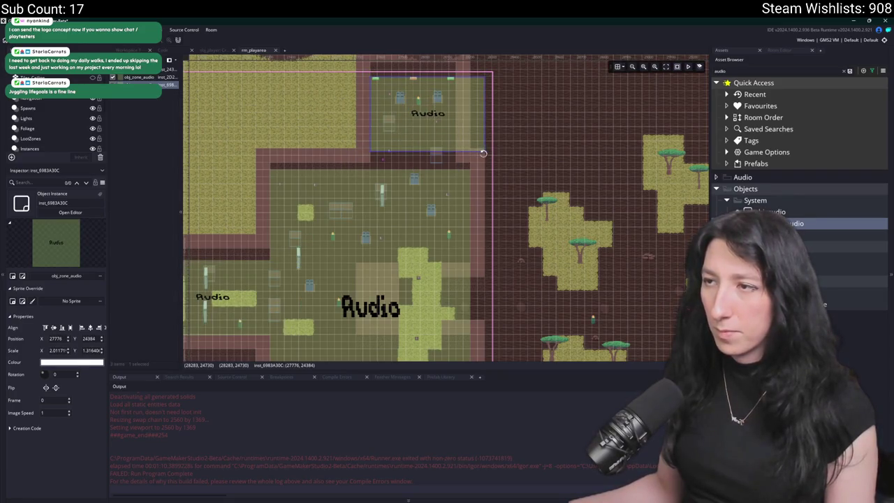
{"action": "mouse_move", "coordinate": [485, 153]}
{"action": "left_mouse_down"}
{"action": "mouse_move", "coordinate": [462, 175]}
{"action": "mouse_move", "coordinate": [456, 167]}
{"action": "left_mouse_up"}
{"action": "scroll", "coordinate": [456, 167], "scroll_direction": "up", "scroll_amount": 8}
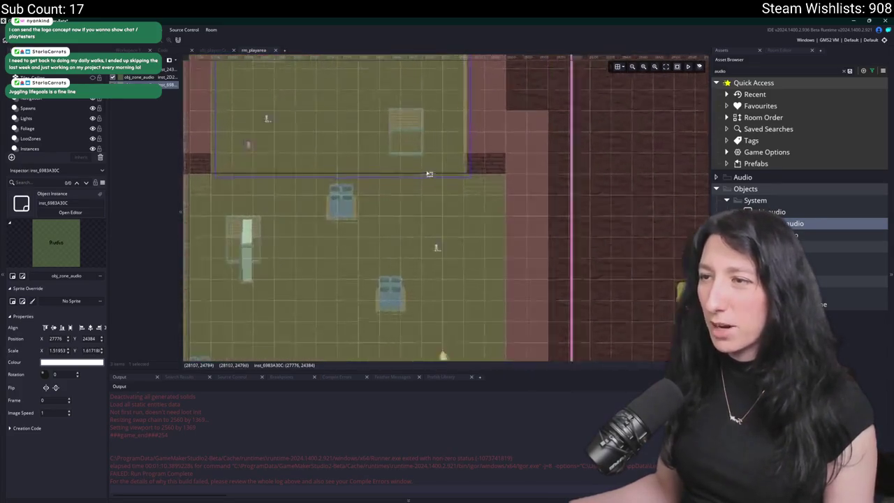
{"action": "left_click_drag", "start_coordinate": [572, 190], "coordinate": [555, 194]}
{"action": "scroll", "coordinate": [552, 196], "scroll_direction": "down", "scroll_amount": 4}
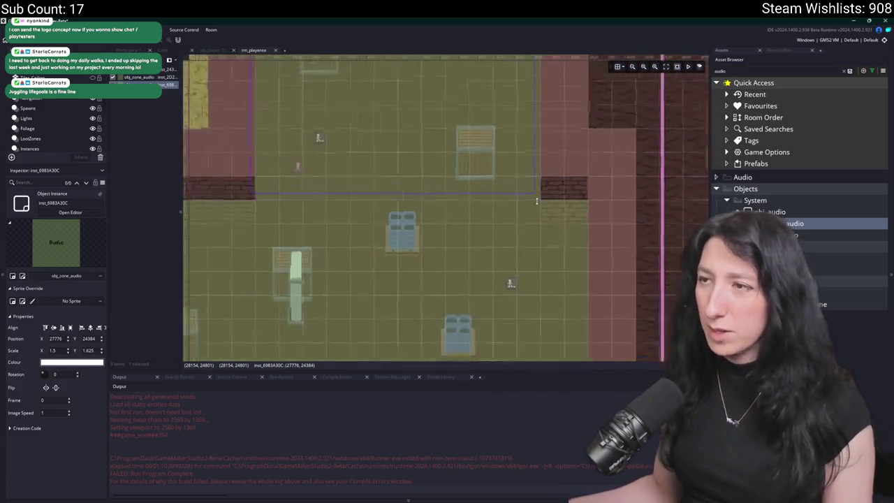
{"action": "scroll", "coordinate": [537, 201], "scroll_direction": "down", "scroll_amount": 2}
{"action": "scroll", "coordinate": [489, 175], "scroll_direction": "up", "scroll_amount": 2}
{"action": "left_click_drag", "start_coordinate": [450, 93], "coordinate": [449, 83]}
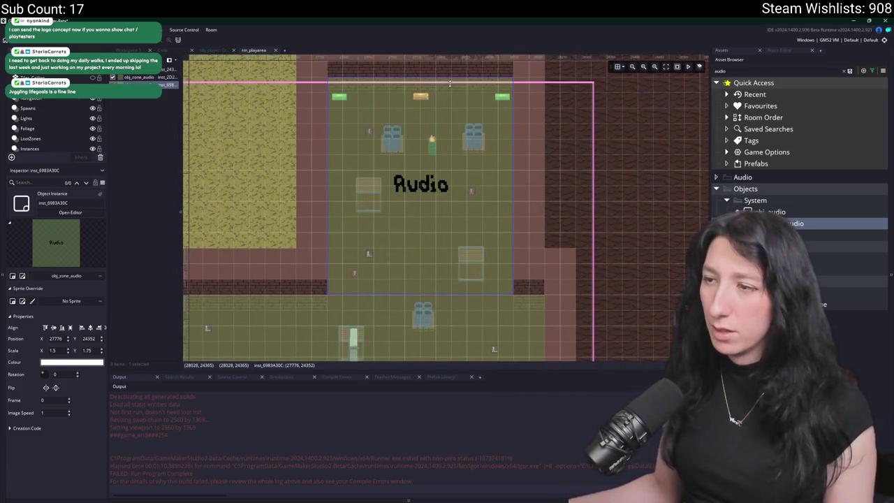
{"action": "scroll", "coordinate": [542, 136], "scroll_direction": "down", "scroll_amount": 3}
{"action": "scroll", "coordinate": [481, 195], "scroll_direction": "up", "scroll_amount": 3}
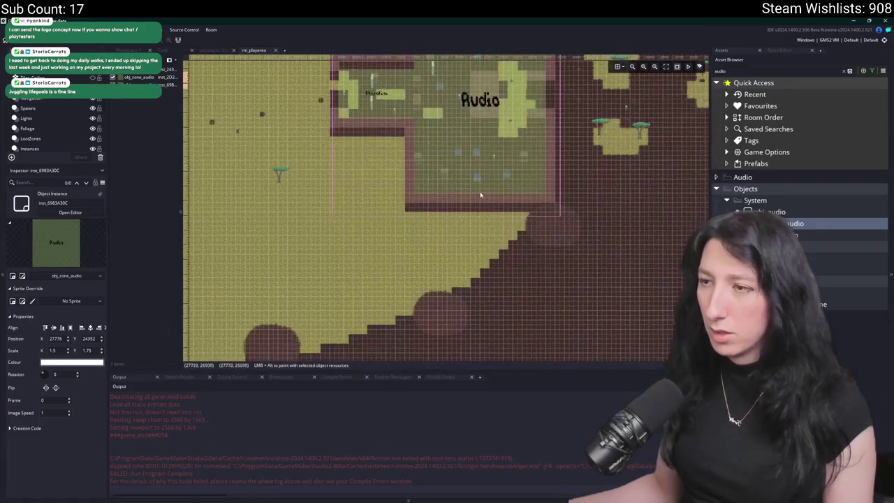
Stretch the smaller Audio zone down to meet the wall.
{"action": "left_click", "coordinate": [481, 196]}
{"action": "scroll", "coordinate": [480, 196], "scroll_direction": "up", "scroll_amount": 2}
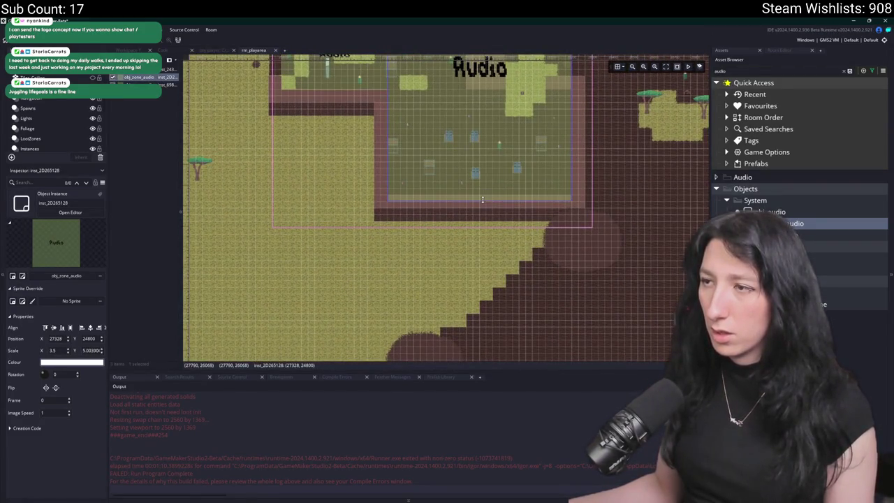
{"action": "scroll", "coordinate": [482, 200], "scroll_direction": "up", "scroll_amount": 2}
{"action": "left_click", "coordinate": [338, 163]}
{"action": "left_click_drag", "start_coordinate": [341, 169], "coordinate": [340, 174]}
{"action": "scroll", "coordinate": [331, 190], "scroll_direction": "up", "scroll_amount": 3}
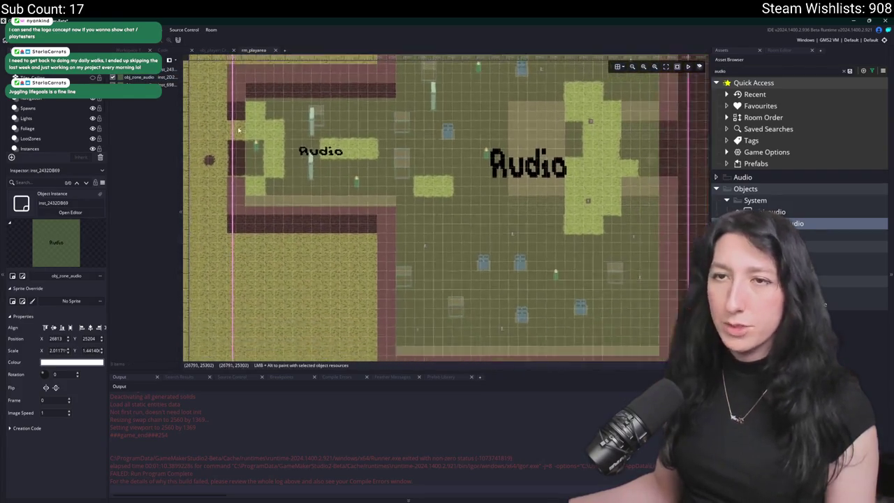
{"action": "scroll", "coordinate": [238, 130], "scroll_direction": "down", "scroll_amount": 3}
{"action": "scroll", "coordinate": [386, 323], "scroll_direction": "up", "scroll_amount": 3}
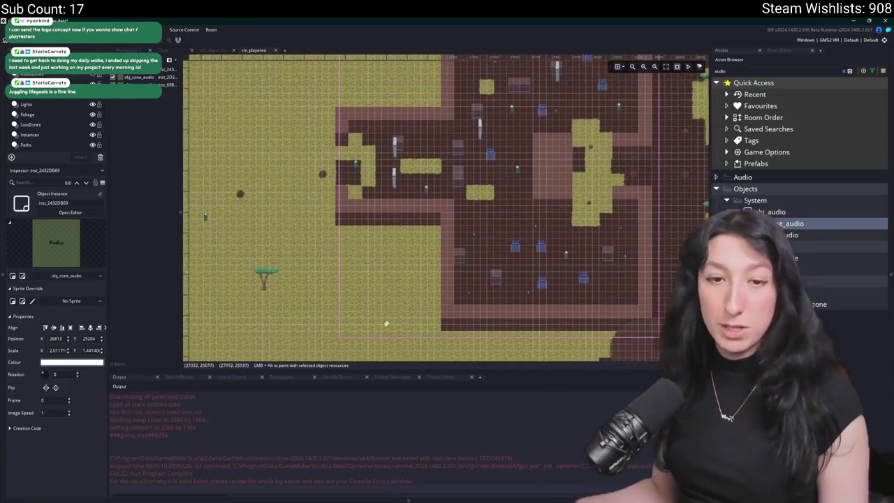
{"action": "scroll", "coordinate": [386, 324], "scroll_direction": "down", "scroll_amount": 3}
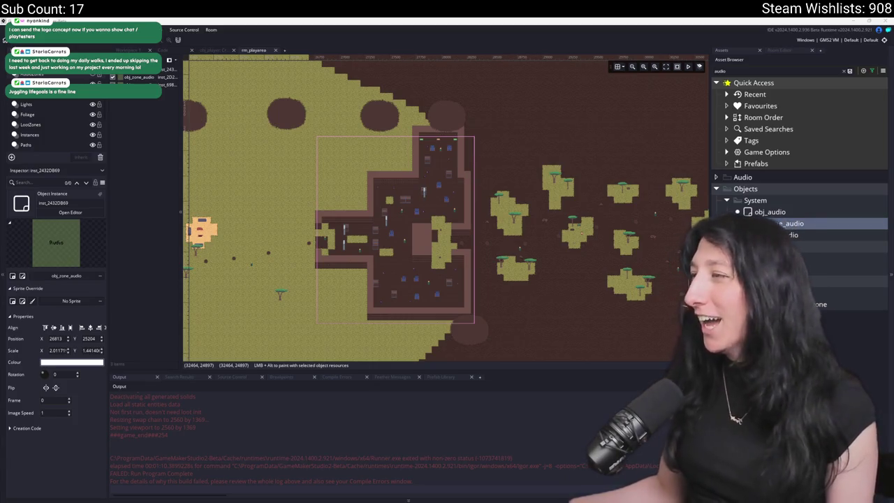
{"action": "key", "text": "alt+Tab"}
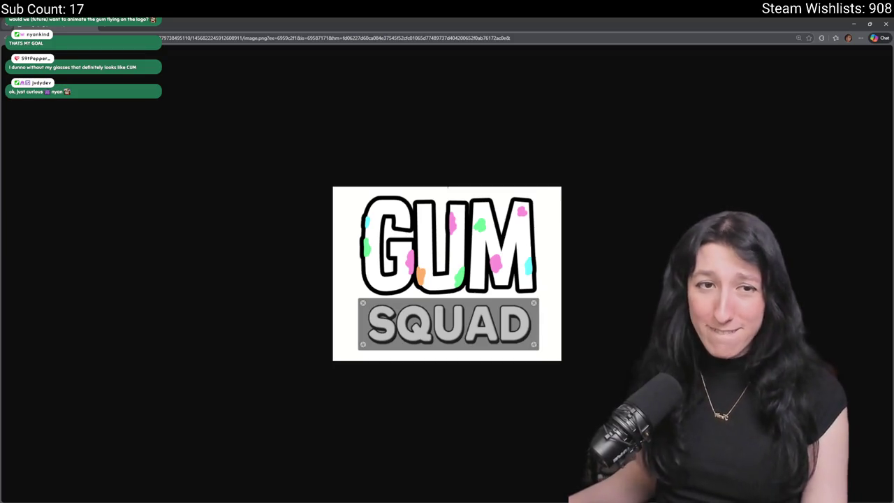
{"action": "key", "text": "alt+Tab"}
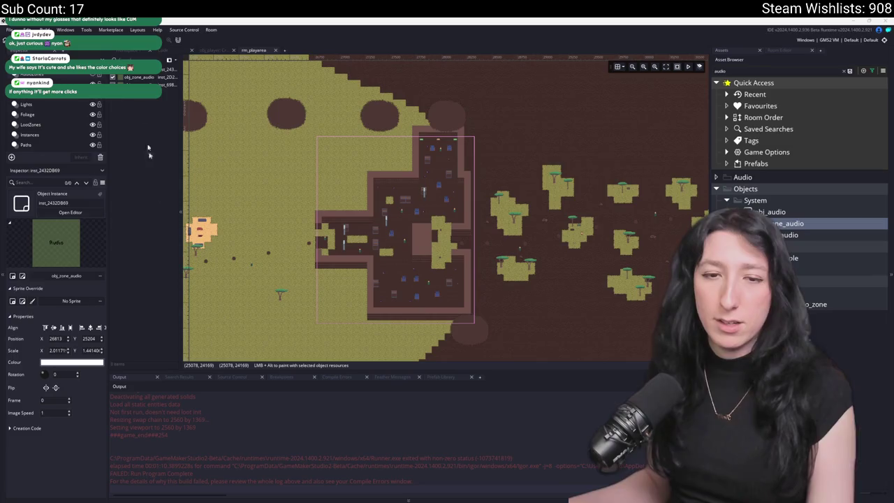
Zoom around rm_playarea, turn off the grid overlay, and bring up the asset search.
{"action": "scroll", "coordinate": [531, 253], "scroll_direction": "down", "scroll_amount": 3}
{"action": "scroll", "coordinate": [557, 214], "scroll_direction": "up", "scroll_amount": 4}
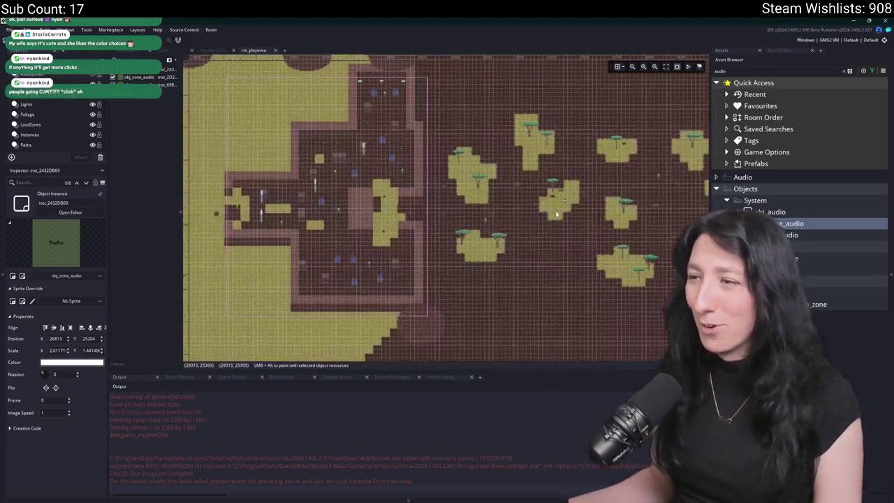
{"action": "scroll", "coordinate": [557, 214], "scroll_direction": "down", "scroll_amount": 3}
{"action": "scroll", "coordinate": [524, 123], "scroll_direction": "up", "scroll_amount": 3}
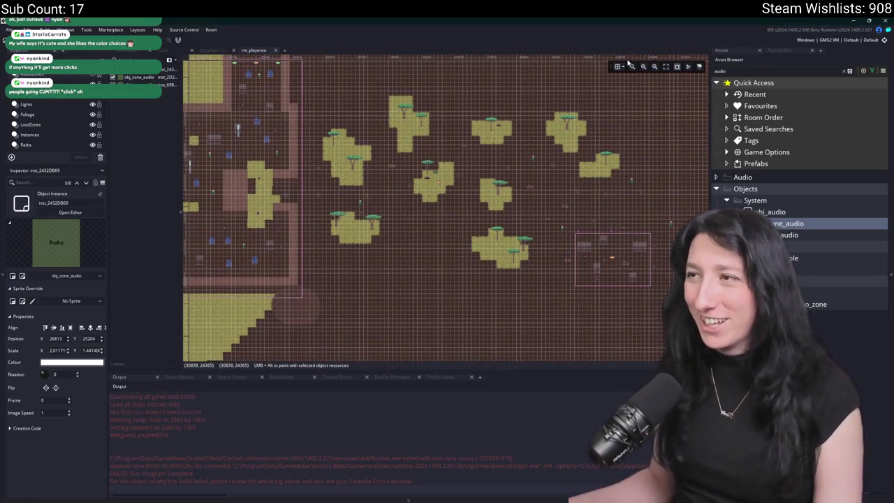
{"action": "left_click", "coordinate": [617, 66]}
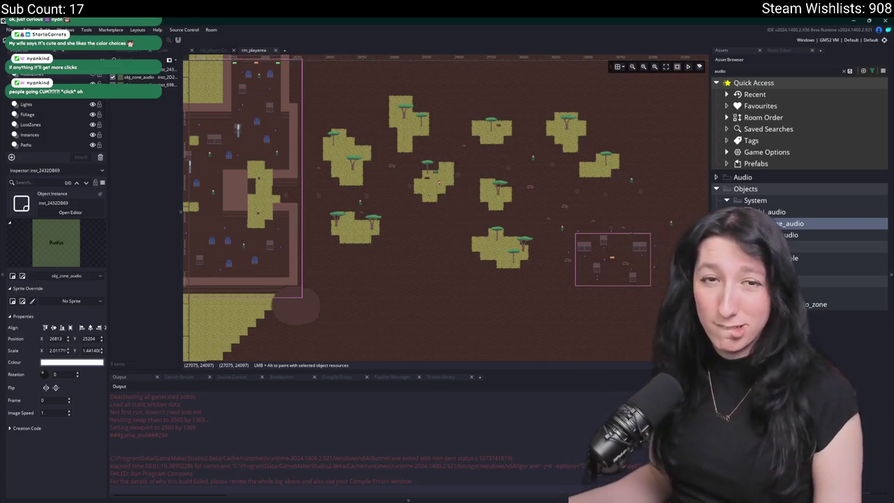
{"action": "scroll", "coordinate": [358, 179], "scroll_direction": "down", "scroll_amount": 4}
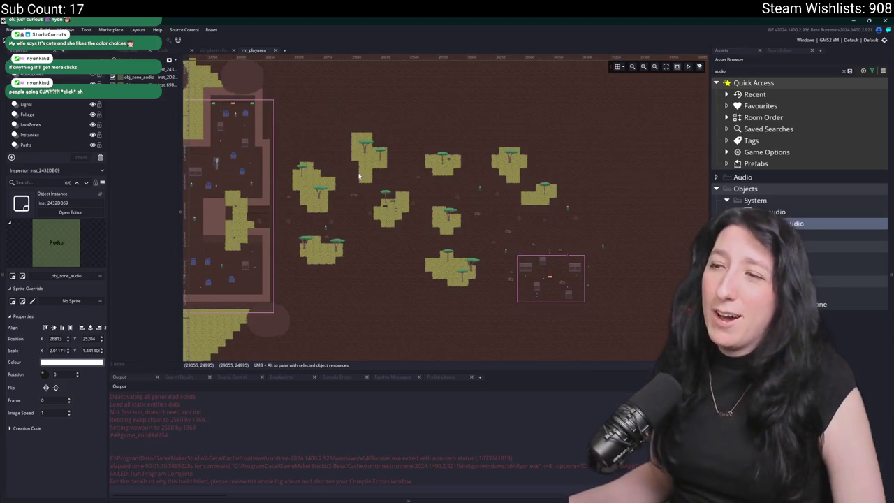
{"action": "scroll", "coordinate": [359, 177], "scroll_direction": "up", "scroll_amount": 3}
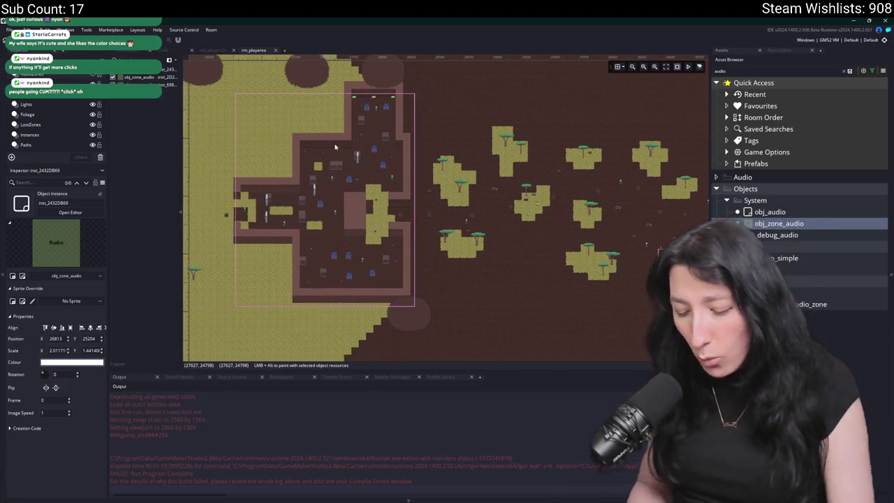
{"action": "key", "text": "ctrl+t"}
Open obj_enemy_glummer_captain and maximise its Create code editor with side panels hidden.
{"action": "type", "text": "captain"}
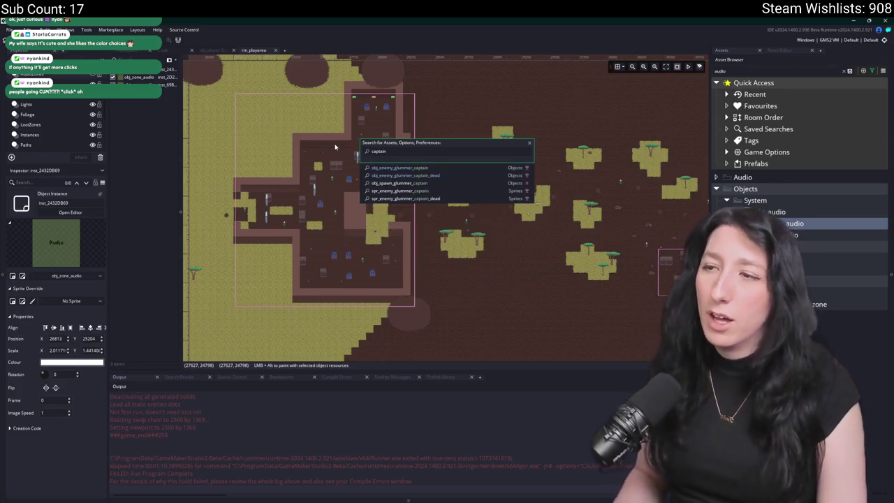
{"action": "key", "text": "Return"}
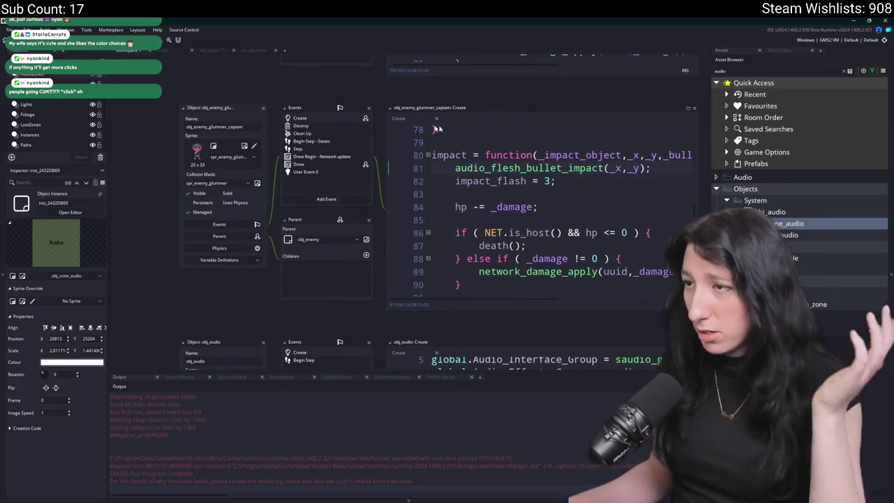
{"action": "left_click", "coordinate": [596, 129]}
{"action": "key", "text": "shift+space"}
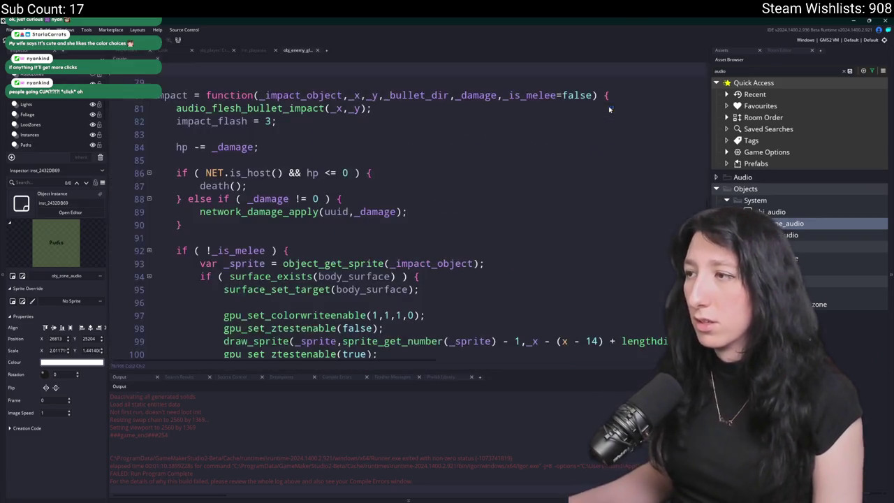
{"action": "key", "text": "F12"}
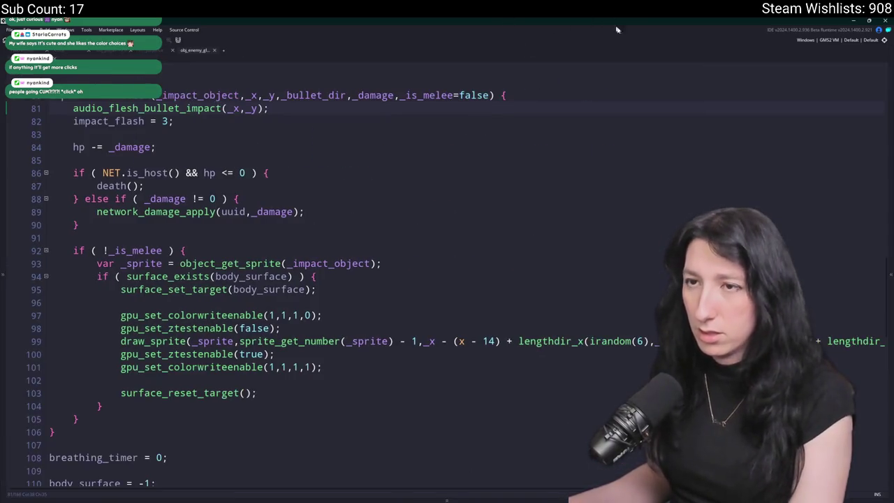
{"action": "scroll", "coordinate": [584, 171], "scroll_direction": "down", "scroll_amount": 2}
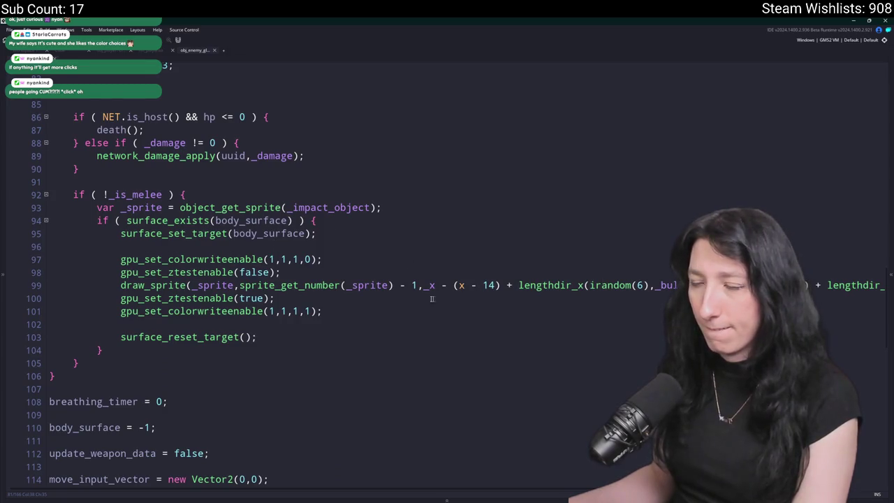
{"action": "scroll", "coordinate": [431, 298], "scroll_direction": "up", "scroll_amount": 3}
Read the captain's bullet impact code and its dead_object asset reference.
{"action": "left_click", "coordinate": [369, 277]}
{"action": "mouse_move", "coordinate": [525, 359]}
{"action": "left_mouse_down"}
{"action": "mouse_move", "coordinate": [277, 368]}
{"action": "mouse_move", "coordinate": [698, 356]}
{"action": "mouse_move", "coordinate": [63, 316]}
{"action": "left_mouse_up"}
{"action": "scroll", "coordinate": [288, 271], "scroll_direction": "up", "scroll_amount": 5}
{"action": "scroll", "coordinate": [288, 271], "scroll_direction": "up", "scroll_amount": 12}
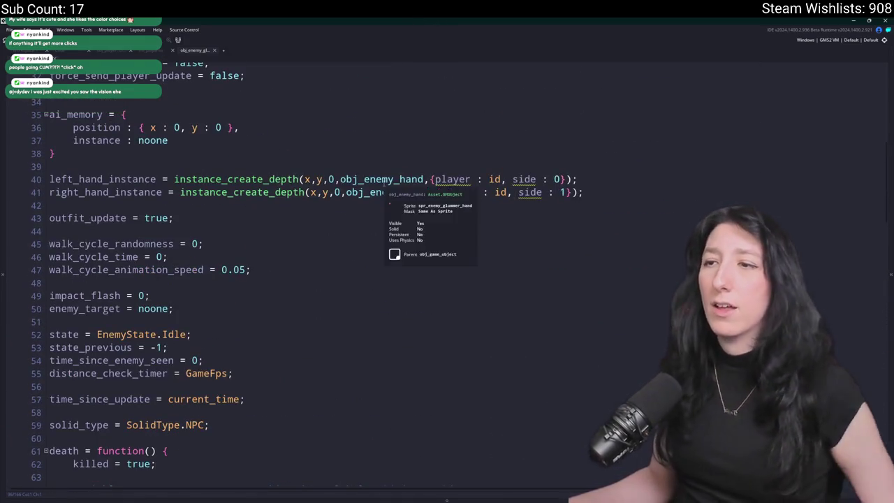
{"action": "scroll", "coordinate": [302, 174], "scroll_direction": "up", "scroll_amount": 7}
{"action": "scroll", "coordinate": [302, 174], "scroll_direction": "up", "scroll_amount": 4}
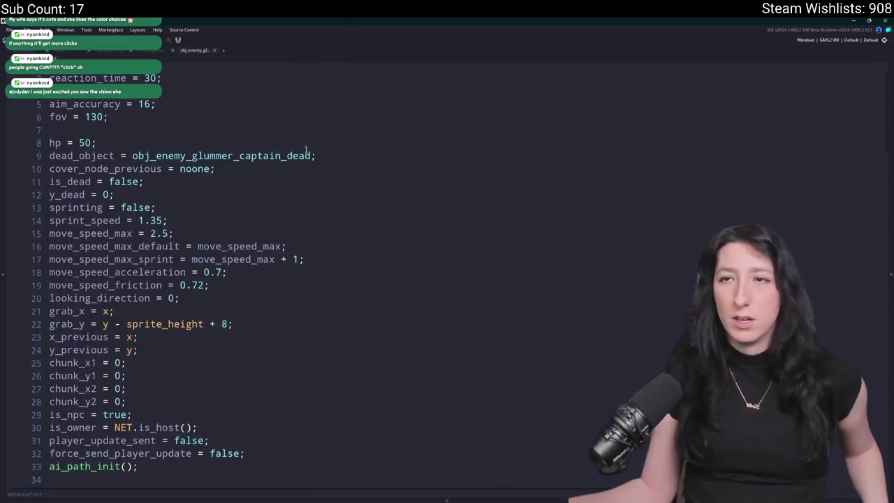
{"action": "left_click", "coordinate": [277, 173]}
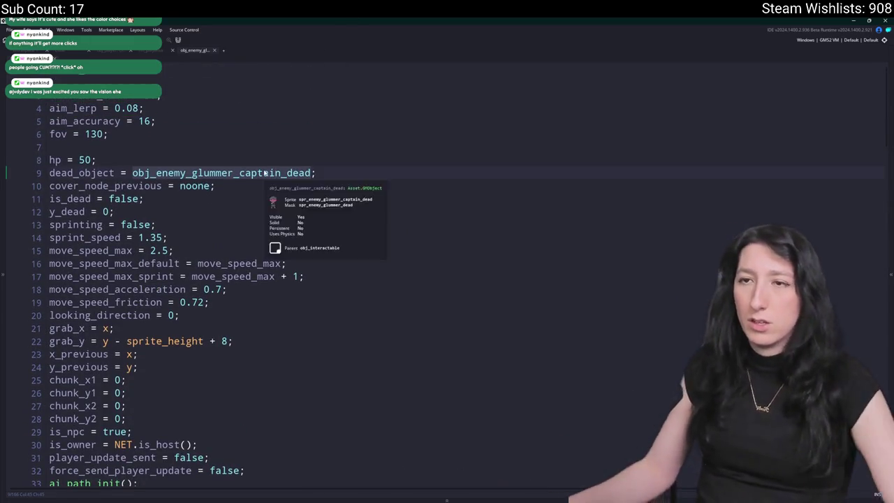
{"action": "scroll", "coordinate": [279, 175], "scroll_direction": "down", "scroll_amount": 12}
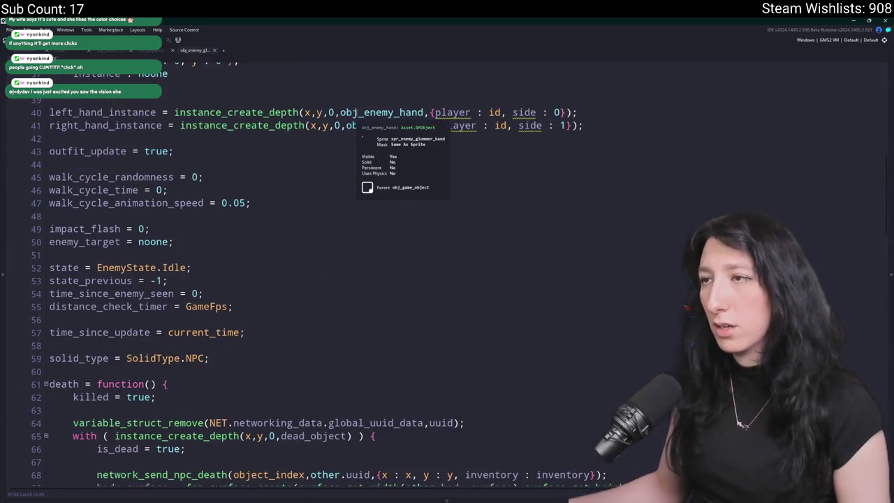
Open obj_enemy_hand's End Step code and start a project-wide search and replace.
{"action": "middle_click", "coordinate": [388, 126]}
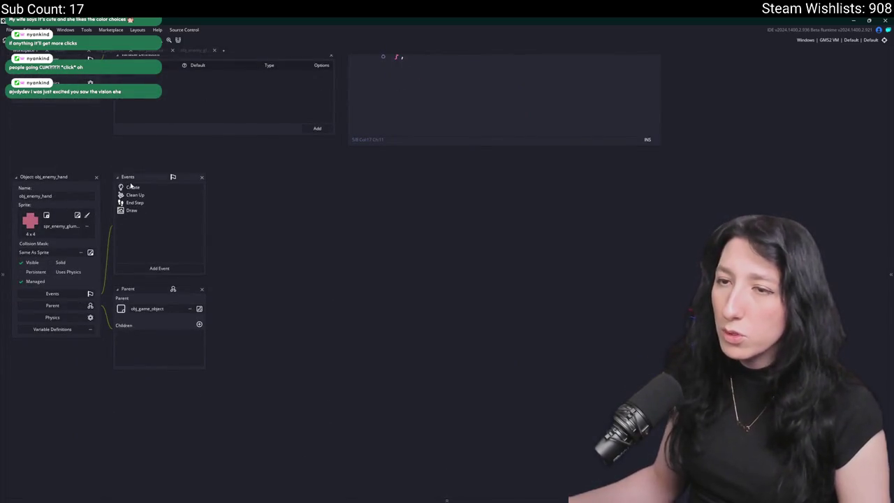
{"action": "double_click", "coordinate": [129, 188]}
{"action": "left_click", "coordinate": [134, 203]}
{"action": "key", "text": "ctrl+shift+f"}
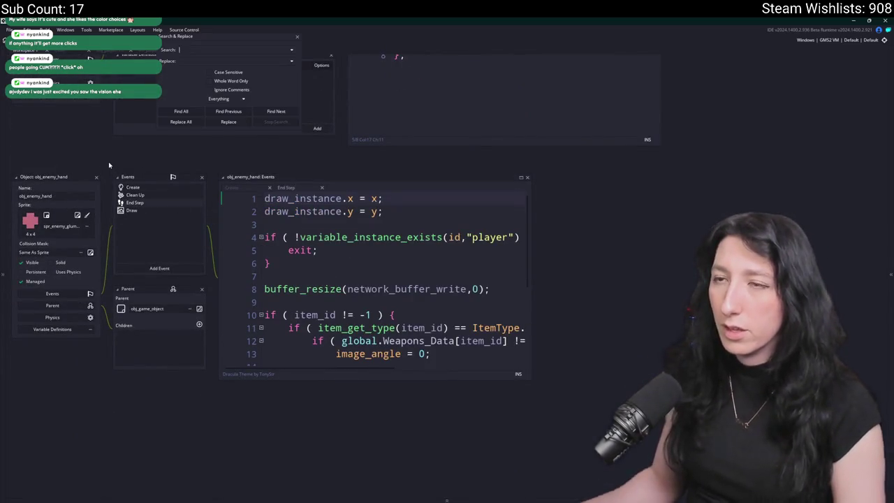
Find all references to obj_enemy_glummer across the project and review the results.
{"action": "type", "text": "obj_enemy_glummer"}
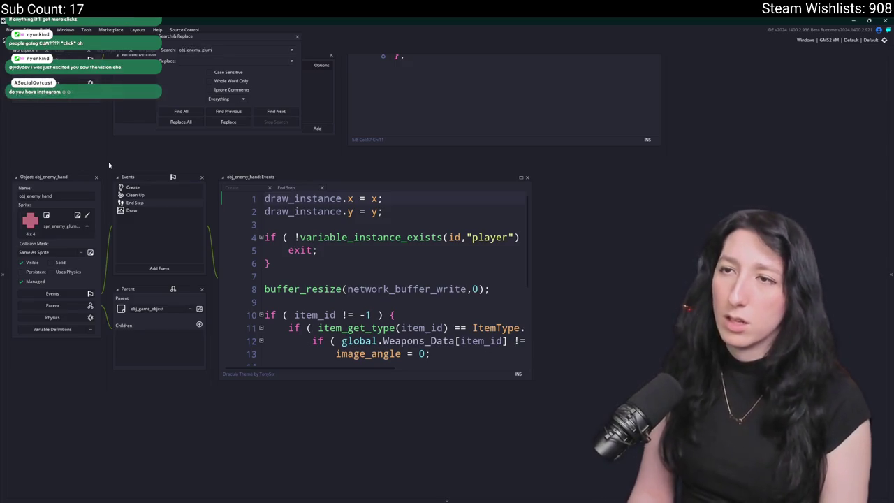
{"action": "key", "text": "Return"}
{"action": "left_click", "coordinate": [176, 422]}
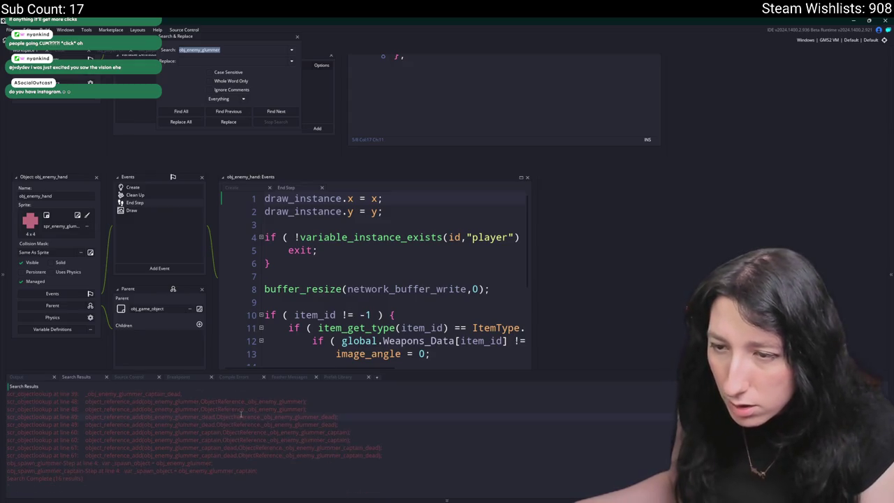
{"action": "scroll", "coordinate": [230, 441], "scroll_direction": "up", "scroll_amount": 3}
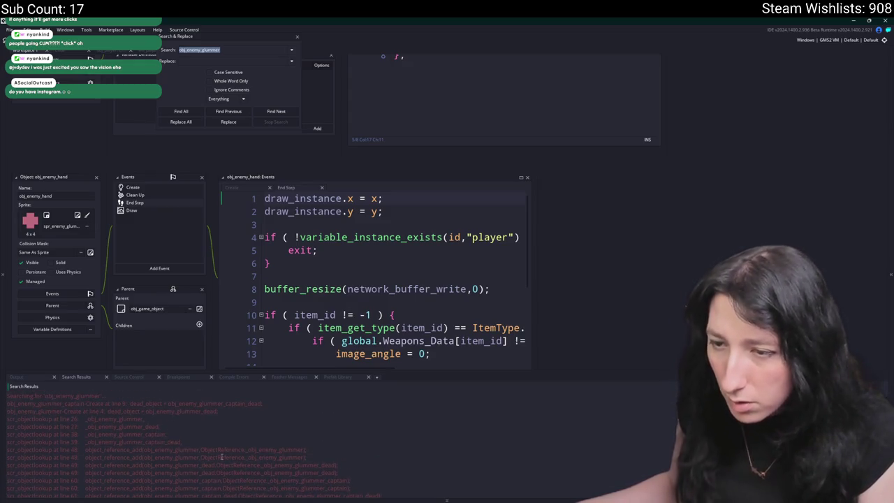
{"action": "scroll", "coordinate": [193, 330], "scroll_direction": "up", "scroll_amount": 10}
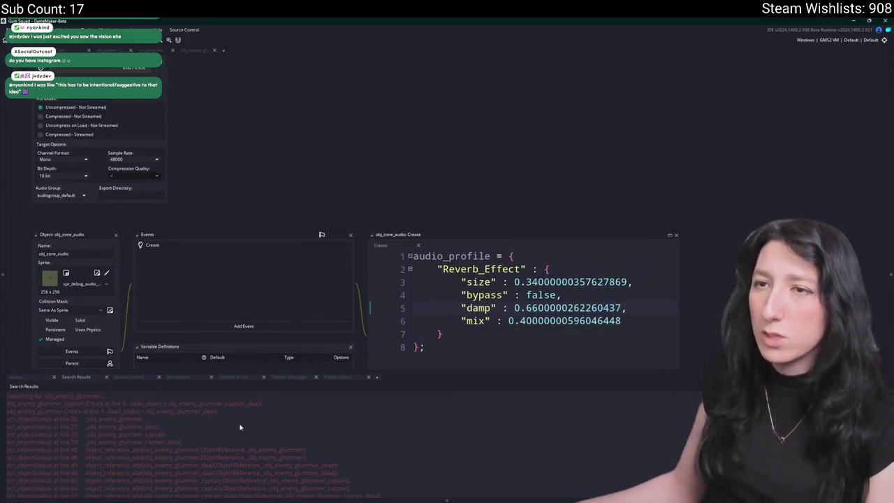
Search assets for 'captain' and open obj_enemy_glummer_captain from the matches.
{"action": "key", "text": "ctrl+t"}
{"action": "type", "text": "captain"}
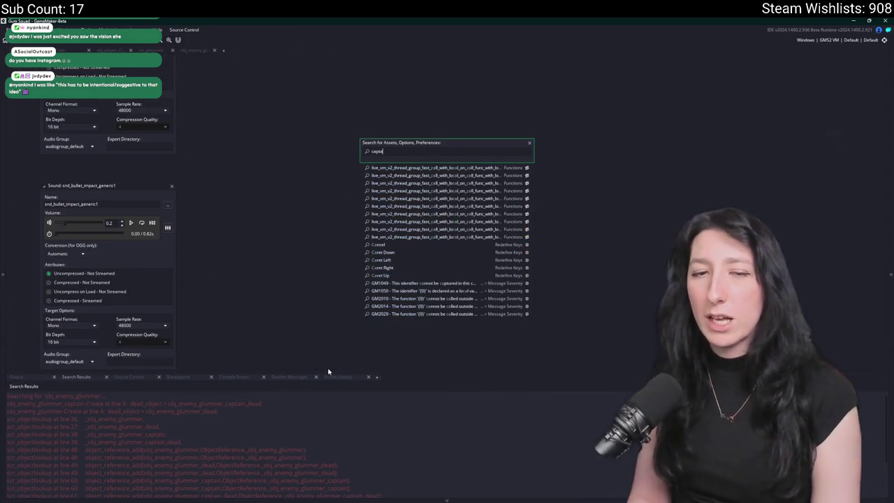
{"action": "key", "text": "Down"}
{"action": "key", "text": "Up"}
{"action": "key", "text": "Return"}
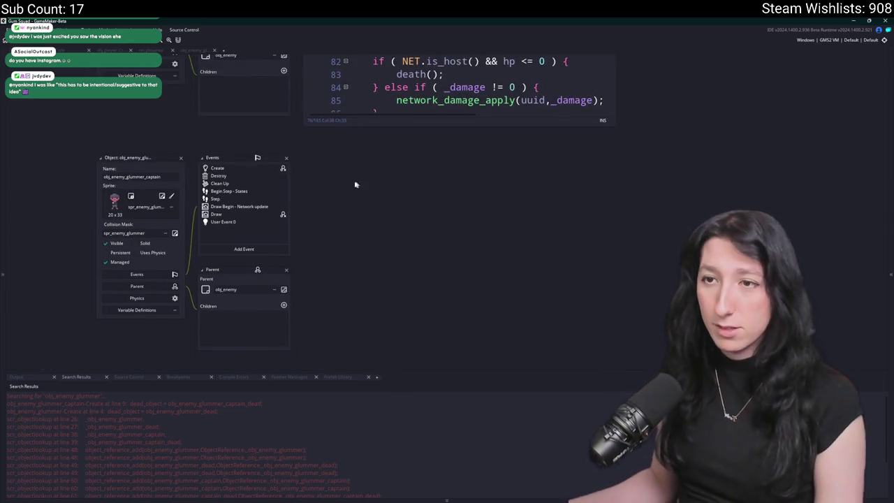
Read the captain's Clean Up code, then scroll through its Begin Step - States code.
{"action": "double_click", "coordinate": [221, 183]}
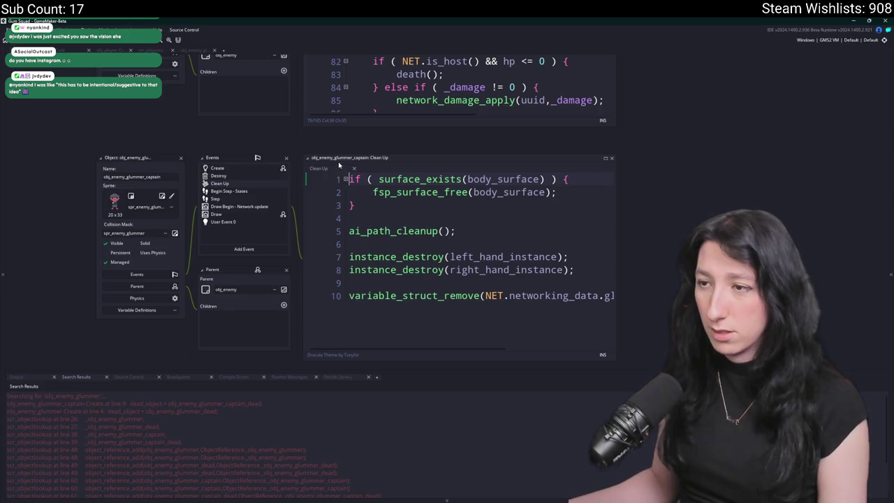
{"action": "middle_click", "coordinate": [329, 168]}
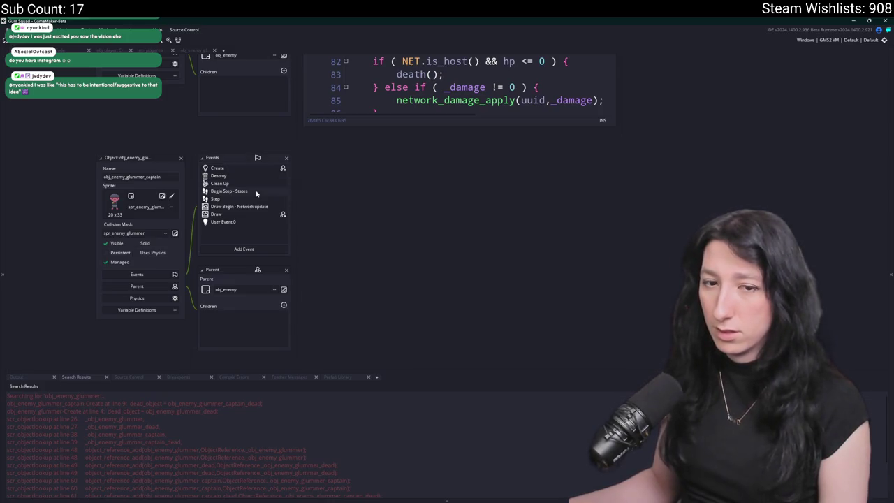
{"action": "double_click", "coordinate": [263, 191]}
{"action": "mouse_move", "coordinate": [525, 202]}
{"action": "left_mouse_down"}
{"action": "mouse_move", "coordinate": [685, 202]}
{"action": "mouse_move", "coordinate": [672, 202]}
{"action": "left_mouse_up"}
{"action": "scroll", "coordinate": [672, 202], "scroll_direction": "down", "scroll_amount": 5}
{"action": "scroll", "coordinate": [803, 269], "scroll_direction": "up", "scroll_amount": 3}
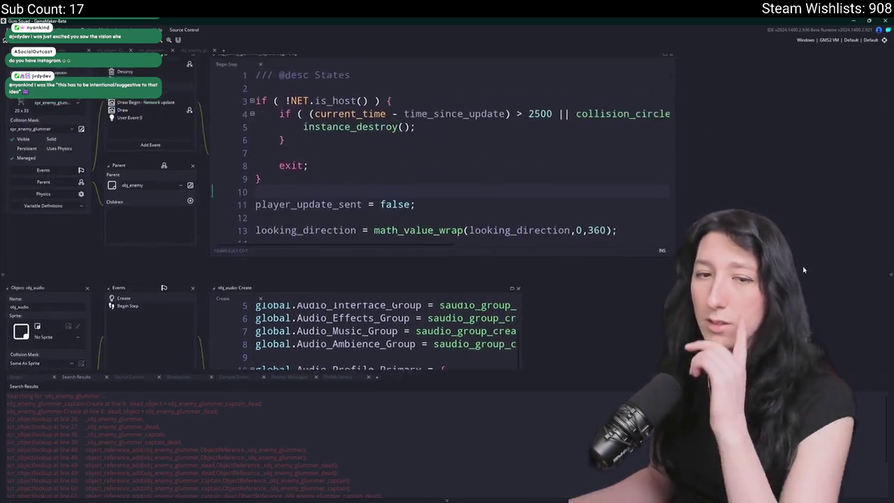
{"action": "scroll", "coordinate": [509, 172], "scroll_direction": "down", "scroll_amount": 10}
{"action": "scroll", "coordinate": [509, 172], "scroll_direction": "down", "scroll_amount": 1}
{"action": "scroll", "coordinate": [510, 172], "scroll_direction": "up", "scroll_amount": 1}
{"action": "scroll", "coordinate": [634, 138], "scroll_direction": "down", "scroll_amount": 7}
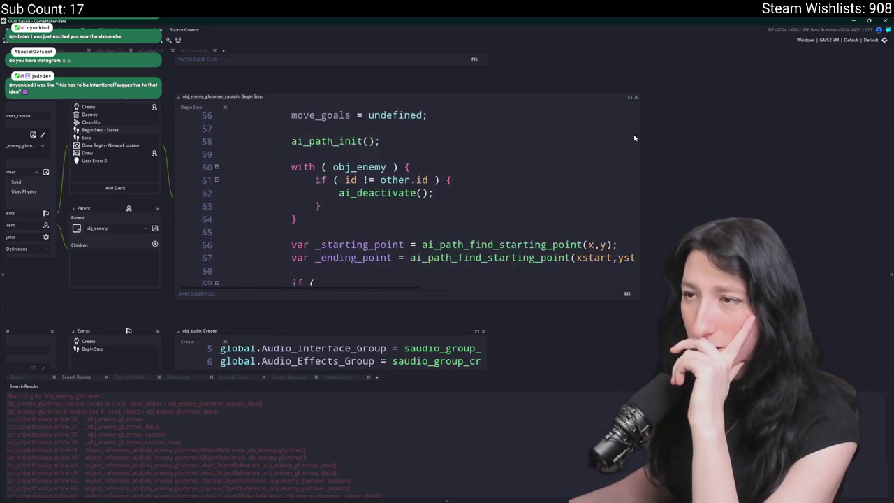
{"action": "scroll", "coordinate": [634, 143], "scroll_direction": "down", "scroll_amount": 20}
{"action": "left_click", "coordinate": [545, 221]}
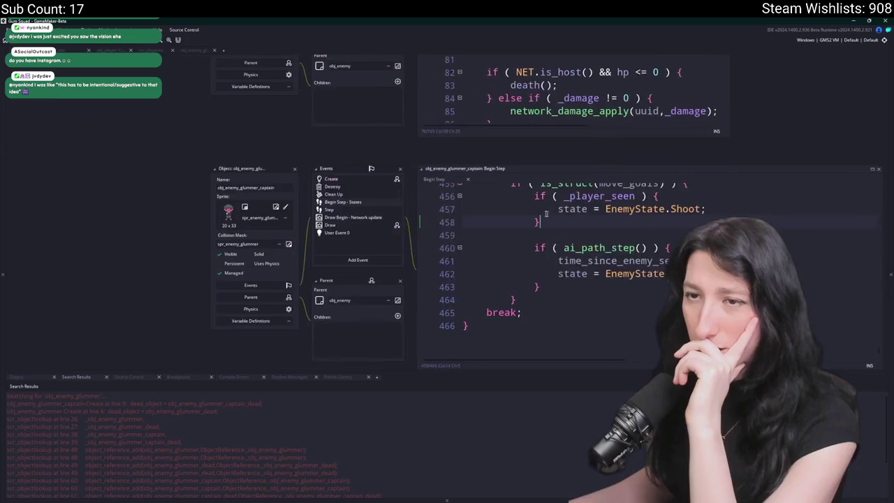
Check the Draw Begin - Network update, User Event 0 and Draw code, then open Create fully.
{"action": "left_click", "coordinate": [348, 217]}
{"action": "left_click", "coordinate": [346, 233]}
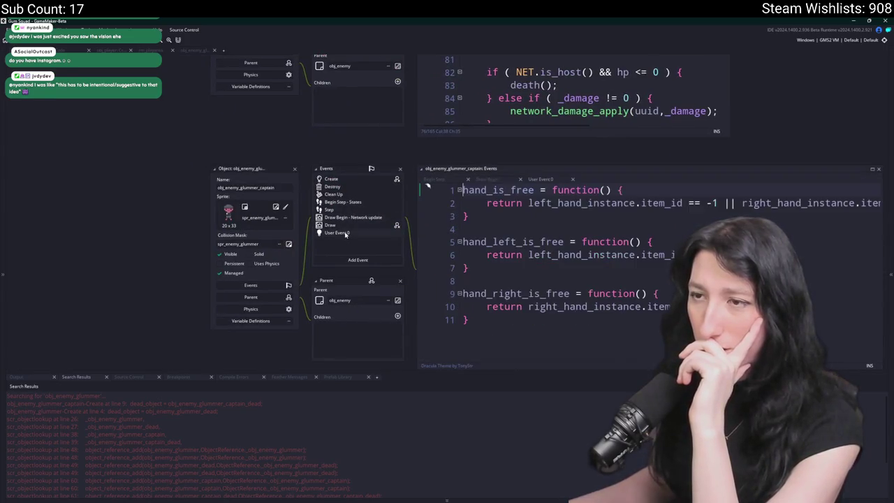
{"action": "left_click", "coordinate": [360, 218]}
{"action": "left_click", "coordinate": [330, 225]}
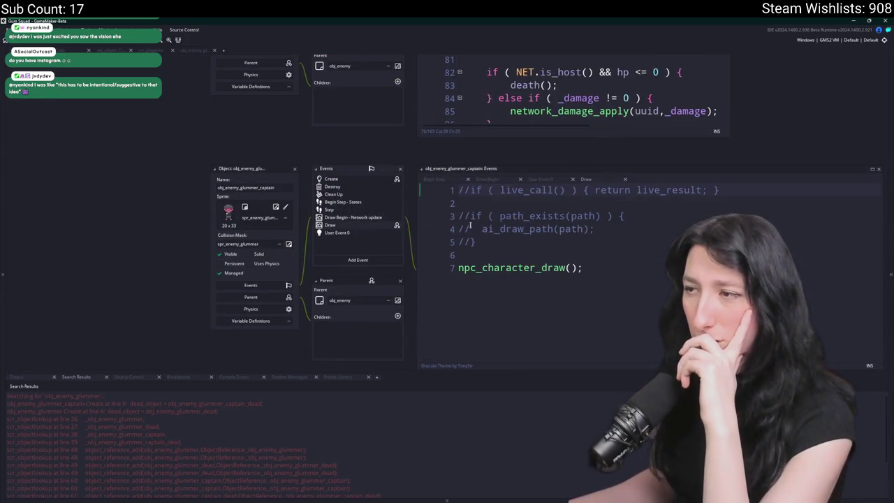
{"action": "left_click", "coordinate": [339, 233]}
{"action": "double_click", "coordinate": [372, 180]}
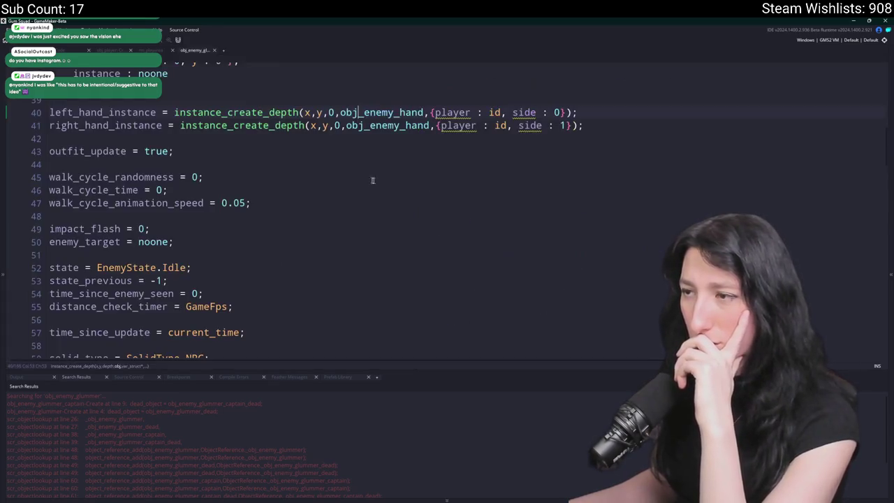
Search the Create code for 'death' and select object_index on line 68.
{"action": "key", "text": "ctrl+f"}
{"action": "type", "text": "death"}
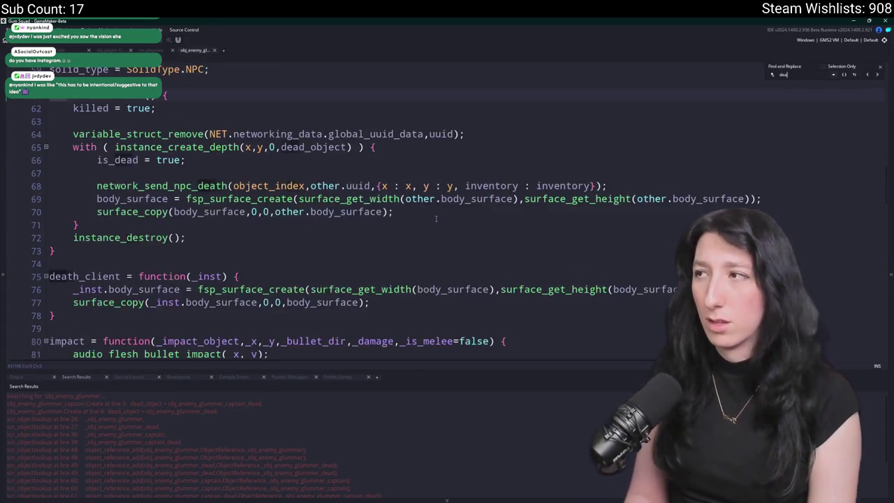
{"action": "left_click", "coordinate": [252, 186]}
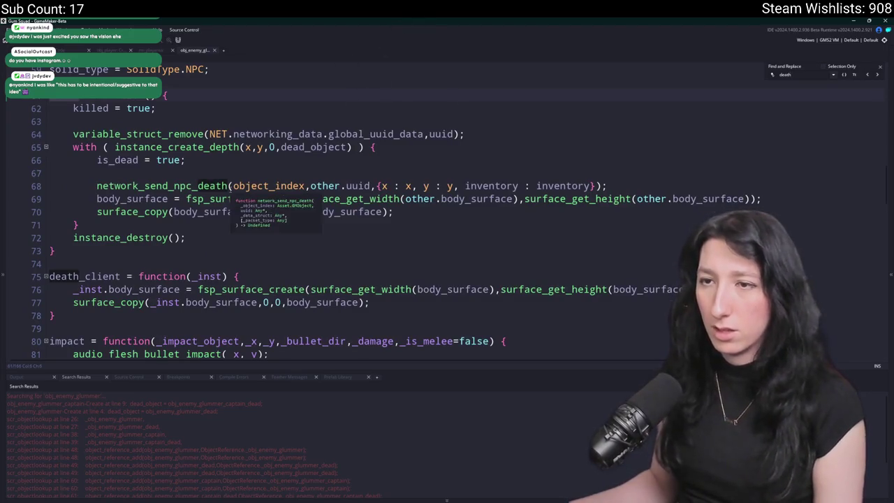
{"action": "double_click", "coordinate": [253, 186]}
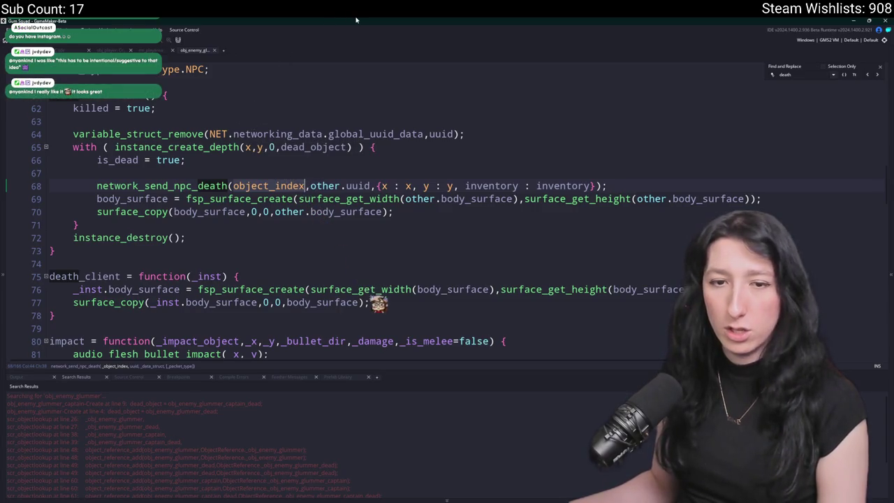
Jump from line 69 to the fsp_surface_create function definition.
{"action": "scroll", "coordinate": [346, 187], "scroll_direction": "down", "scroll_amount": 1}
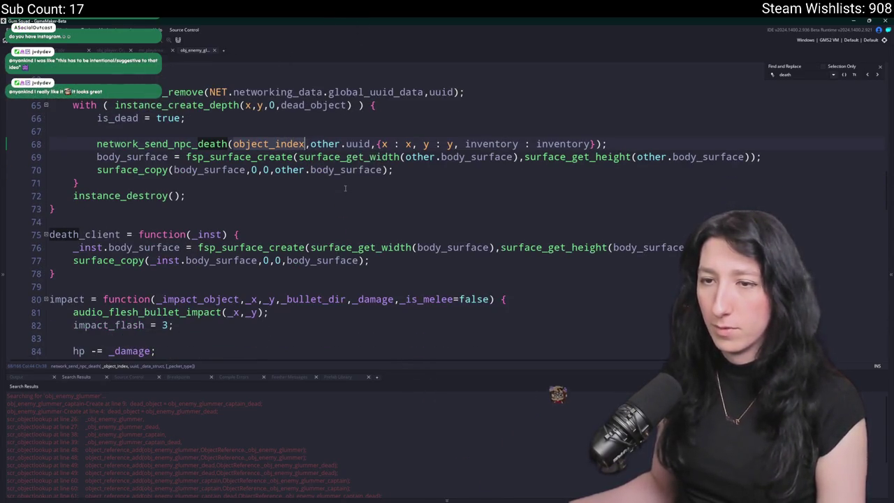
{"action": "scroll", "coordinate": [346, 187], "scroll_direction": "up", "scroll_amount": 4}
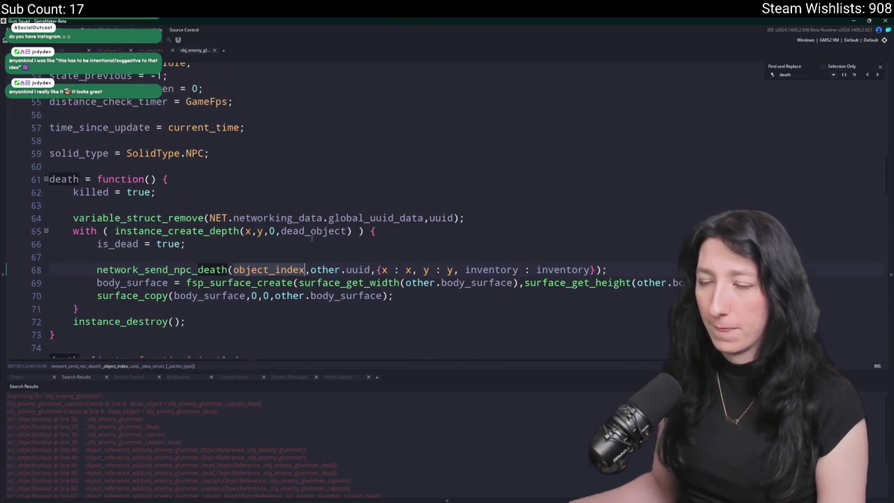
{"action": "scroll", "coordinate": [433, 315], "scroll_direction": "down", "scroll_amount": 1}
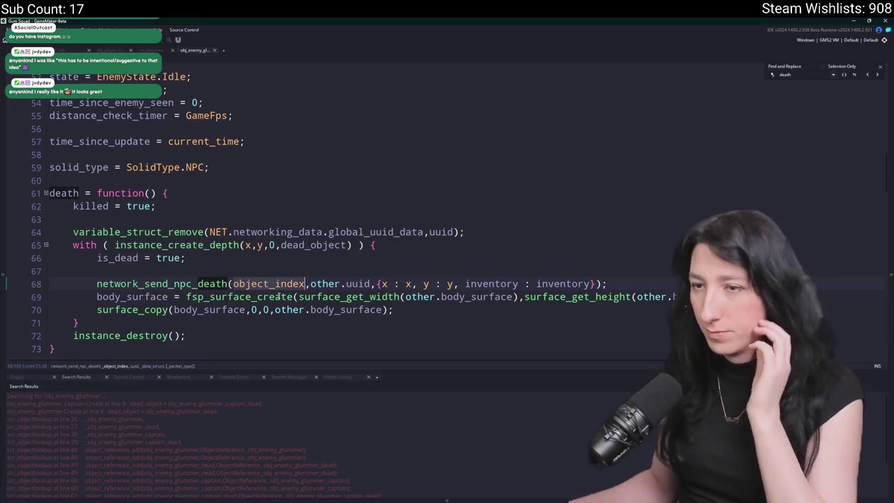
{"action": "middle_click", "coordinate": [203, 297]}
{"action": "scroll", "coordinate": [380, 259], "scroll_direction": "down", "scroll_amount": 3}
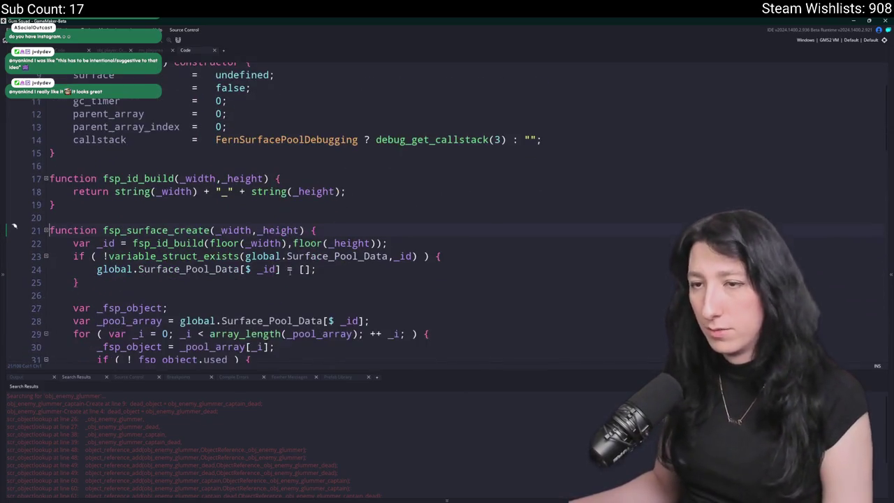
Jump from death() to network_send_npc_death, then search NpcDeath to reach its packet handler at line 840.
{"action": "scroll", "coordinate": [380, 259], "scroll_direction": "up", "scroll_amount": 2}
{"action": "scroll", "coordinate": [380, 259], "scroll_direction": "down", "scroll_amount": 2}
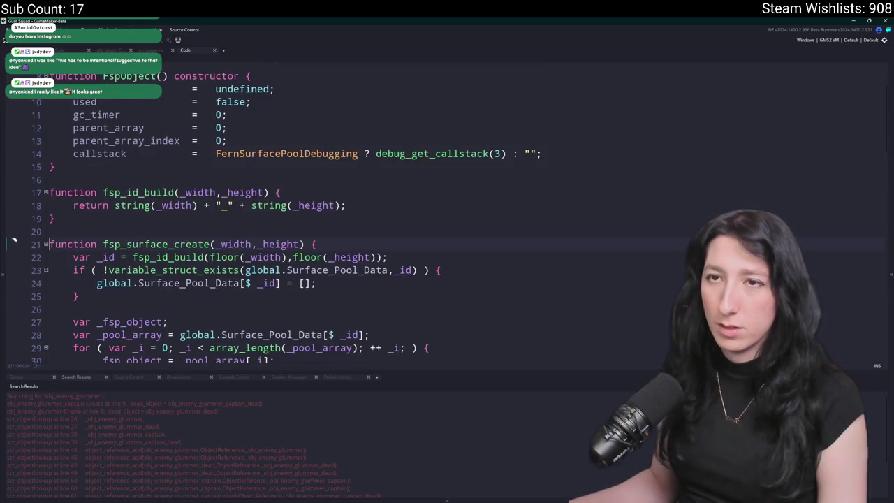
{"action": "key", "text": "alt+Left"}
{"action": "middle_click", "coordinate": [182, 281]}
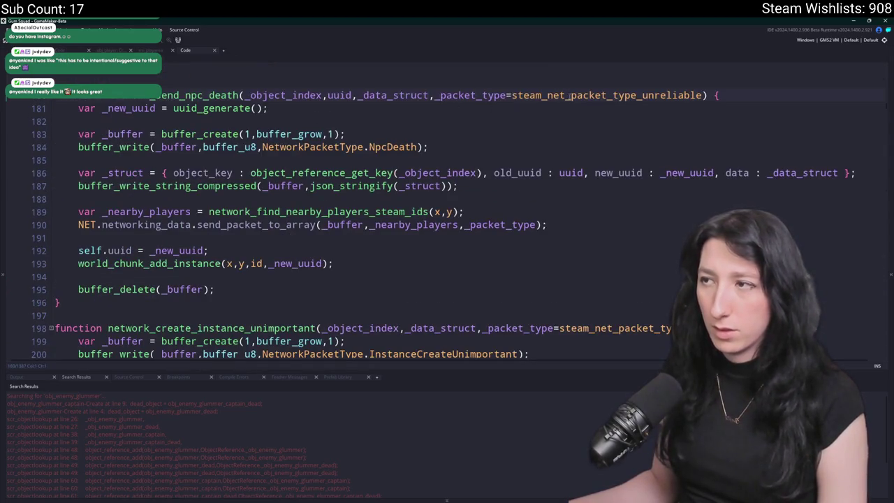
{"action": "double_click", "coordinate": [409, 147]}
{"action": "key", "text": "ctrl+f"}
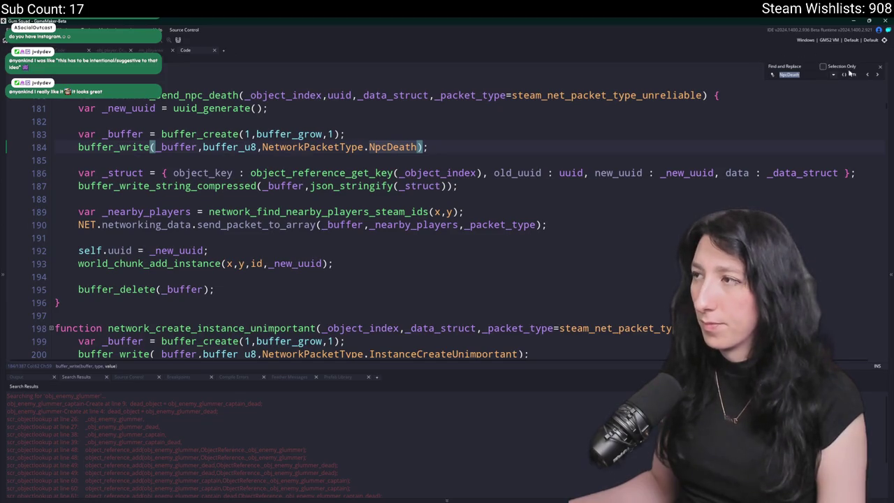
{"action": "left_click", "coordinate": [868, 75]}
{"action": "left_click", "coordinate": [869, 76]}
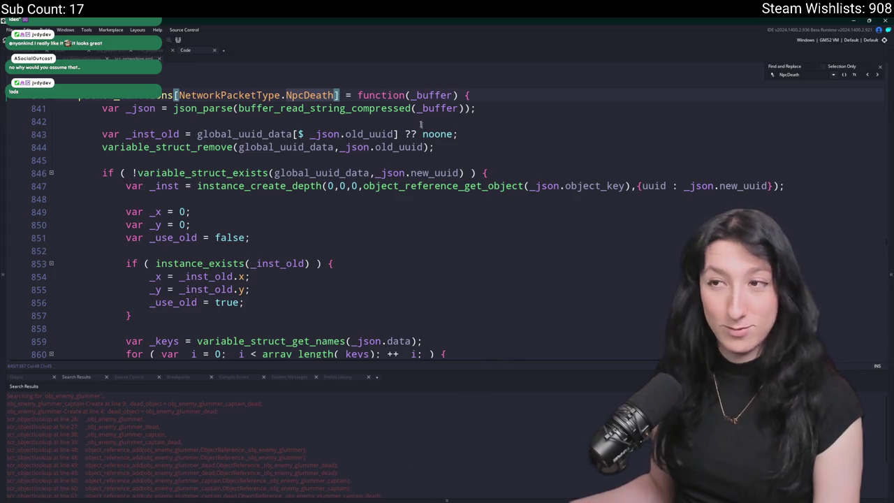
Read through the NpcDeath handler, then search 'death' to return to the death() code.
{"action": "scroll", "coordinate": [421, 124], "scroll_direction": "down", "scroll_amount": 1}
{"action": "scroll", "coordinate": [440, 189], "scroll_direction": "down", "scroll_amount": 3}
{"action": "scroll", "coordinate": [442, 192], "scroll_direction": "up", "scroll_amount": 3}
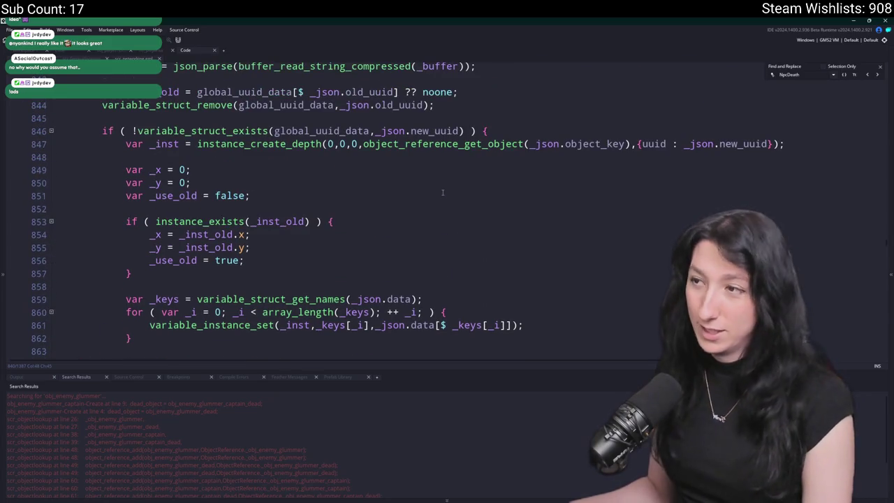
{"action": "scroll", "coordinate": [442, 192], "scroll_direction": "down", "scroll_amount": 1}
{"action": "scroll", "coordinate": [388, 212], "scroll_direction": "down", "scroll_amount": 2}
{"action": "scroll", "coordinate": [385, 212], "scroll_direction": "down", "scroll_amount": 5}
{"action": "scroll", "coordinate": [385, 211], "scroll_direction": "up", "scroll_amount": 5}
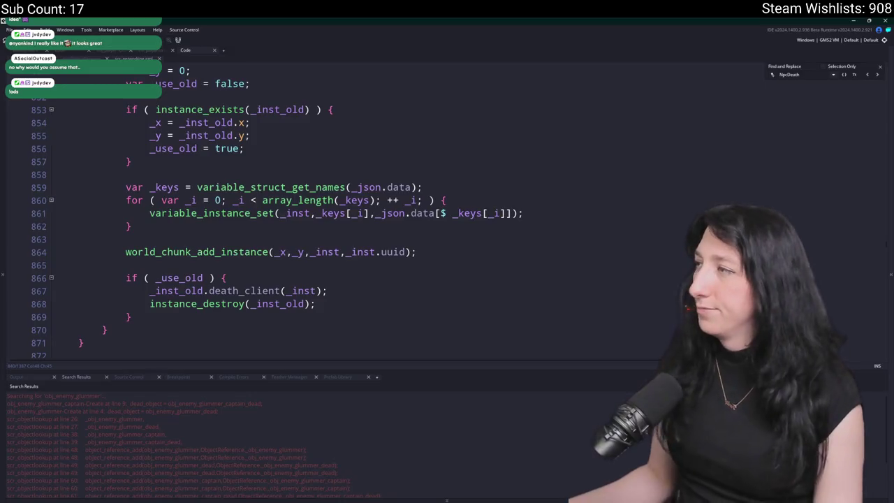
{"action": "left_click", "coordinate": [235, 97]}
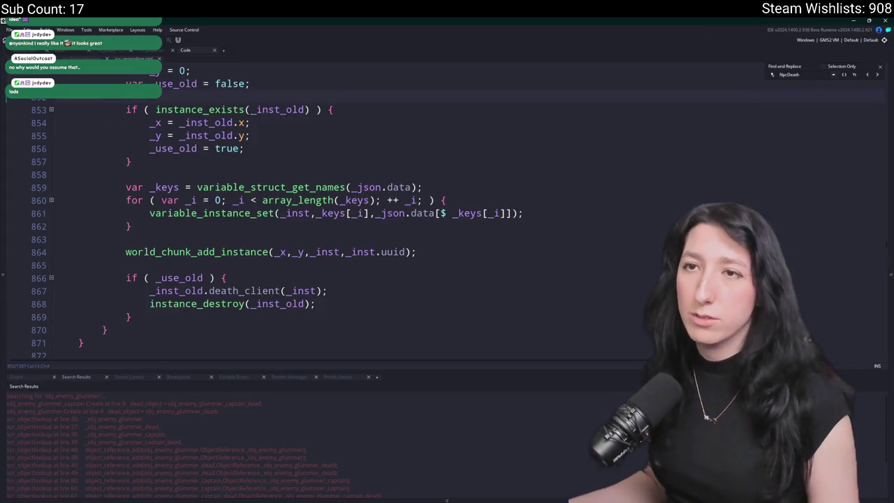
{"action": "type", "text": "death"}
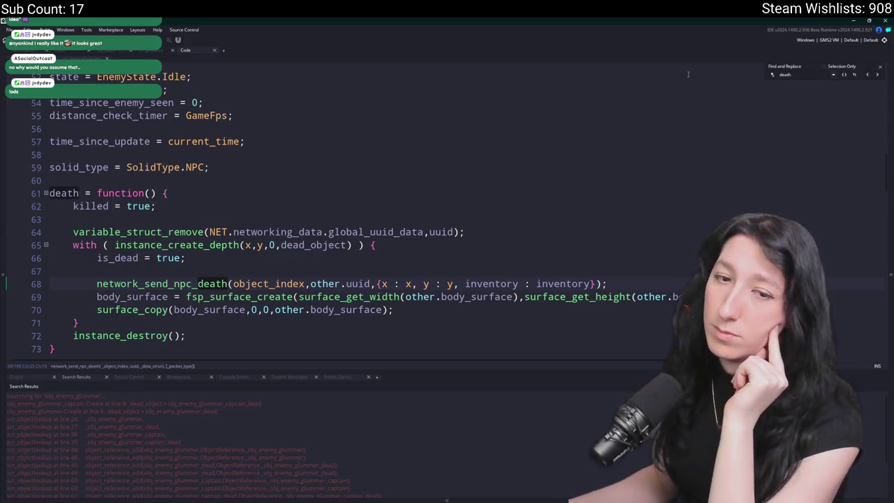
Close the text search, put the caret on empty line 56, and switch to FL Studio.
{"action": "left_click", "coordinate": [282, 148]}
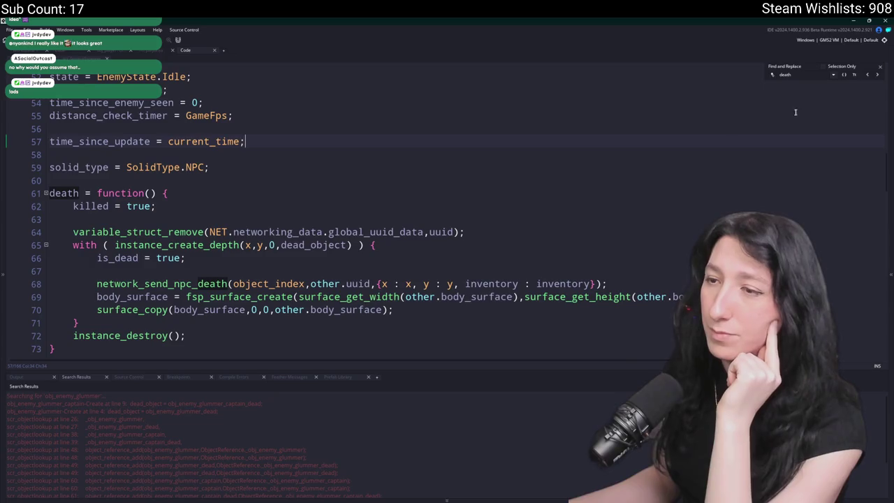
{"action": "left_click", "coordinate": [881, 67]}
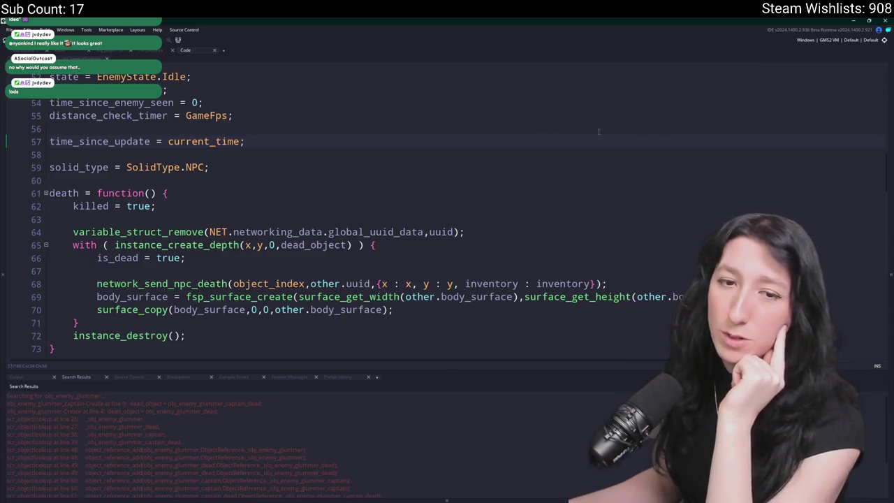
{"action": "left_click", "coordinate": [279, 132]}
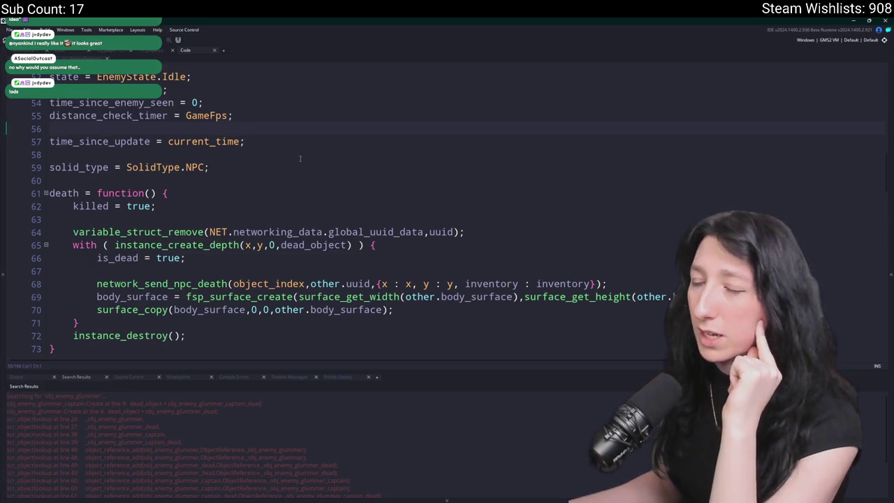
{"action": "scroll", "coordinate": [295, 141], "scroll_direction": "down", "scroll_amount": 3}
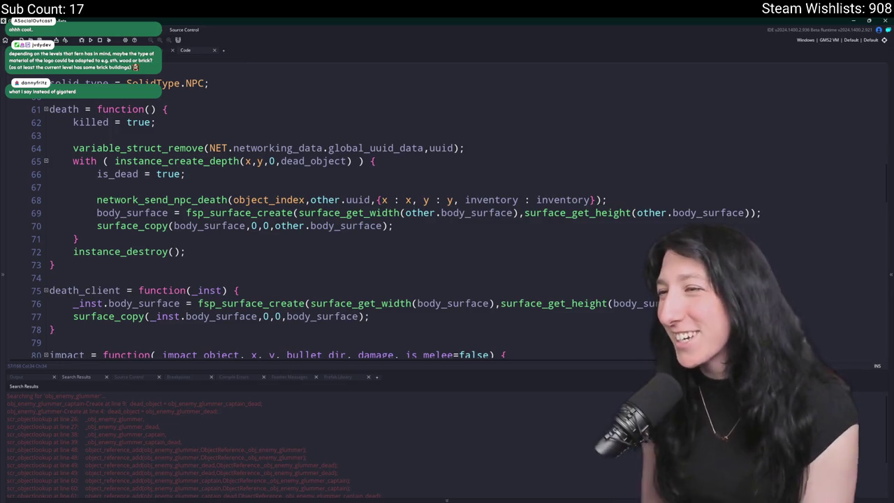
{"action": "scroll", "coordinate": [276, 179], "scroll_direction": "up", "scroll_amount": 3}
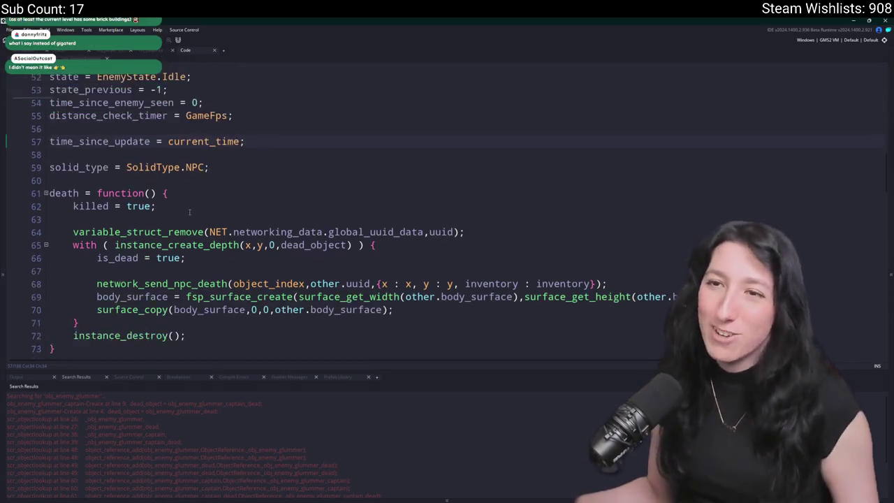
{"action": "left_click", "coordinate": [303, 175]}
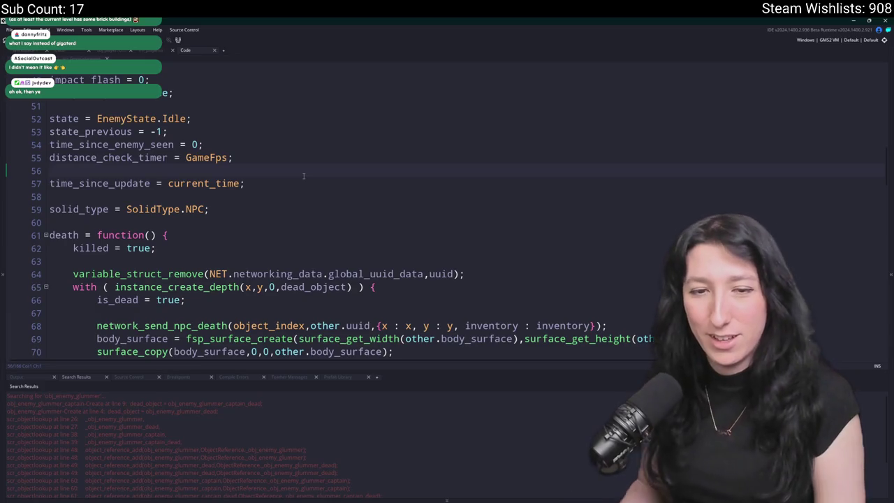
{"action": "key", "text": "super"}
{"action": "key", "text": "super"}
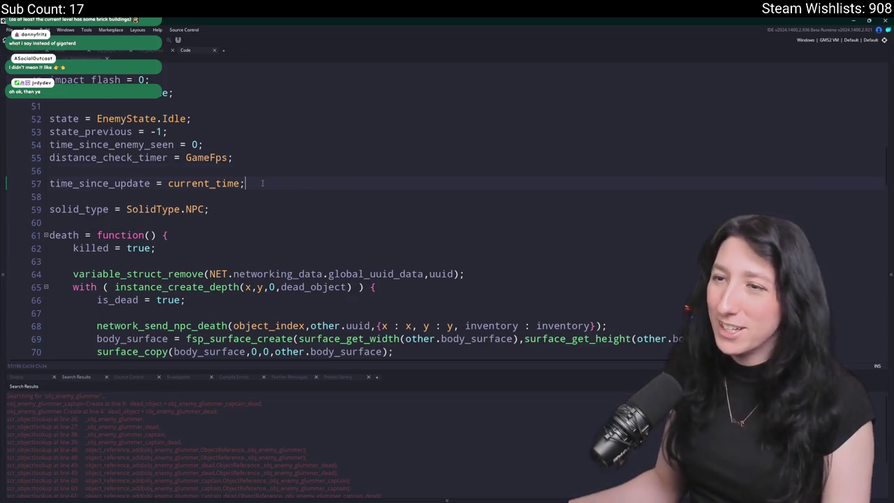
{"action": "key", "text": "alt+Tab"}
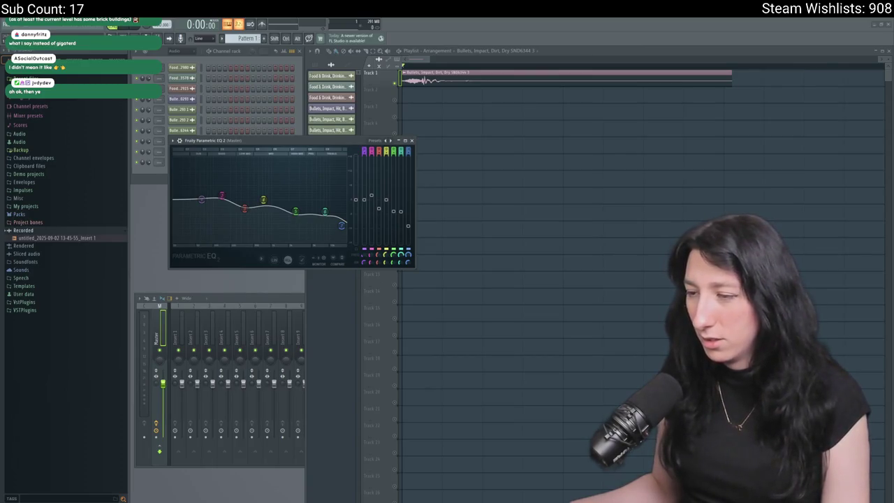
Cycle through GitHub Desktop and Aseprite back to the enemy code, then open Search for Assets.
{"action": "key", "text": "alt+Tab"}
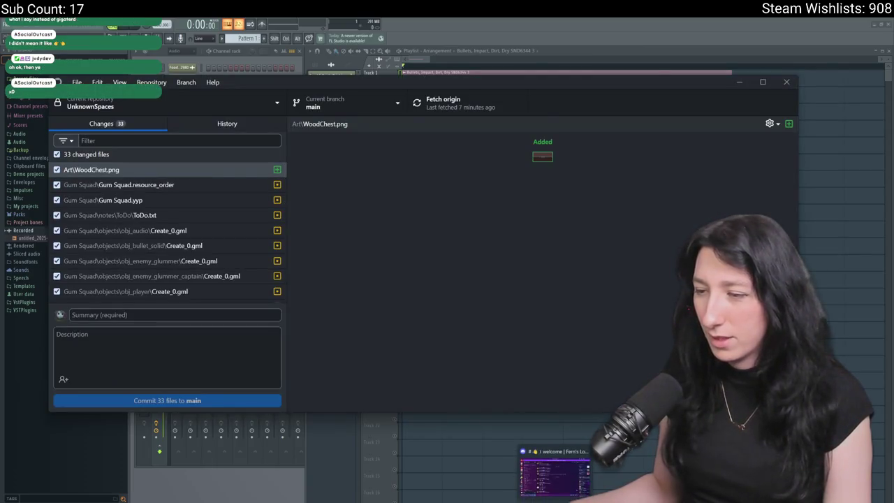
{"action": "key", "text": "alt+Tab"}
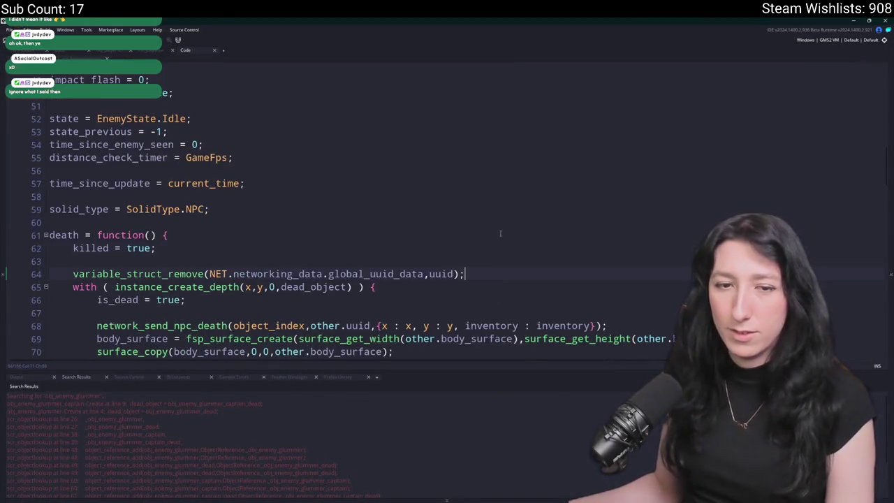
{"action": "left_click", "coordinate": [444, 196]}
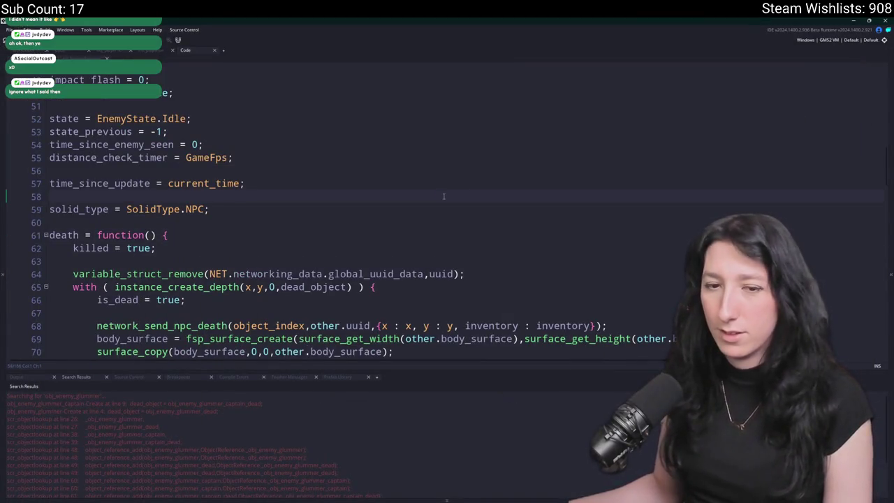
{"action": "key", "text": "ctrl+t"}
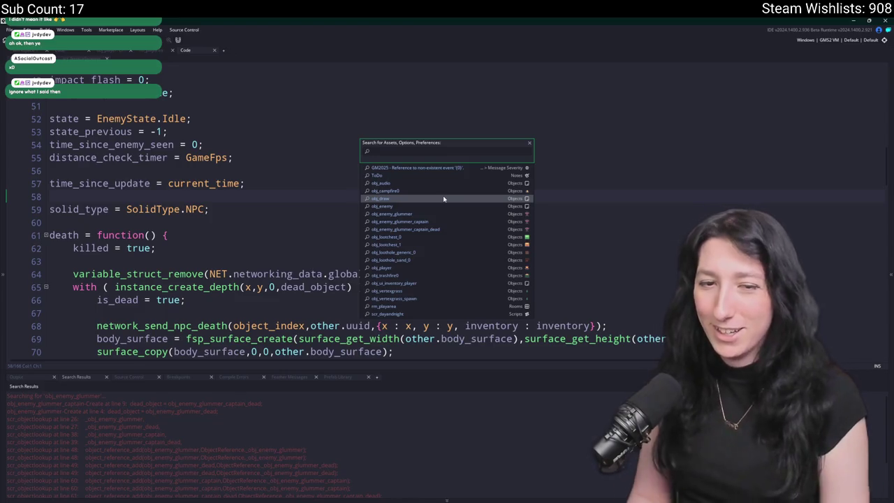
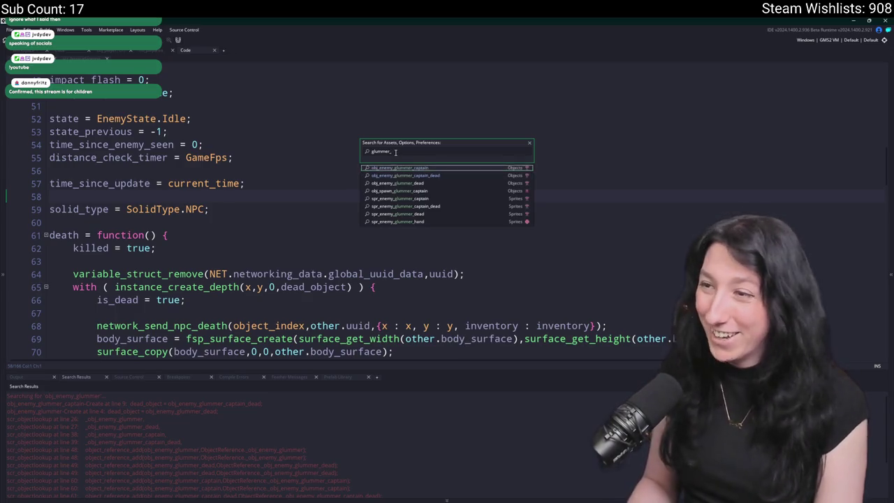
Open obj_enemy_glummer_captain_dead, then walk the character up to and past the chest.
{"action": "left_click", "coordinate": [364, 183]}
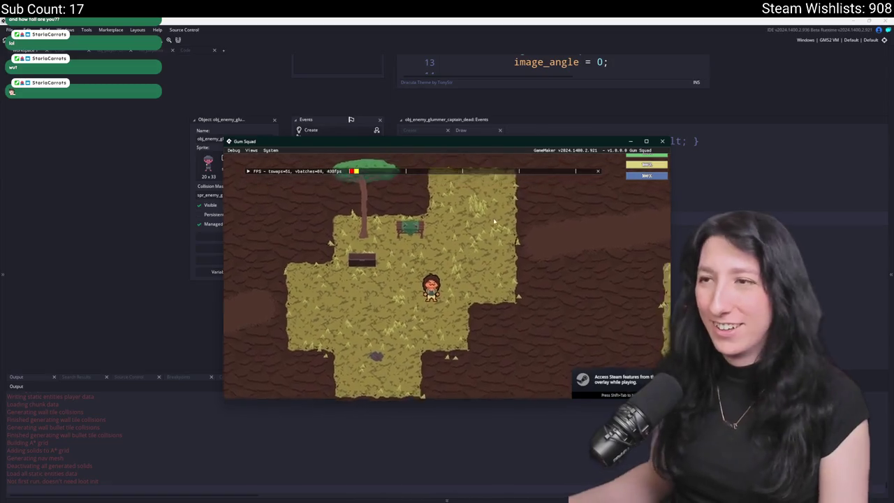
{"action": "key", "text": "a"}
{"action": "key", "text": "w"}
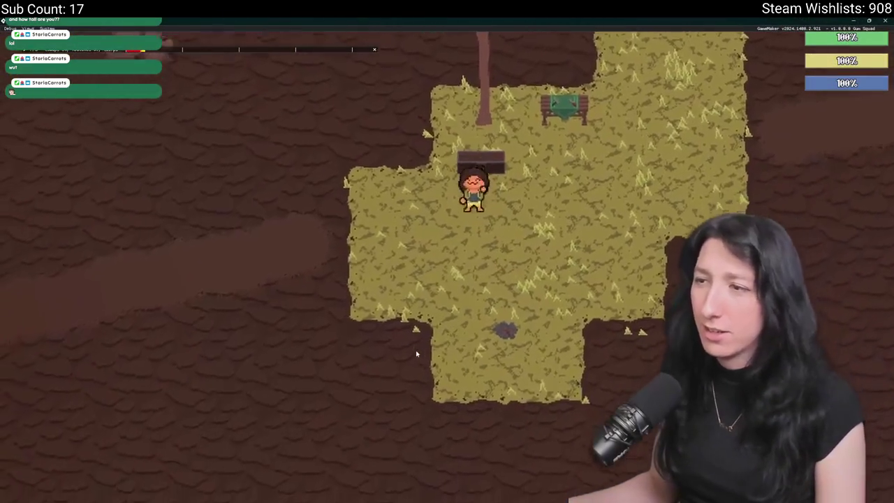
{"action": "key", "text": "e"}
{"action": "key", "text": "e"}
{"action": "key", "text": "a"}
{"action": "key", "text": "e"}
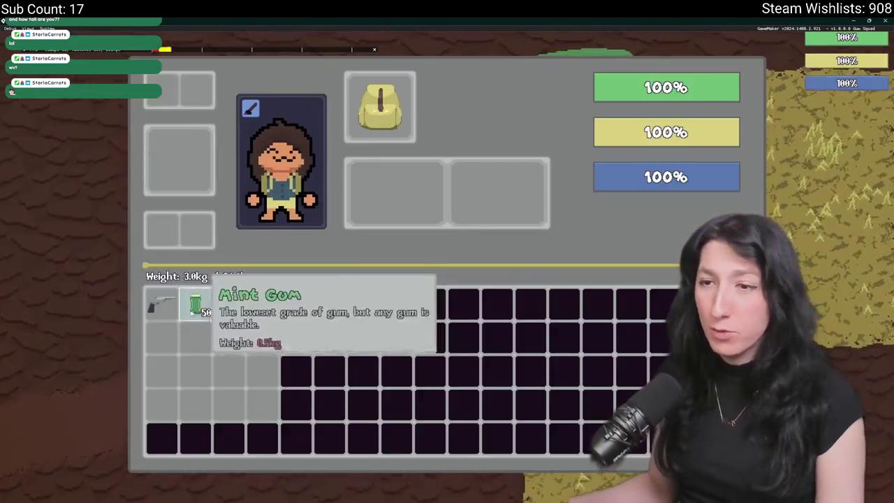
{"action": "key", "text": "e"}
{"action": "key", "text": "a"}
{"action": "key", "text": "s"}
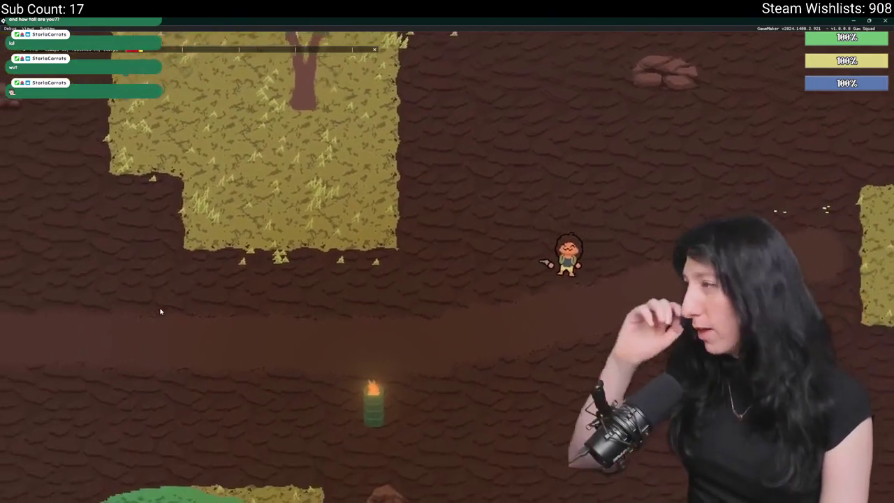
Take the game out of fullscreen and maximise its window.
{"action": "scroll", "coordinate": [160, 312], "scroll_direction": "down", "scroll_amount": 5}
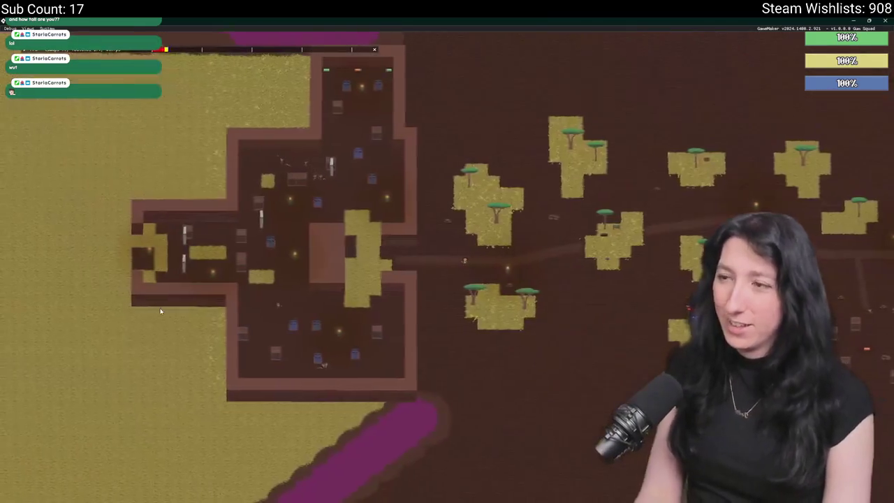
{"action": "scroll", "coordinate": [160, 312], "scroll_direction": "up", "scroll_amount": 2}
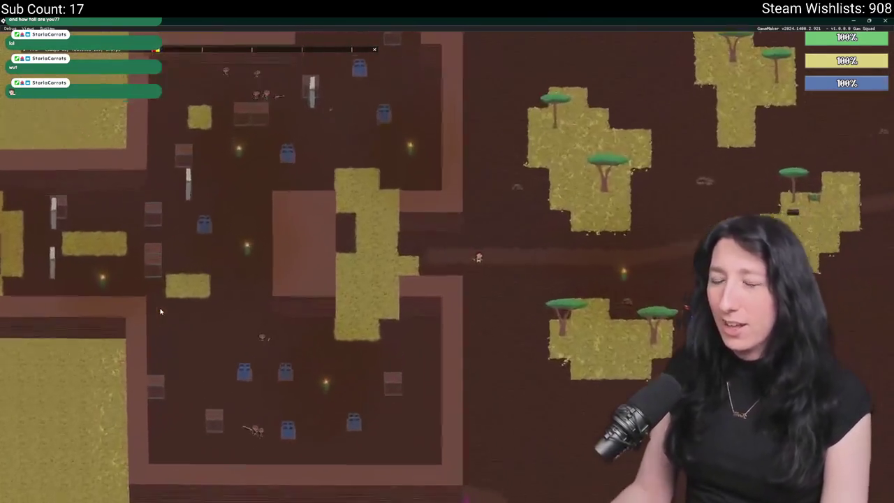
{"action": "scroll", "coordinate": [160, 311], "scroll_direction": "up", "scroll_amount": 4}
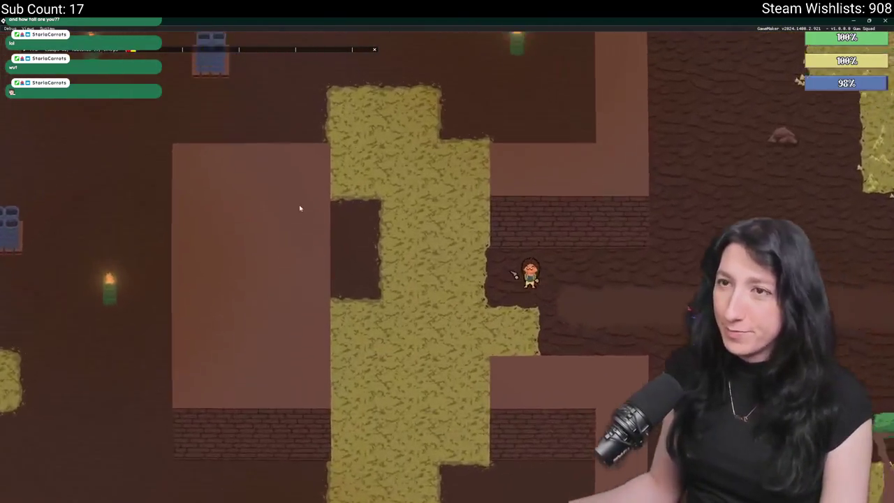
{"action": "key", "text": "F11"}
{"action": "left_click_drag", "start_coordinate": [300, 368], "coordinate": [291, 19]}
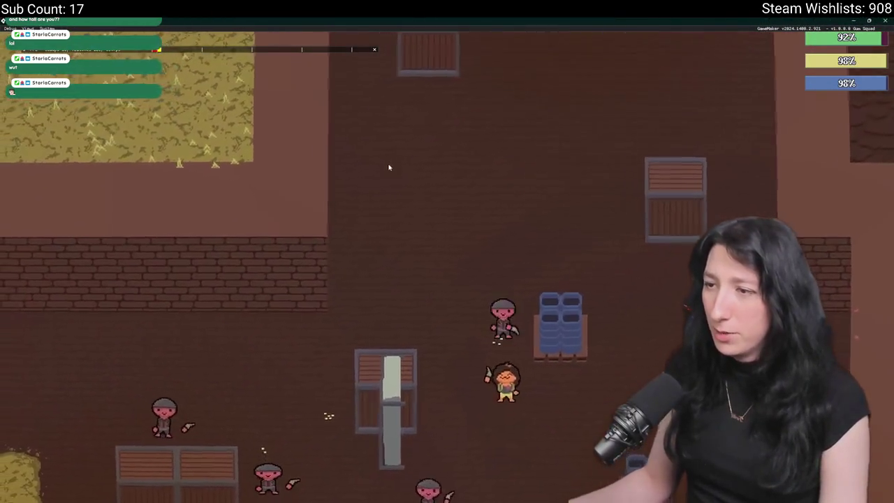
Walk the character through the warehouse toward the enemies, re-maximising the game window.
{"action": "key", "text": "a"}
{"action": "key", "text": "w"}
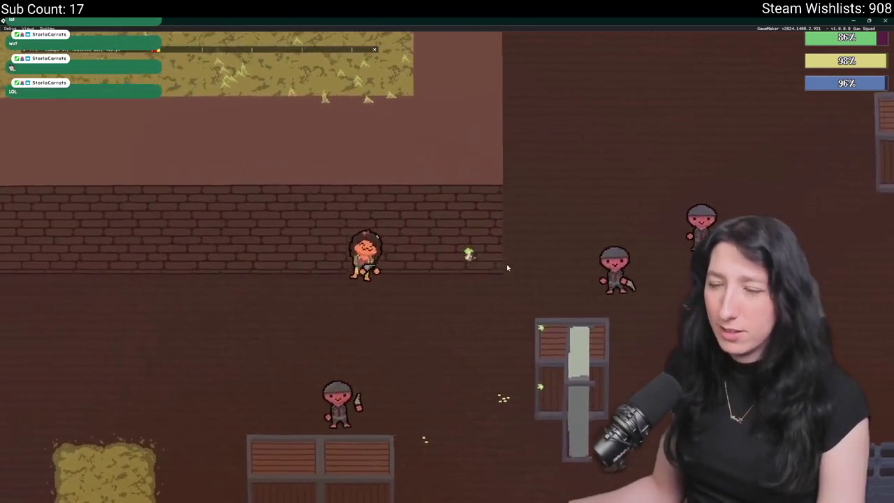
{"action": "key", "text": "s"}
{"action": "key", "text": "a"}
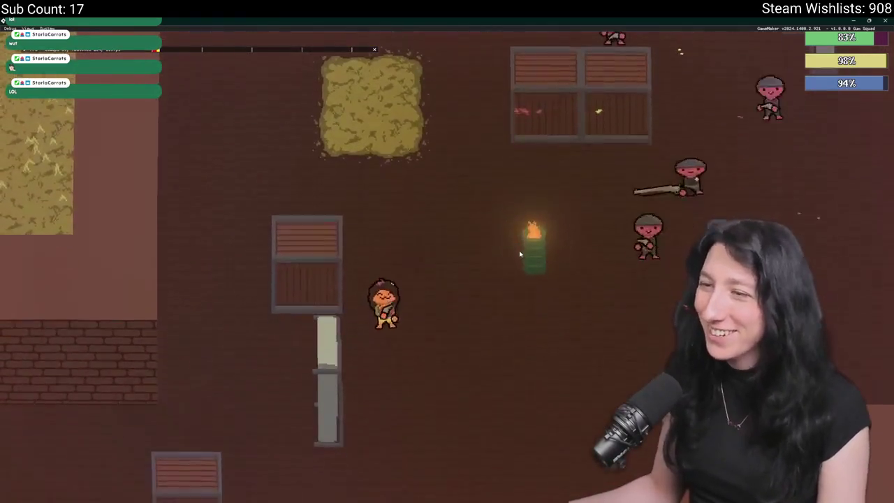
{"action": "key", "text": "a"}
{"action": "key", "text": "w"}
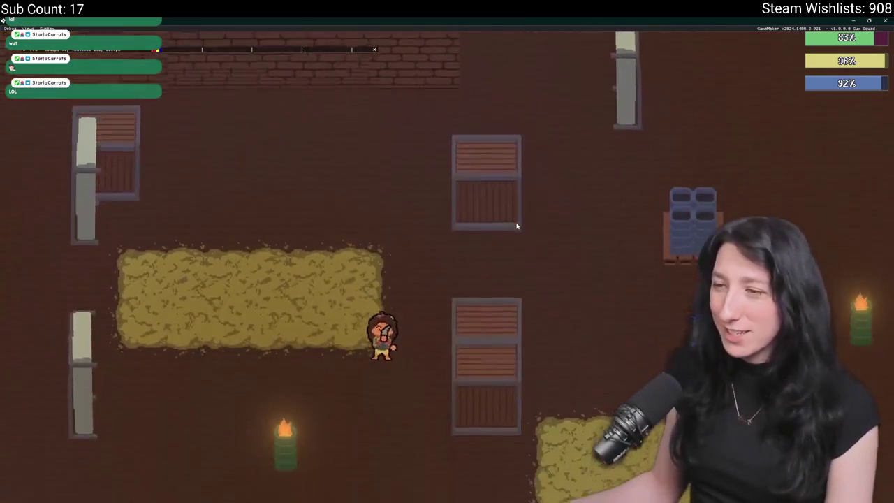
{"action": "key", "text": "s"}
{"action": "key", "text": "d"}
{"action": "mouse_move", "coordinate": [499, 18]}
{"action": "left_mouse_down"}
{"action": "mouse_move", "coordinate": [499, 426]}
{"action": "mouse_move", "coordinate": [554, 44]}
{"action": "left_mouse_up"}
Advance up and right into the attacking enemies.
{"action": "key", "text": "d"}
{"action": "key", "text": "w"}
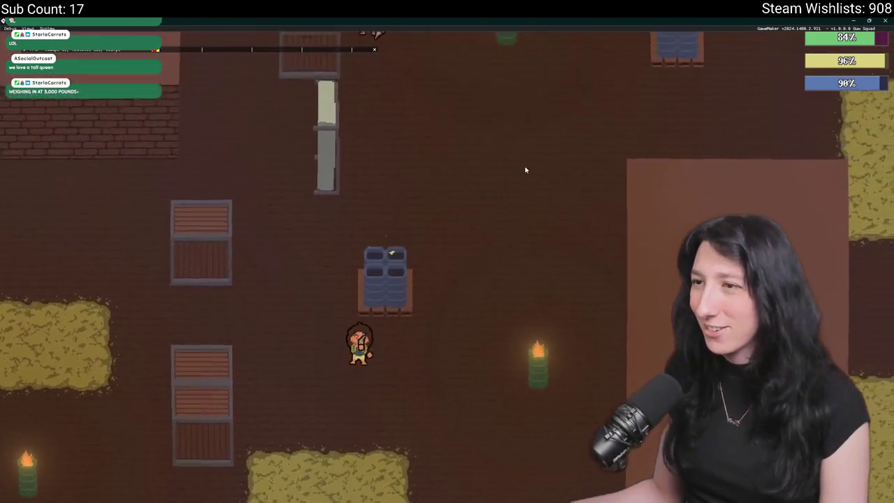
{"action": "key", "text": "w"}
{"action": "key", "text": "d"}
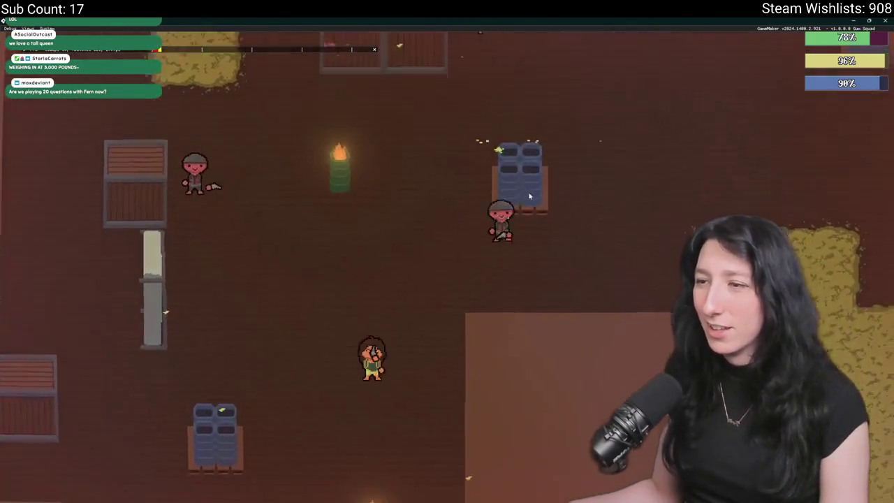
{"action": "key", "text": "w"}
{"action": "key", "text": "d"}
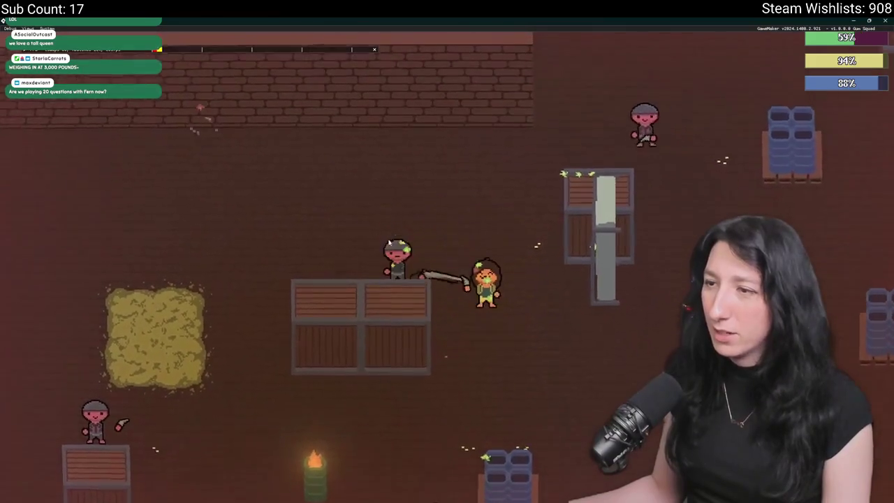
Fight and dodge among the enemies until the character is nearly dead.
{"action": "key", "text": "a"}
{"action": "key", "text": "w"}
{"action": "key", "text": "d"}
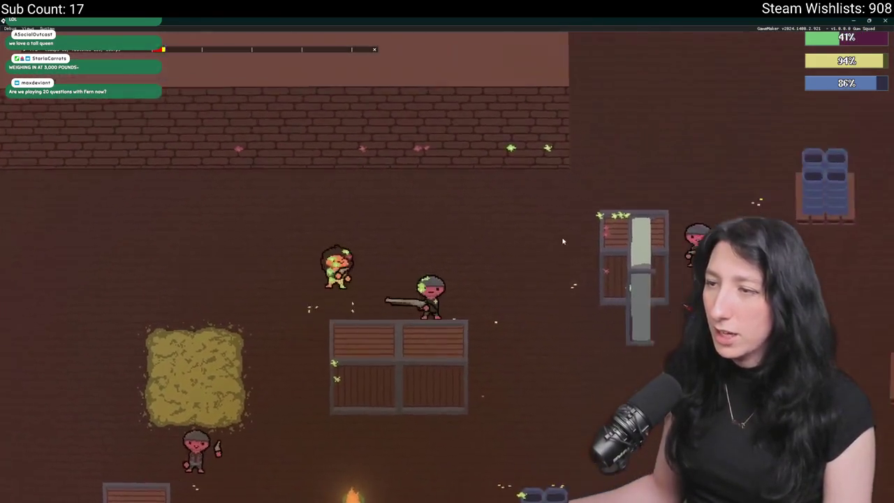
{"action": "key", "text": "s"}
{"action": "key", "text": "d"}
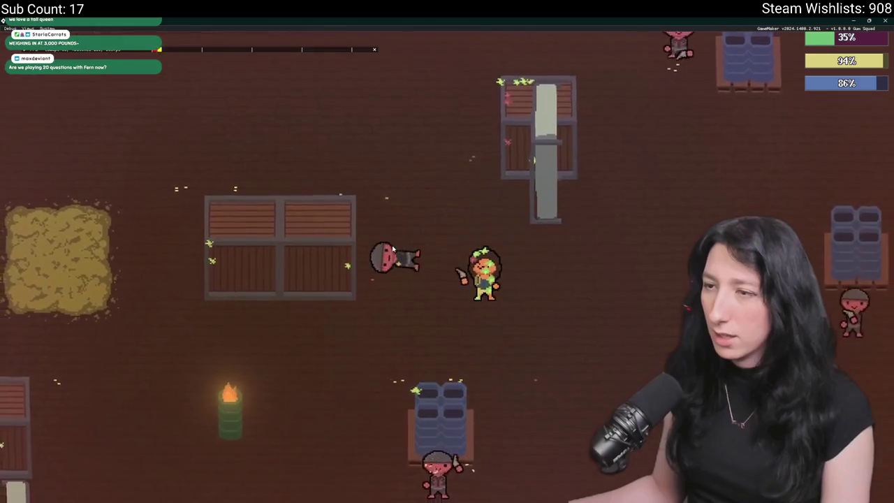
{"action": "key", "text": "a"}
{"action": "key", "text": "w"}
{"action": "key", "text": "d"}
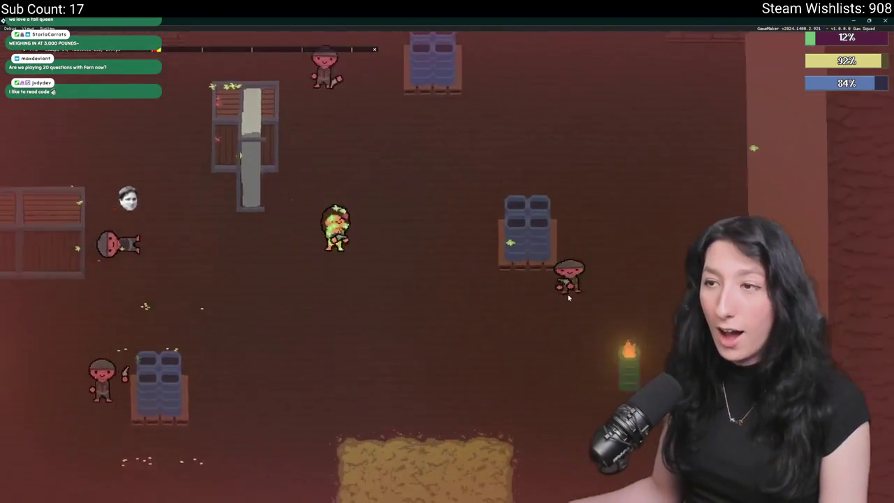
{"action": "key", "text": "w"}
{"action": "key", "text": "d"}
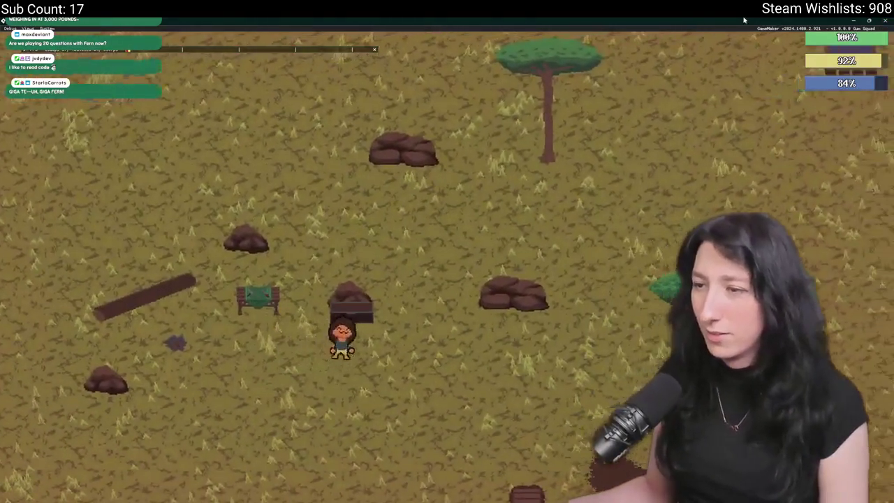
Toggle the inventory open and closed while walking down and right.
{"action": "key", "text": "i"}
{"action": "key", "text": "i"}
{"action": "key", "text": "s"}
{"action": "key", "text": "d"}
{"action": "key", "text": "i"}
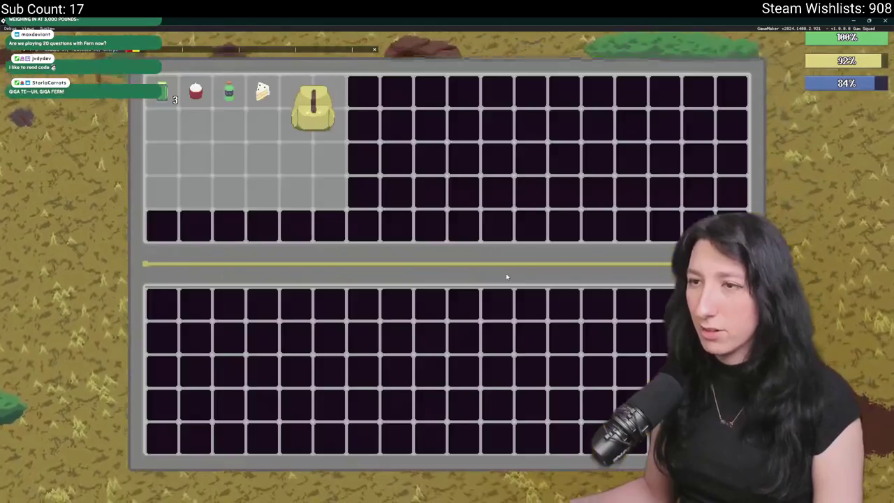
{"action": "key", "text": "i"}
{"action": "key", "text": "a"}
{"action": "key", "text": "i"}
{"action": "key", "text": "i"}
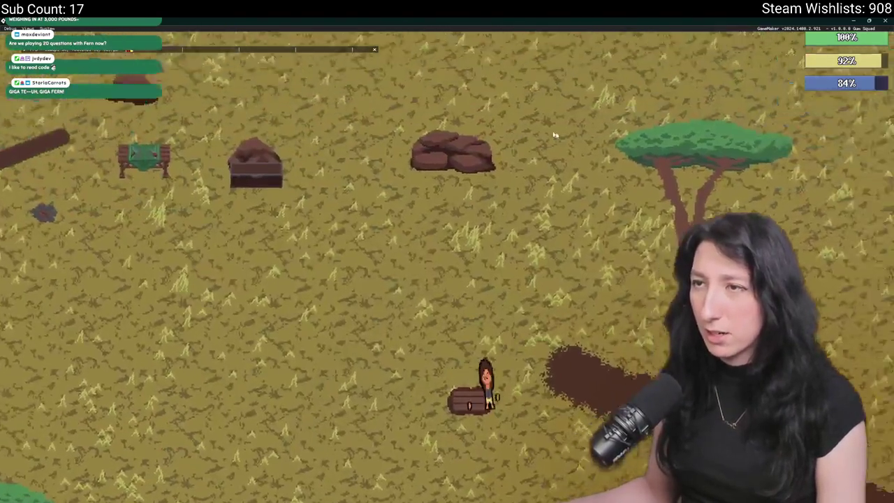
Walk right across the grassland and sand clearing into the building entrance.
{"action": "key", "text": "d"}
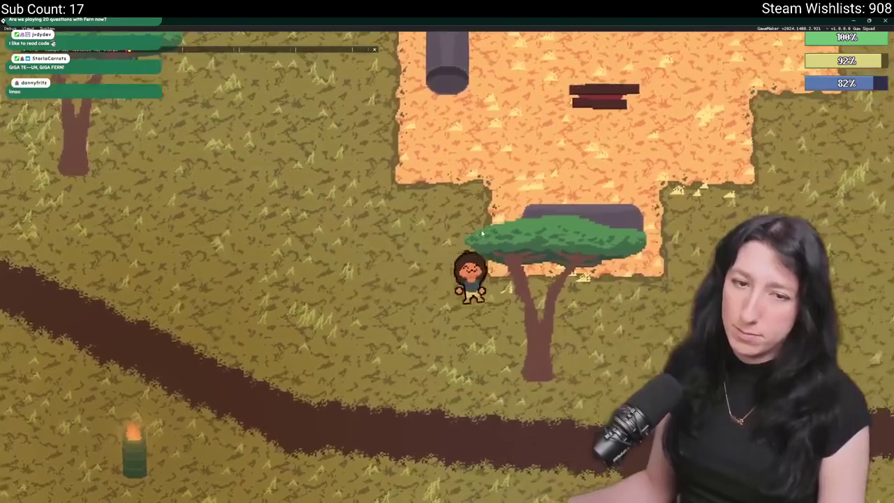
{"action": "key", "text": "w"}
{"action": "key", "text": "i"}
{"action": "key", "text": "i"}
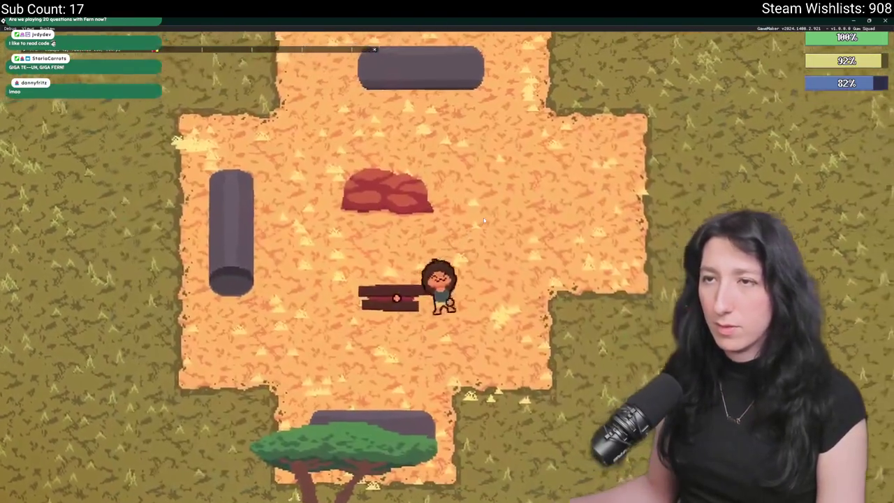
{"action": "key", "text": "d"}
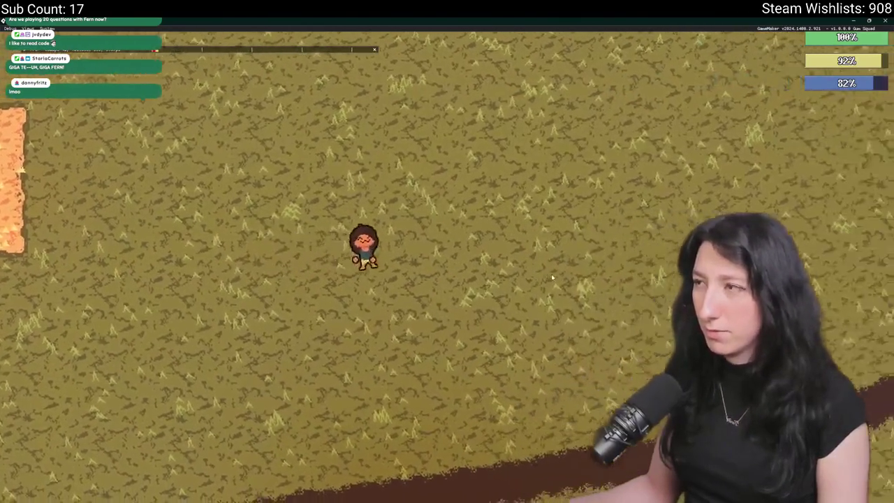
{"action": "key", "text": "d"}
{"action": "scroll", "coordinate": [614, 140], "scroll_direction": "down", "scroll_amount": 3}
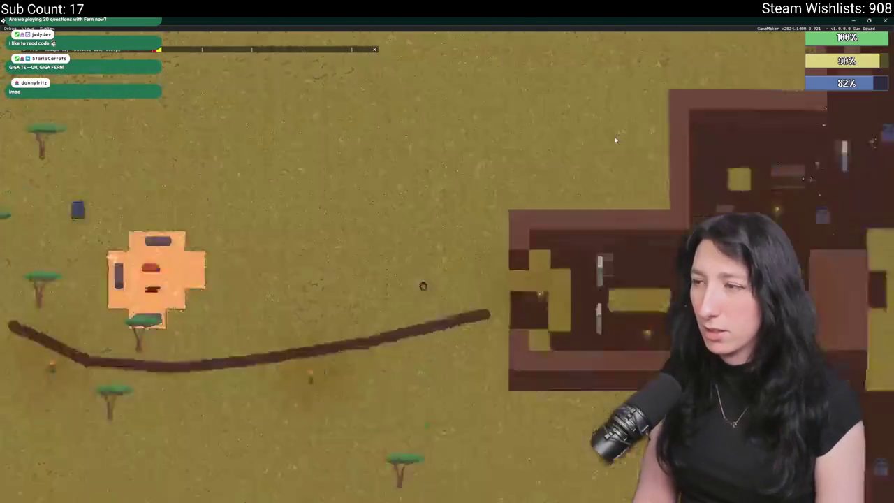
{"action": "key", "text": "d"}
{"action": "scroll", "coordinate": [614, 139], "scroll_direction": "up", "scroll_amount": 3}
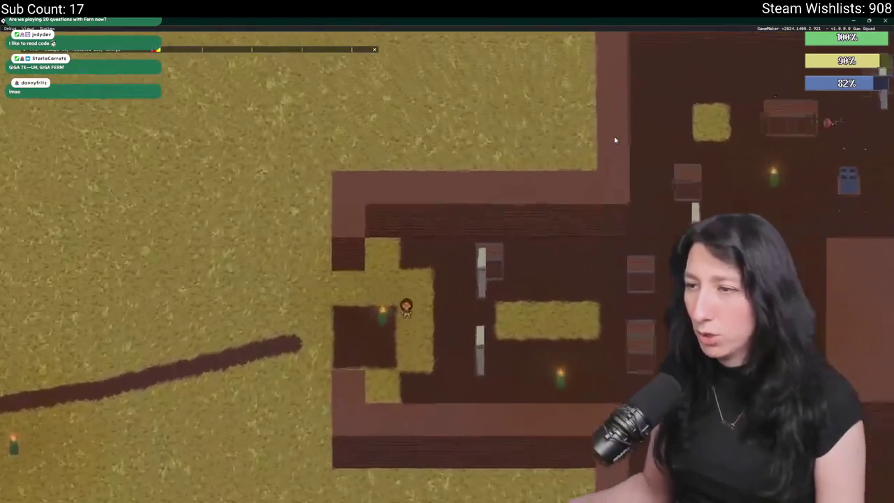
{"action": "scroll", "coordinate": [615, 140], "scroll_direction": "up", "scroll_amount": 5}
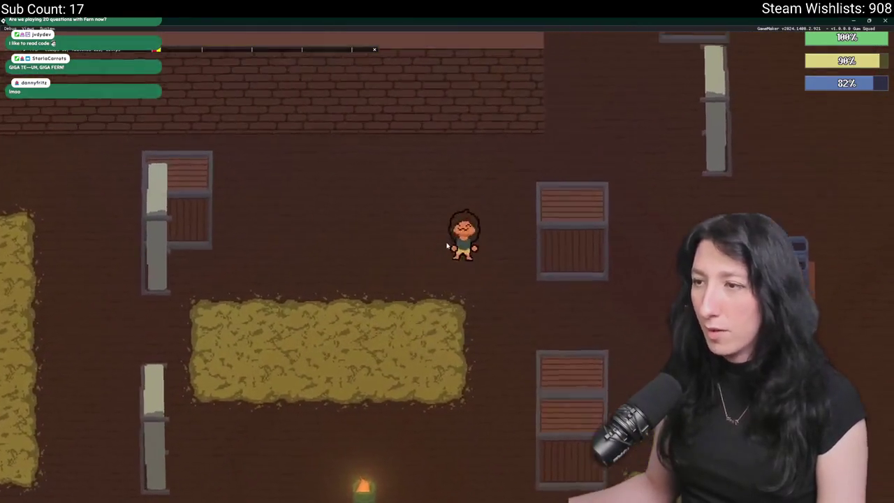
Run through the enemy room, briefly checking the inventory.
{"action": "key", "text": "s"}
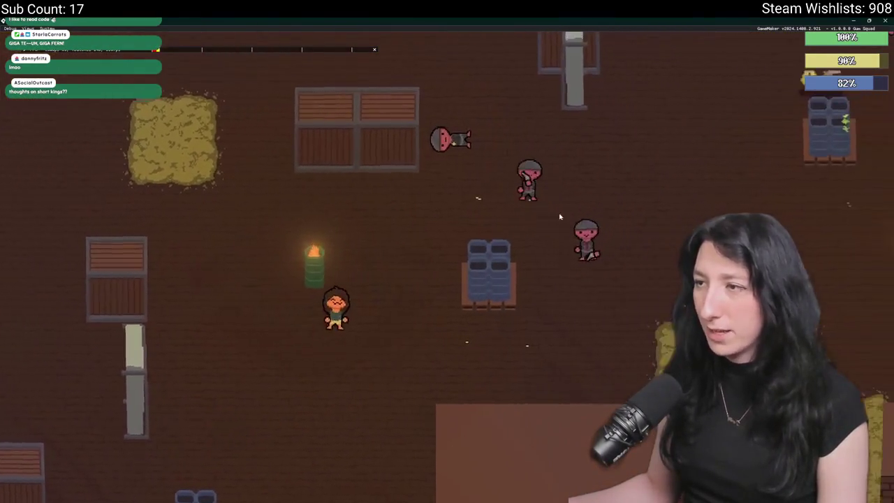
{"action": "key", "text": "d"}
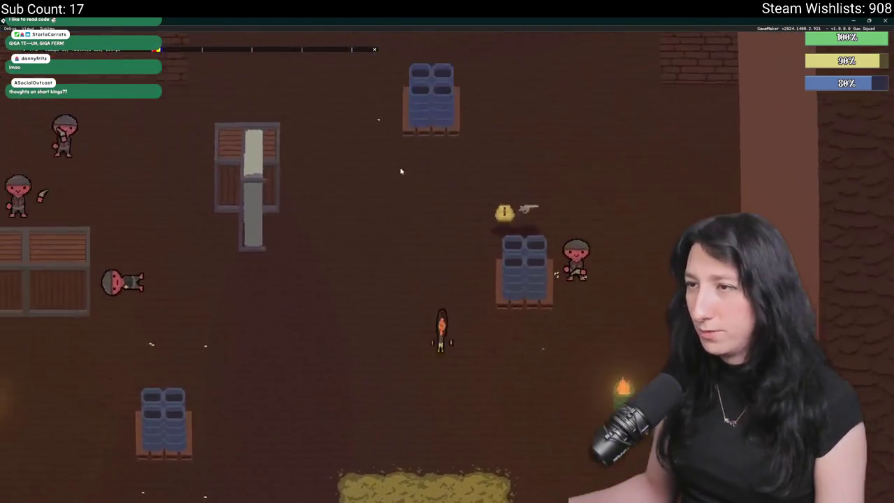
{"action": "key", "text": "w"}
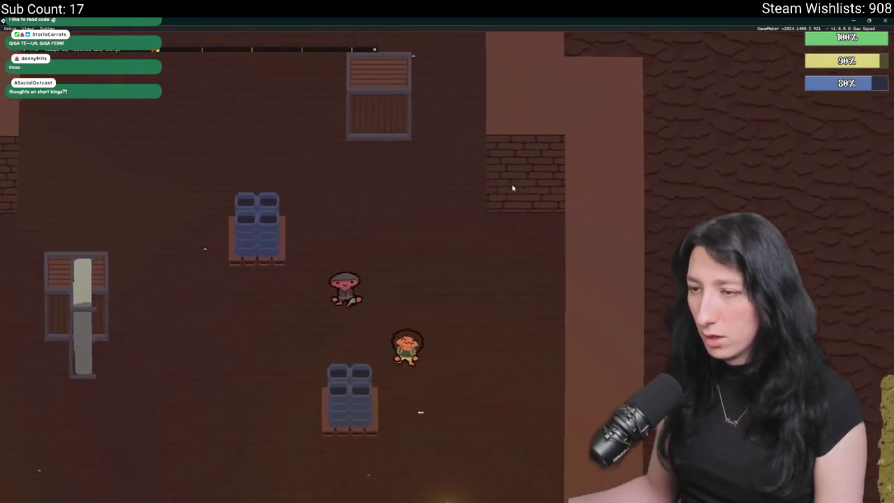
{"action": "key", "text": "s"}
{"action": "key", "text": "Tab"}
{"action": "key", "text": "Tab"}
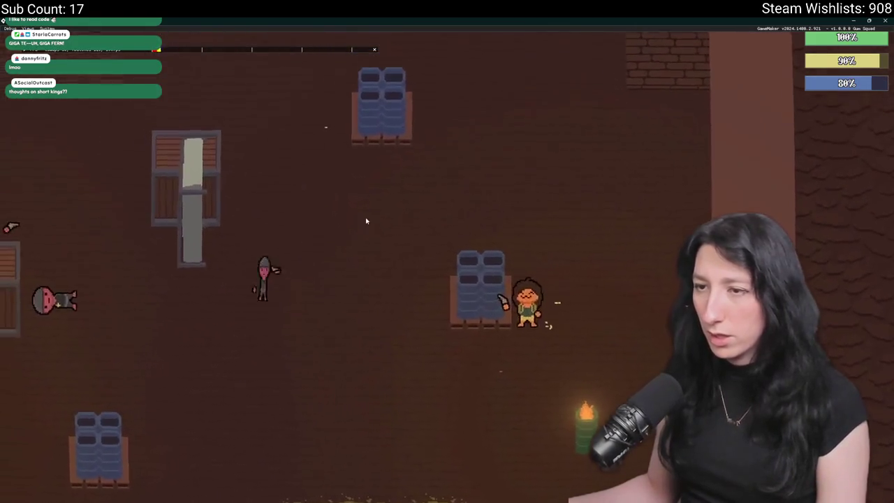
{"action": "key", "text": "a"}
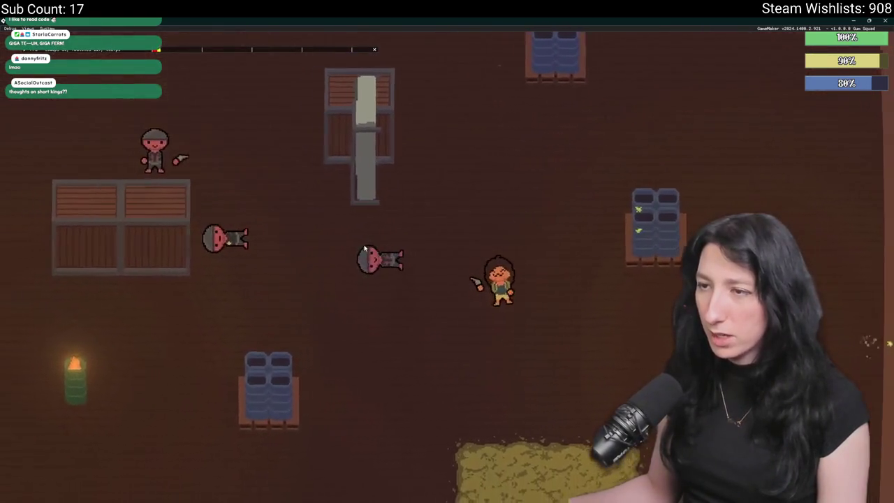
{"action": "key", "text": "s"}
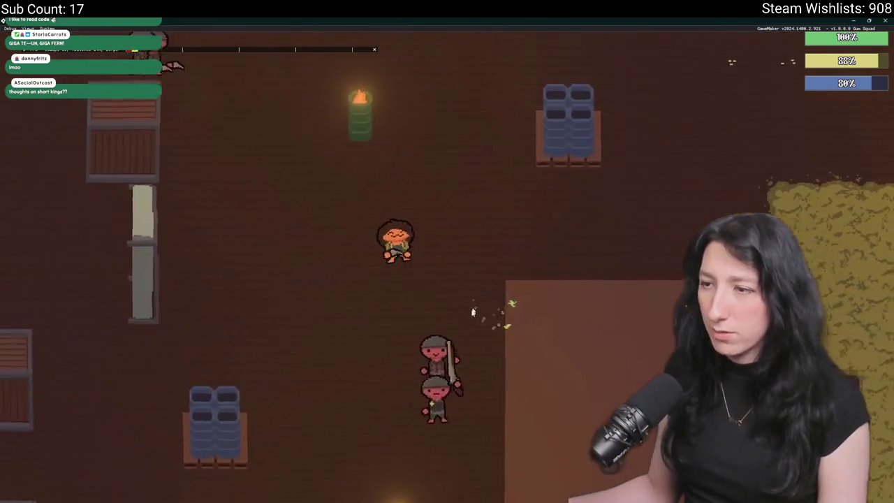
{"action": "key", "text": "s"}
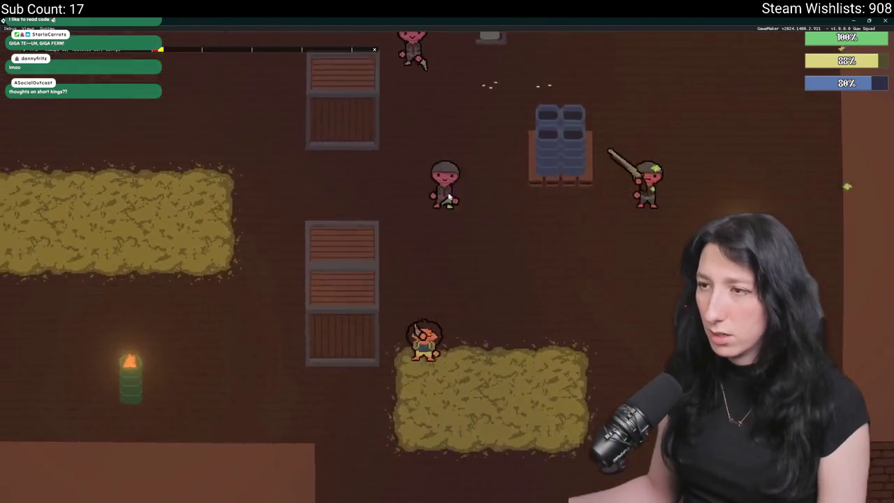
Weave around the hay bale and crates, then close the game to return to the editor.
{"action": "key", "text": "a"}
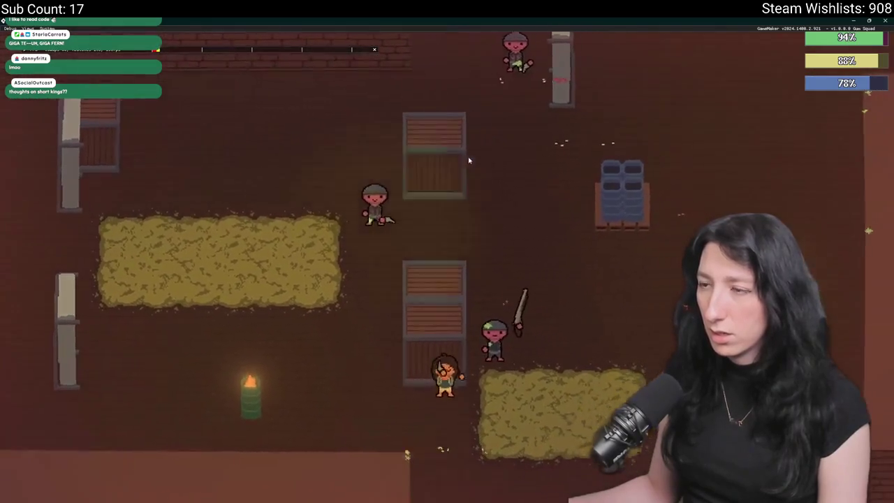
{"action": "key", "text": "a"}
{"action": "key", "text": "w"}
{"action": "key", "text": "d"}
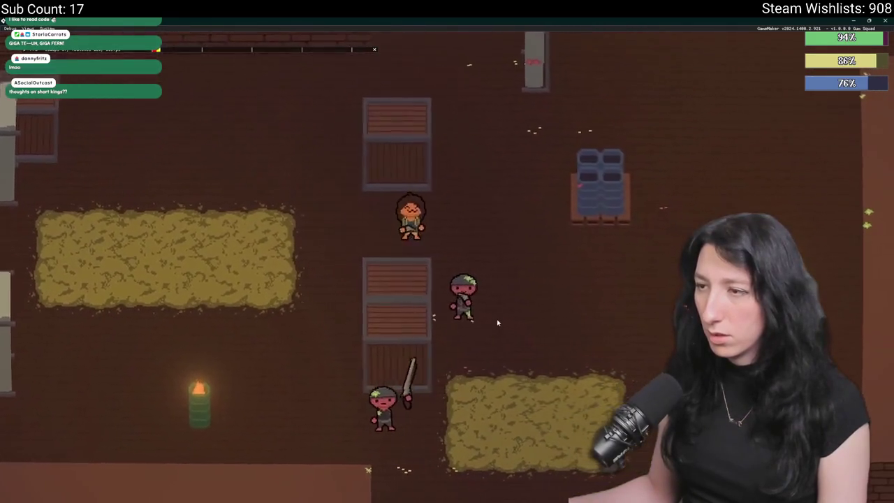
{"action": "key", "text": "w"}
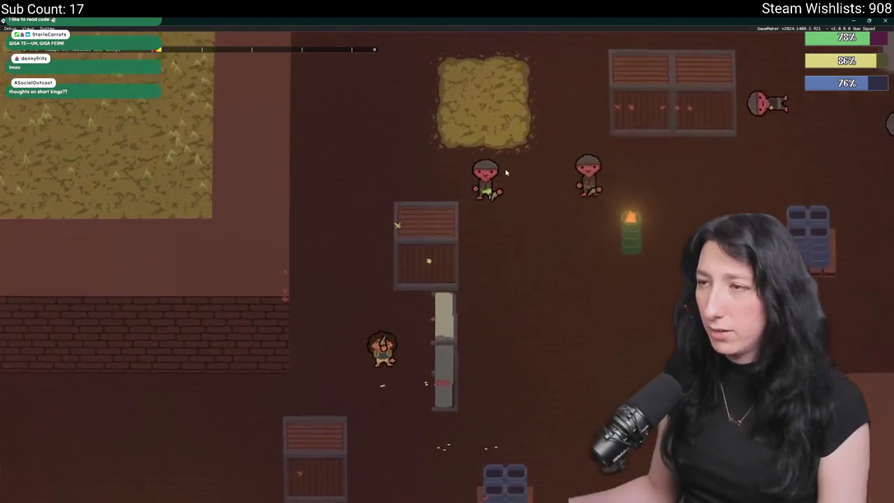
{"action": "key", "text": "w"}
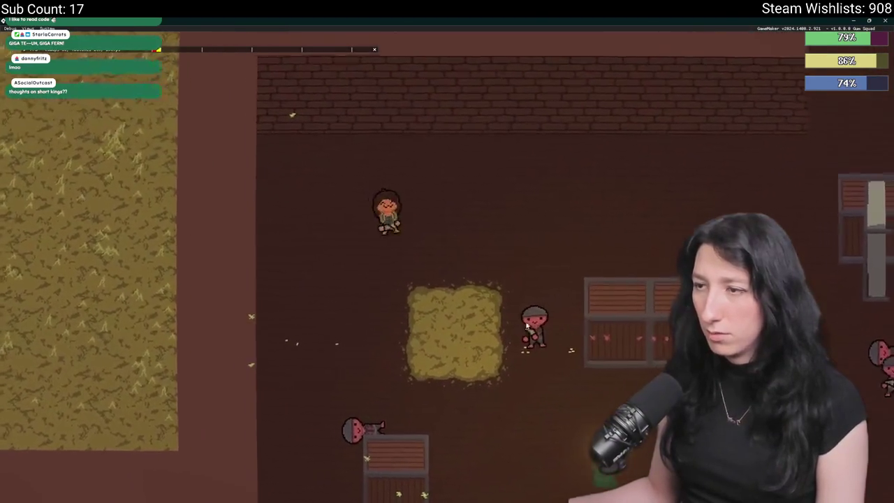
{"action": "key", "text": "s"}
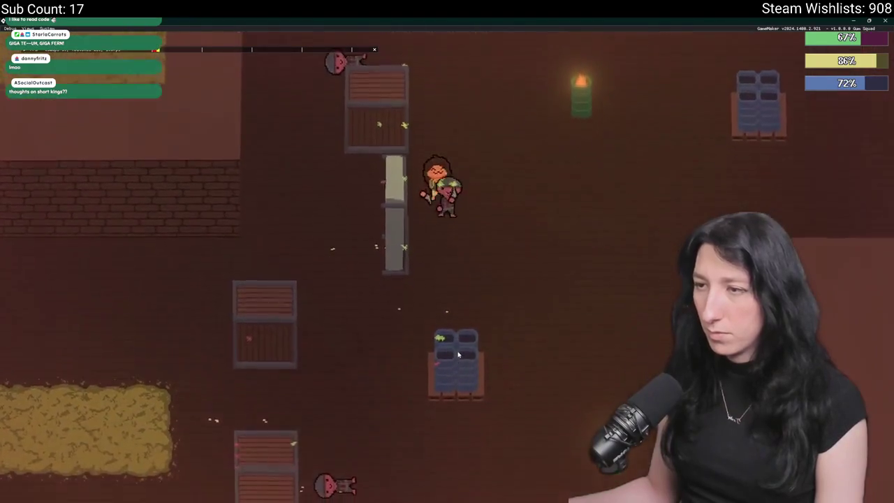
{"action": "key", "text": "s"}
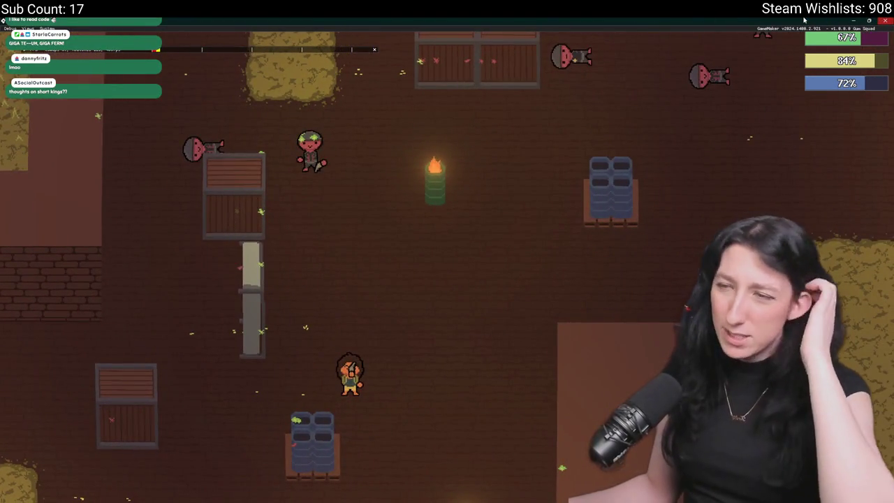
{"action": "key", "text": "Escape"}
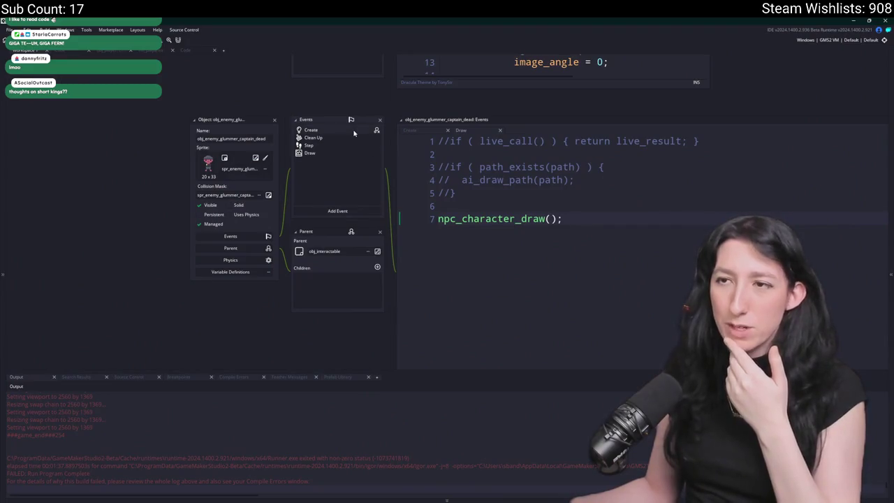
In the dead captain's Create event, remove the body_decal_surface line, keeping body_surface = -1.
{"action": "left_click", "coordinate": [354, 132]}
{"action": "scroll", "coordinate": [542, 284], "scroll_direction": "down", "scroll_amount": 1}
{"action": "left_click", "coordinate": [542, 279]}
{"action": "key", "text": "Return"}
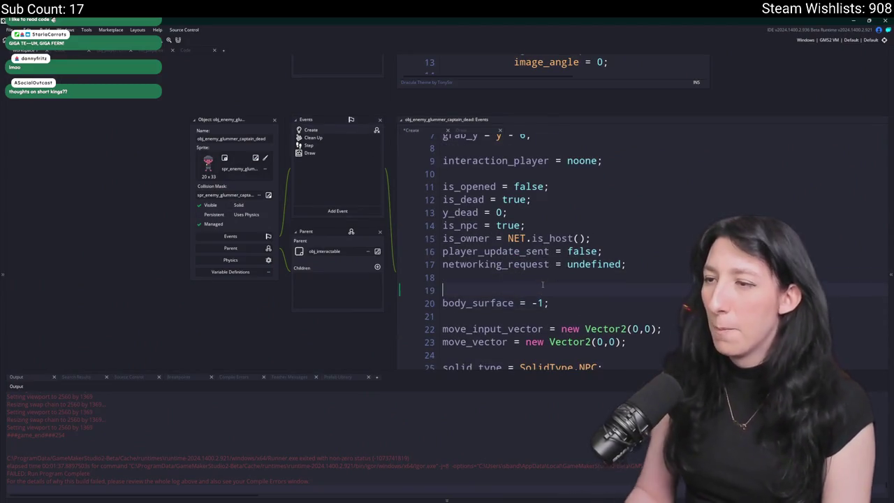
{"action": "type", "text": "if (insta"}
{"action": "key", "text": "ctrl+z"}
{"action": "key", "text": "ctrl+z"}
{"action": "key", "text": "ctrl+z"}
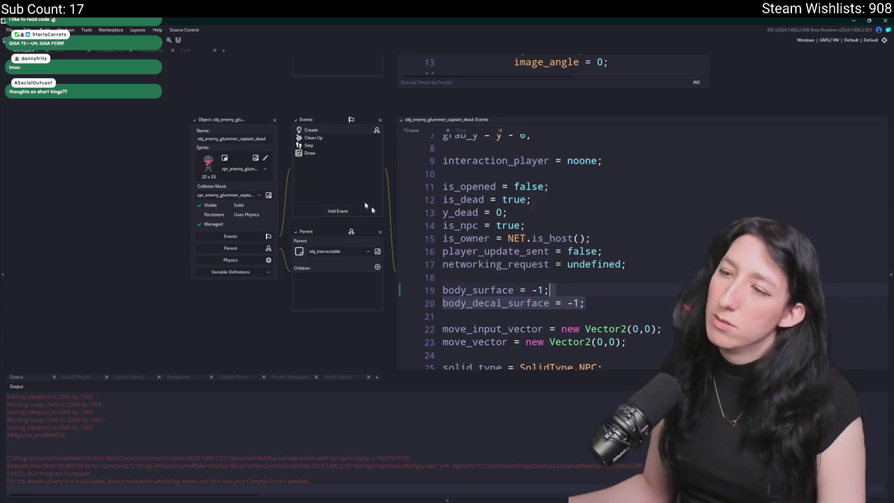
{"action": "key", "text": "ctrl+z"}
{"action": "scroll", "coordinate": [296, 123], "scroll_direction": "up", "scroll_amount": 2}
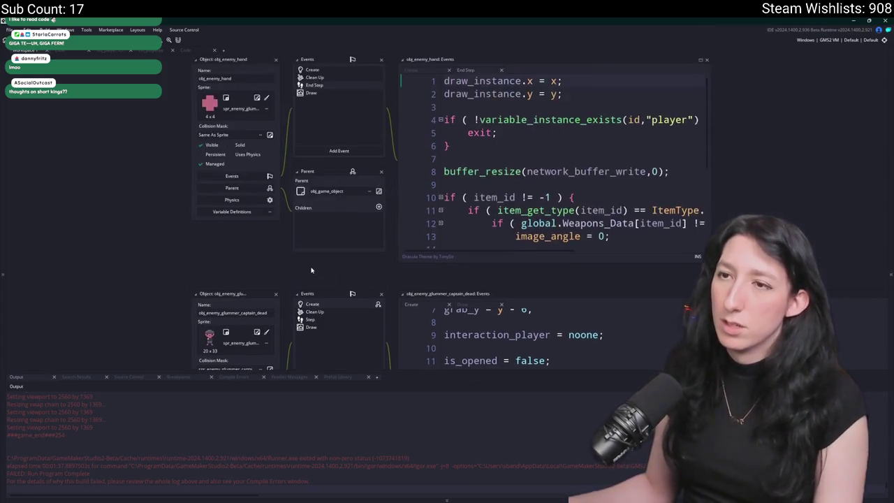
Search the project for 'death =' and inspect the glummer captain's death function.
{"action": "key", "text": "ctrl+f"}
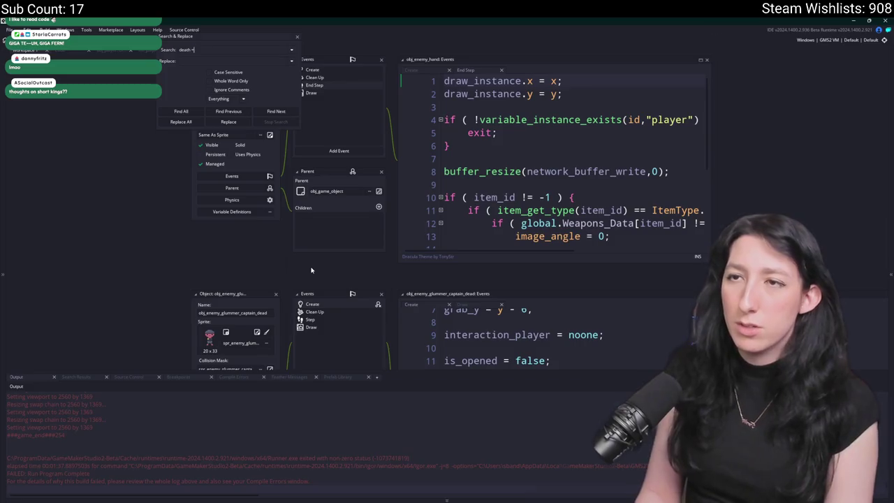
{"action": "key", "text": "Return"}
{"action": "double_click", "coordinate": [175, 411]}
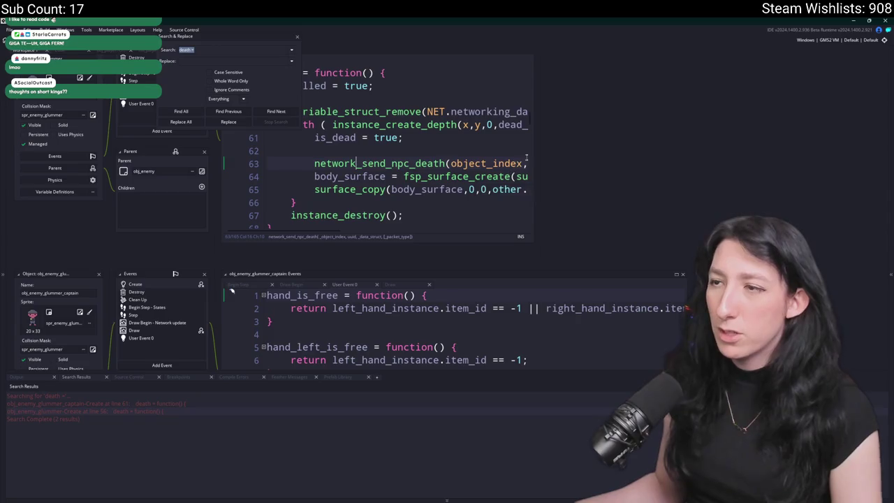
{"action": "left_click_drag", "start_coordinate": [533, 151], "coordinate": [706, 172]}
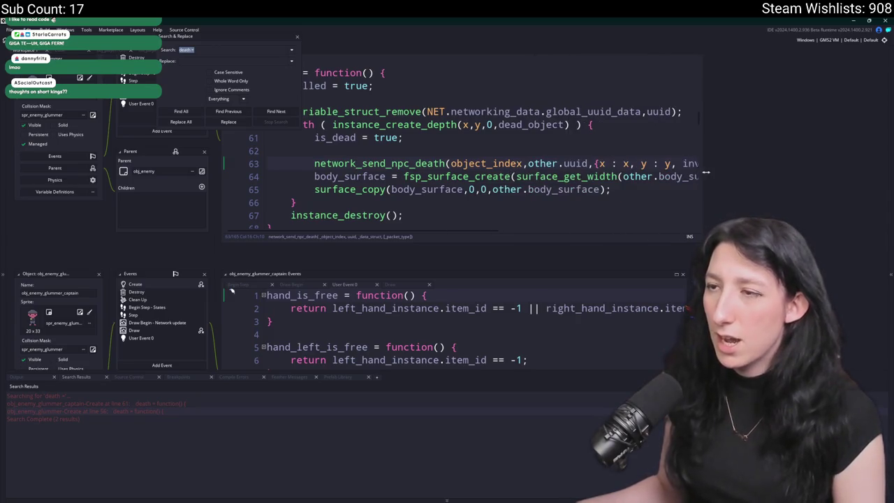
{"action": "double_click", "coordinate": [352, 177]}
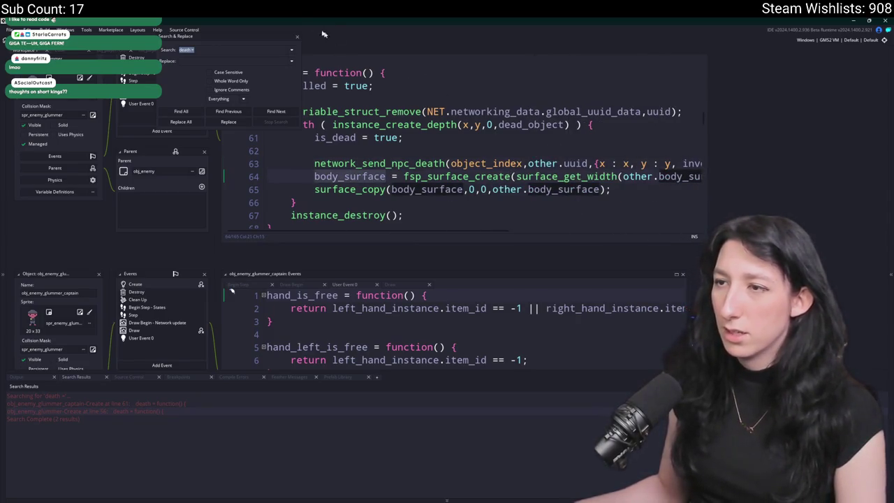
{"action": "key", "text": "Escape"}
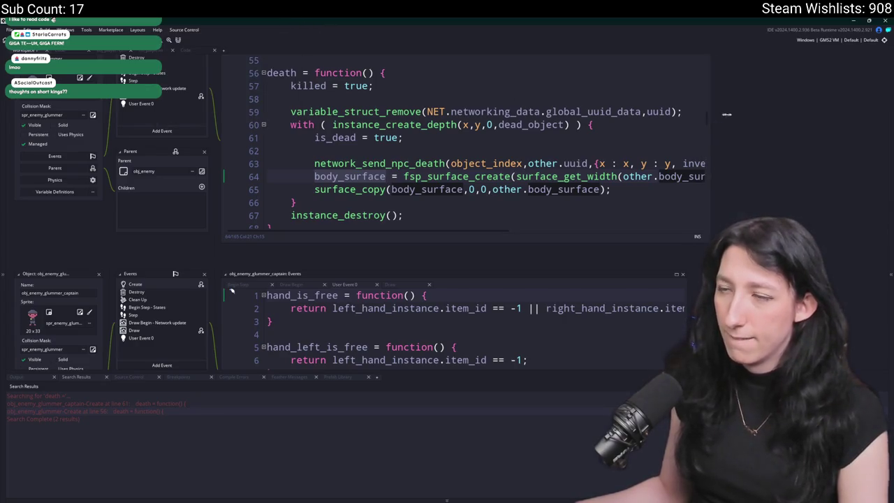
{"action": "left_click_drag", "start_coordinate": [726, 114], "coordinate": [782, 120]}
Review the build output log, then bring up the glummer's Draw event code.
{"action": "left_click", "coordinate": [43, 380]}
{"action": "scroll", "coordinate": [125, 430], "scroll_direction": "up", "scroll_amount": 2}
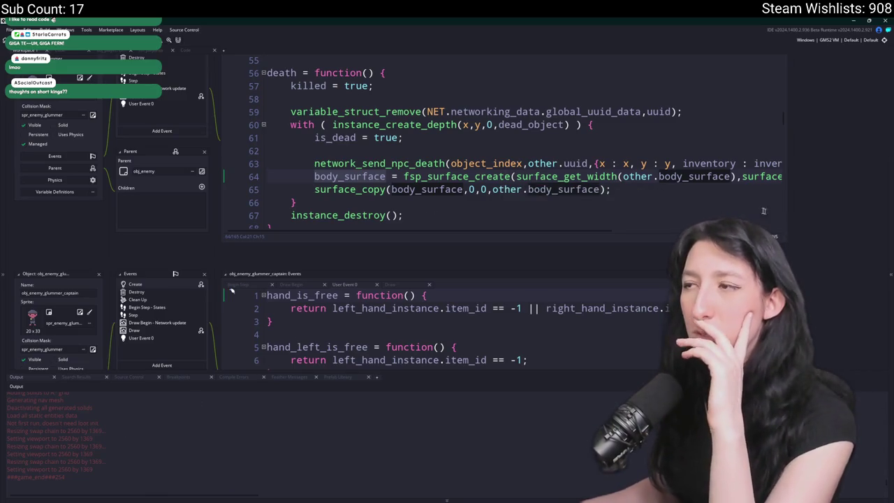
{"action": "mouse_move", "coordinate": [742, 177]}
{"action": "left_mouse_down"}
{"action": "mouse_move", "coordinate": [784, 177]}
{"action": "mouse_move", "coordinate": [314, 163]}
{"action": "left_mouse_up"}
{"action": "left_click", "coordinate": [362, 177]}
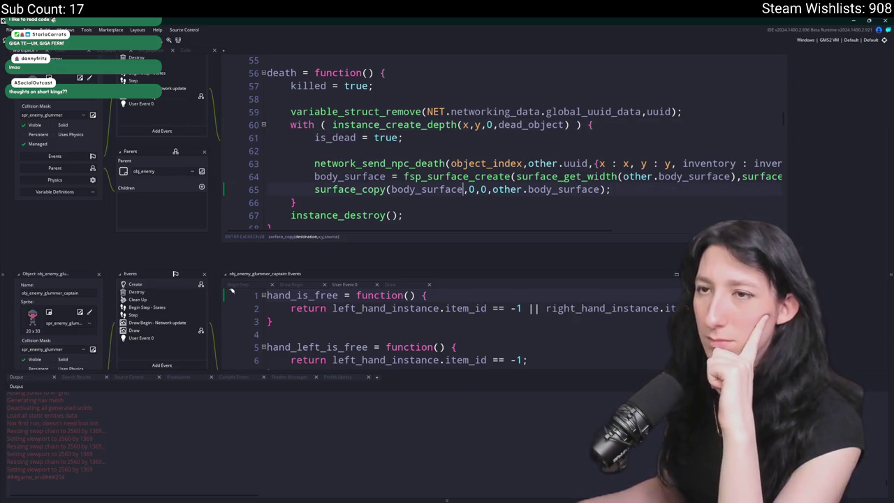
{"action": "left_click", "coordinate": [190, 92]}
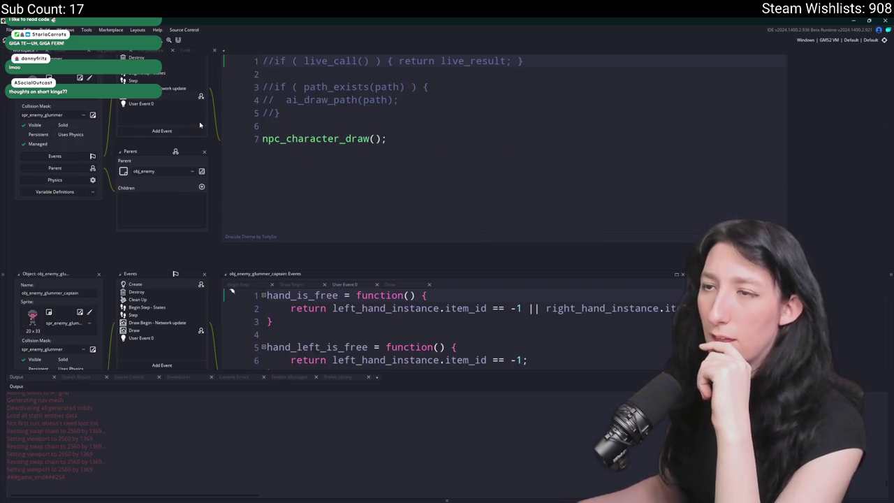
Open obj_enemy_glummer_captain's Draw event and jump to the npc_character_draw definition.
{"action": "scroll", "coordinate": [200, 125], "scroll_direction": "up", "scroll_amount": 3}
{"action": "key", "text": "ctrl+t"}
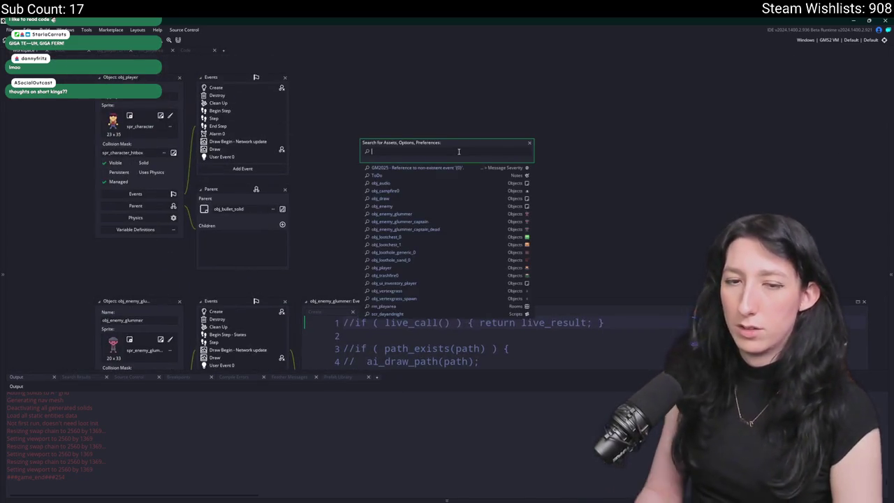
{"action": "type", "text": "glummer"}
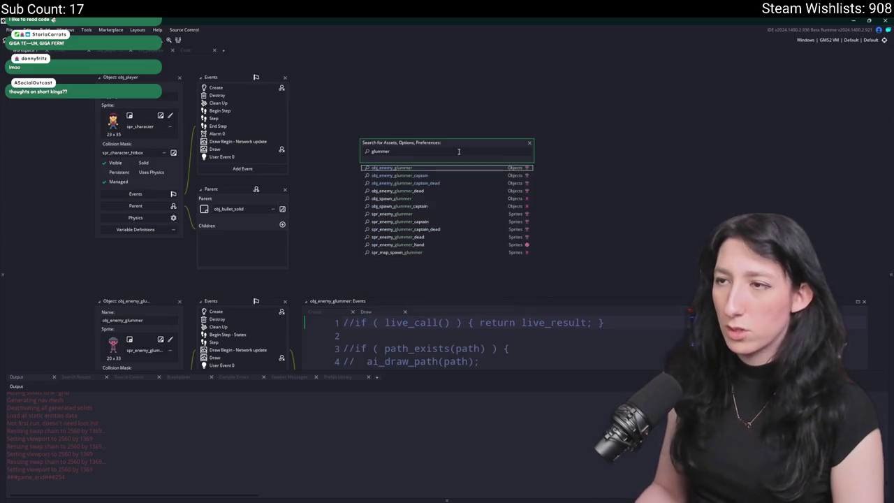
{"action": "key", "text": "Return"}
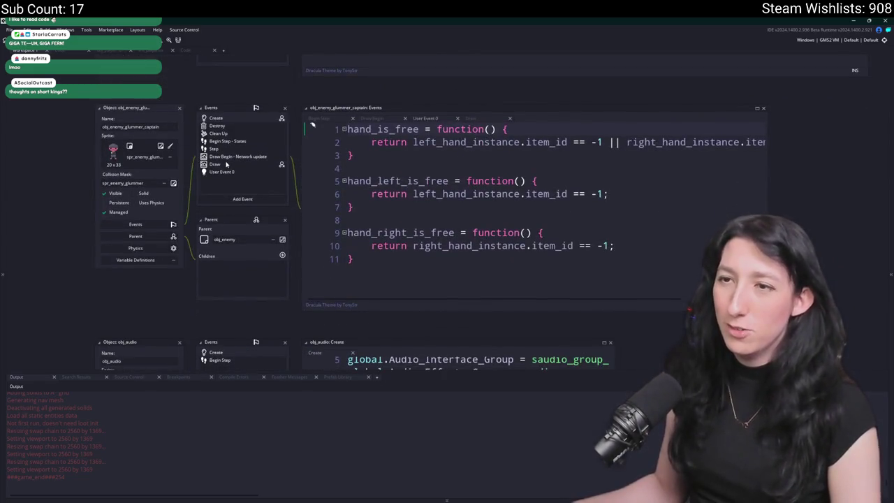
{"action": "left_click", "coordinate": [226, 164]}
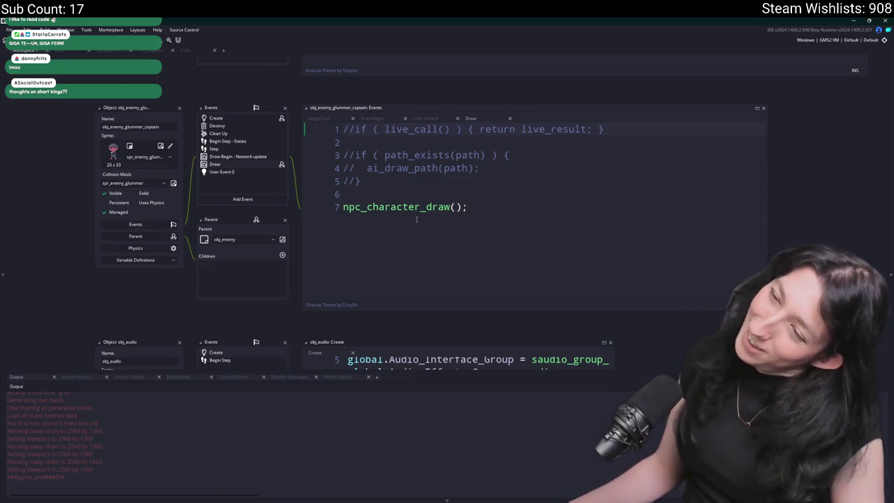
{"action": "middle_click", "coordinate": [396, 207]}
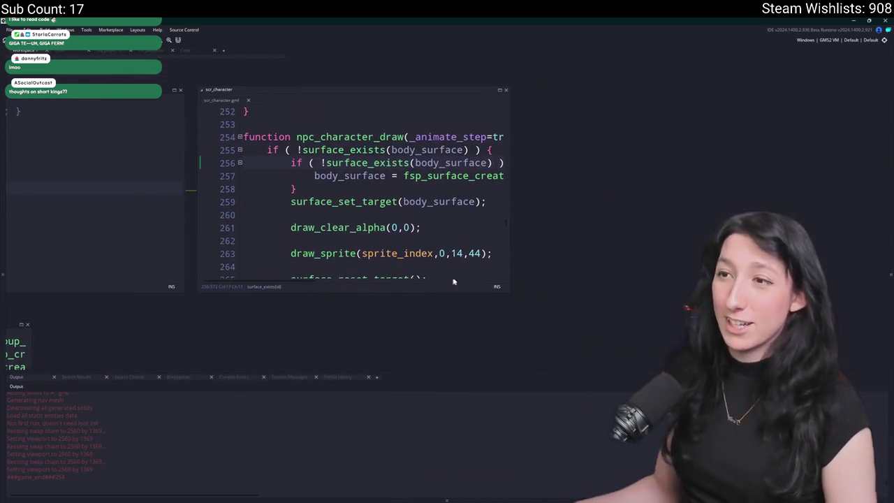
{"action": "left_click_drag", "start_coordinate": [520, 299], "coordinate": [619, 391]}
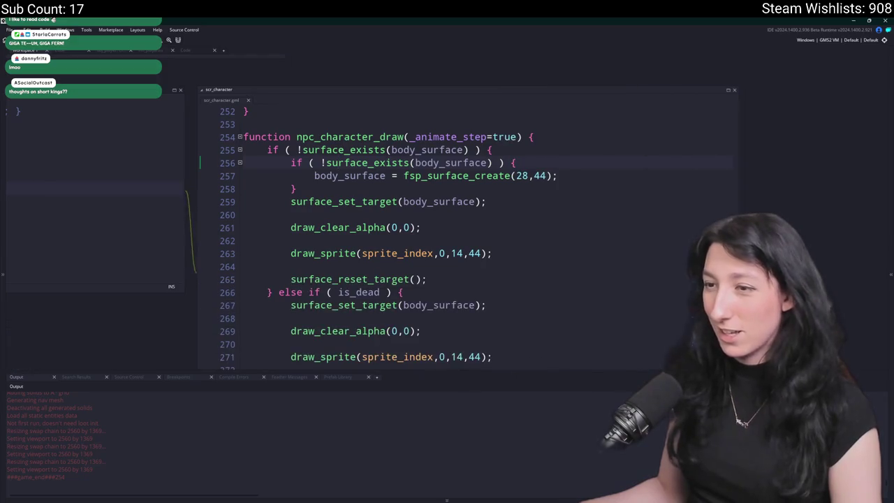
Inspect the surface_exists check on line 255 and the is_dead branch of the draw code.
{"action": "scroll", "coordinate": [552, 230], "scroll_direction": "down", "scroll_amount": 2}
{"action": "left_click", "coordinate": [552, 231]}
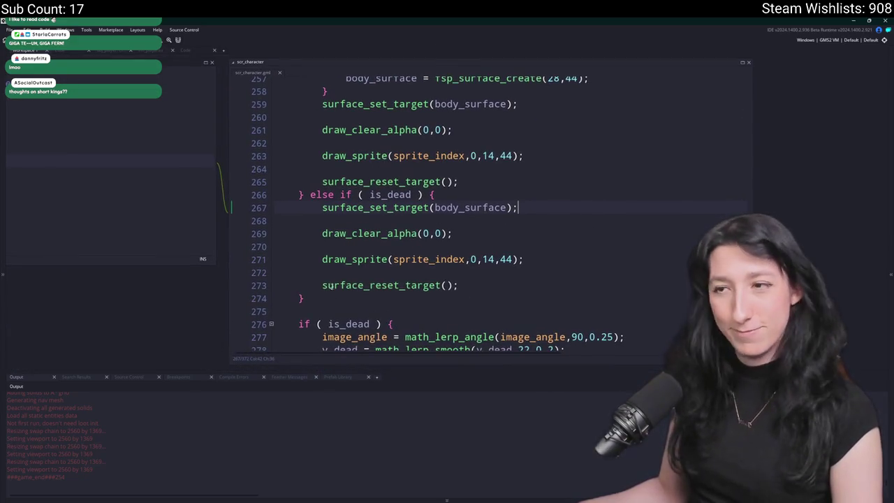
{"action": "scroll", "coordinate": [391, 225], "scroll_direction": "up", "scroll_amount": 2}
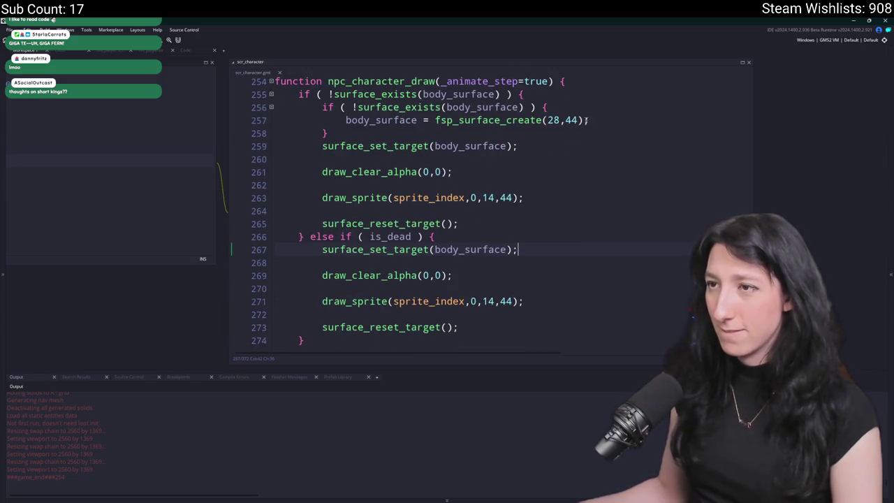
{"action": "left_click", "coordinate": [356, 94]}
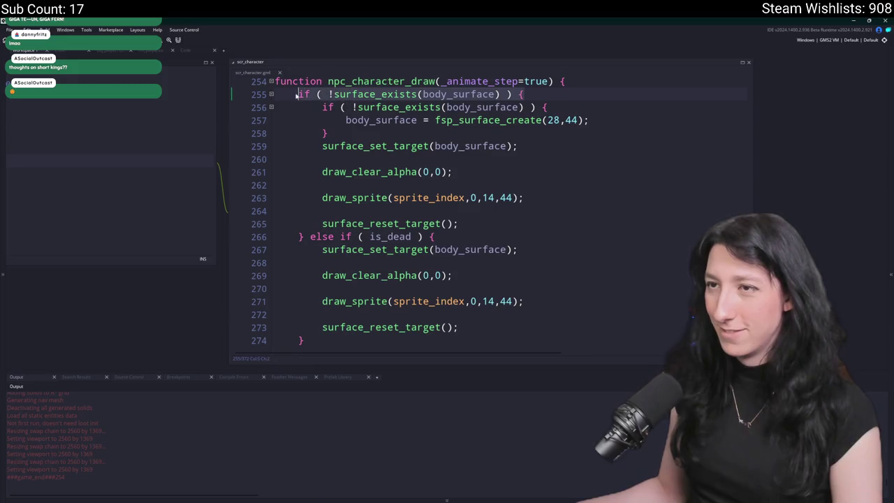
{"action": "left_click", "coordinate": [440, 236]}
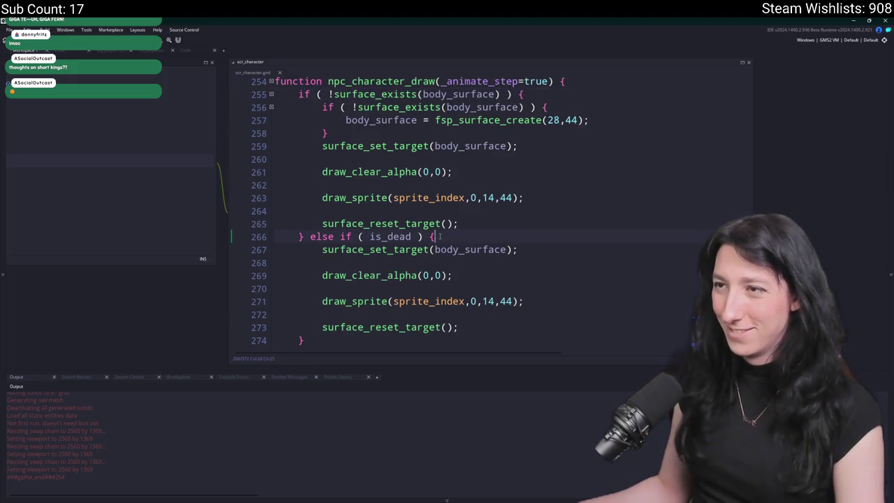
{"action": "scroll", "coordinate": [440, 236], "scroll_direction": "down", "scroll_amount": 1}
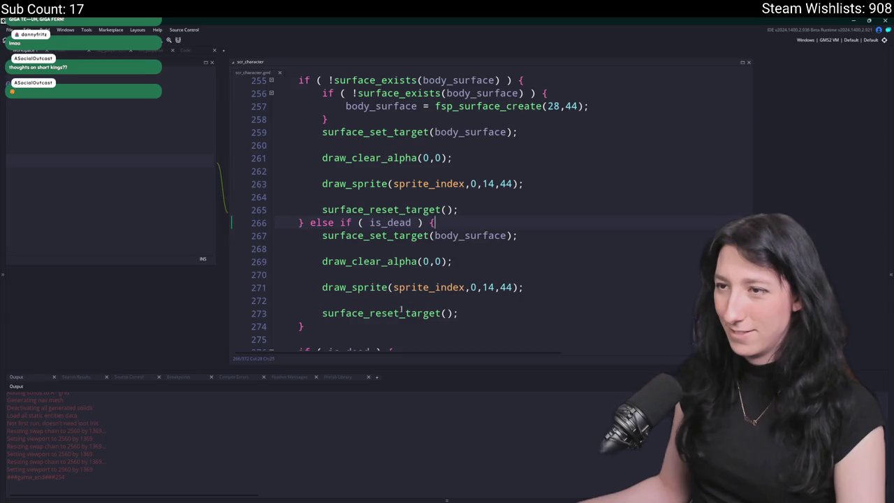
{"action": "scroll", "coordinate": [333, 326], "scroll_direction": "up", "scroll_amount": 1}
Replace the else if ( is_dead ) block with a standalone if ( is_dead ) block, then build, run and create a lobby.
{"action": "left_click_drag", "start_coordinate": [332, 326], "coordinate": [299, 250]}
{"action": "left_click", "coordinate": [299, 339]}
{"action": "left_click_drag", "start_coordinate": [298, 340], "coordinate": [307, 237]}
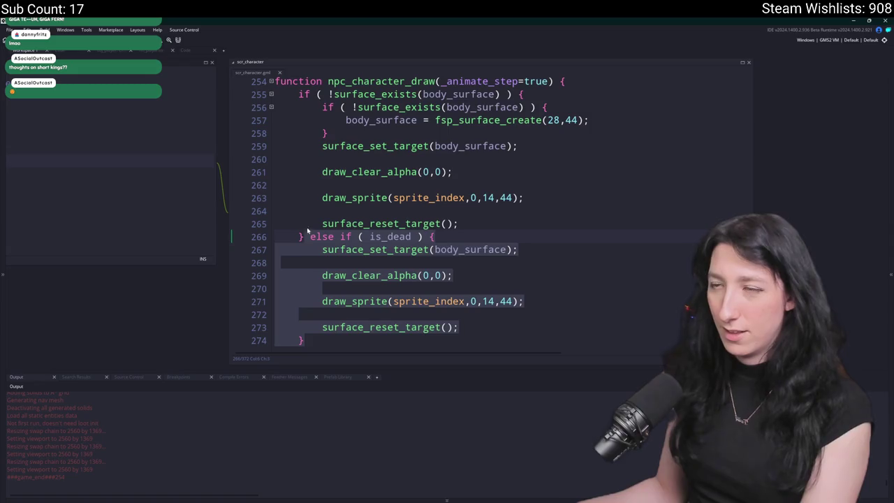
{"action": "key", "text": "ctrl+v"}
{"action": "key", "text": "F5"}
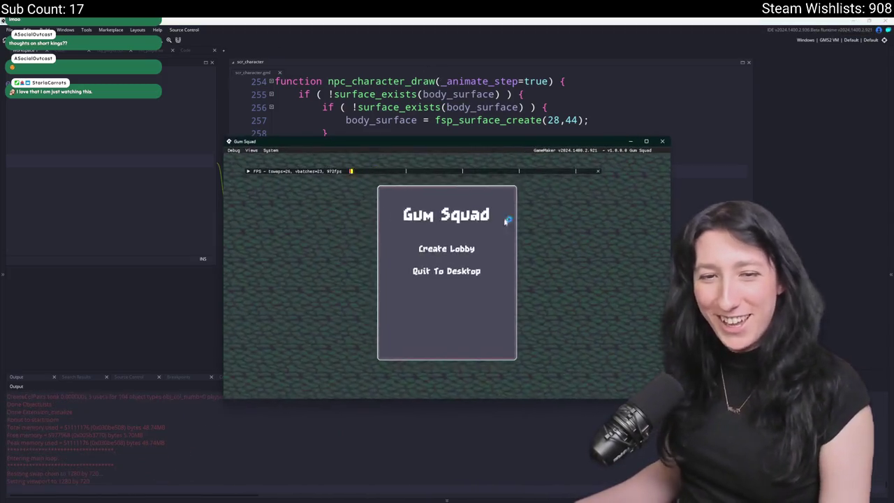
{"action": "left_click", "coordinate": [440, 249]}
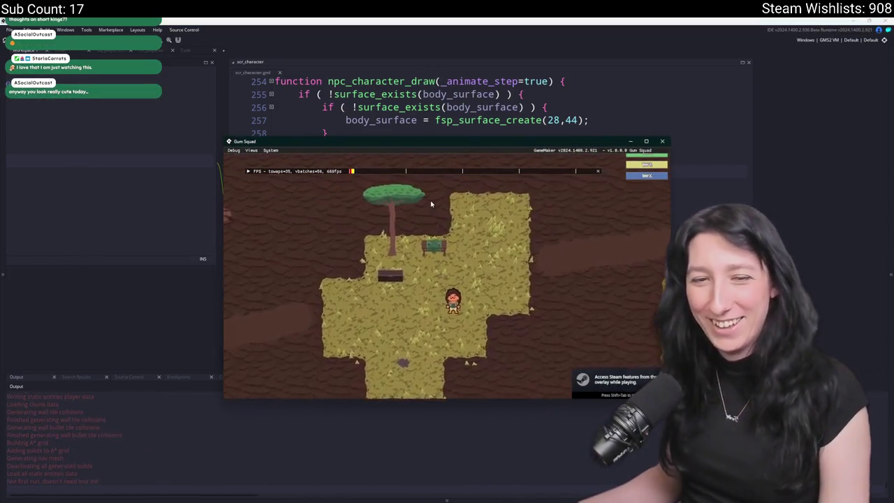
Maximise the game window and toggle the inventory open and closed.
{"action": "left_click_drag", "start_coordinate": [396, 139], "coordinate": [402, 69]}
{"action": "double_click", "coordinate": [401, 69]}
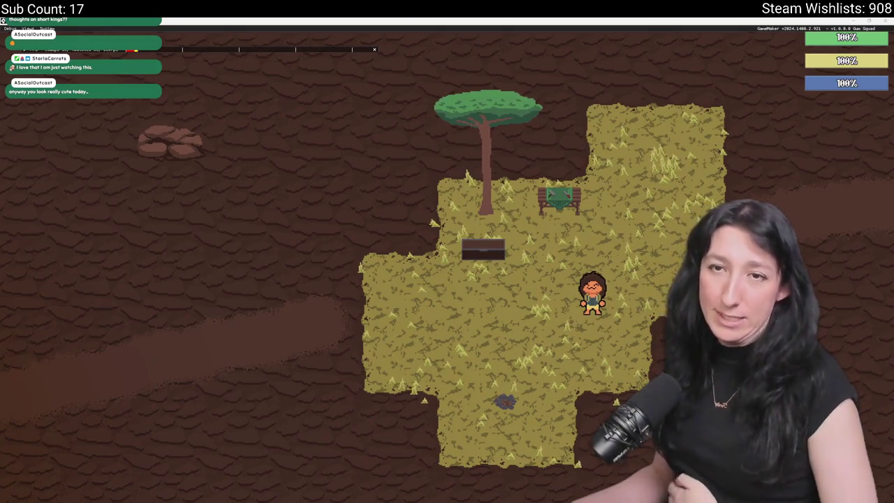
{"action": "key", "text": "Tab"}
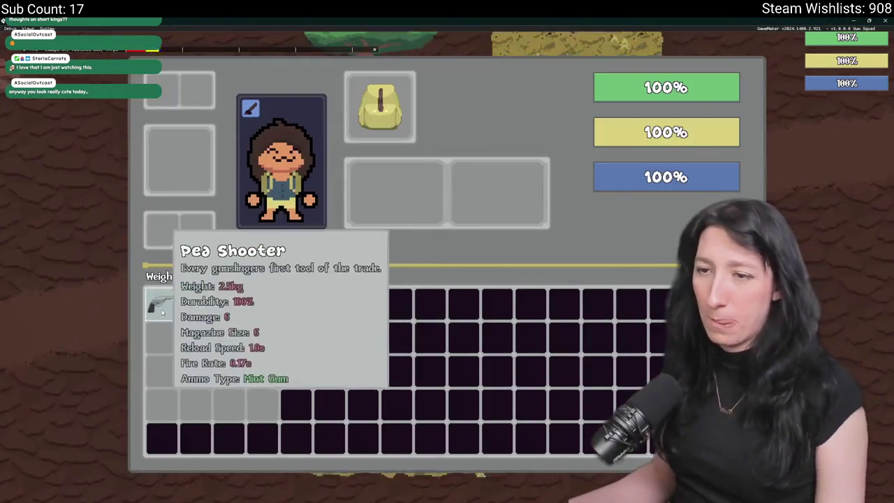
{"action": "key", "text": "Tab"}
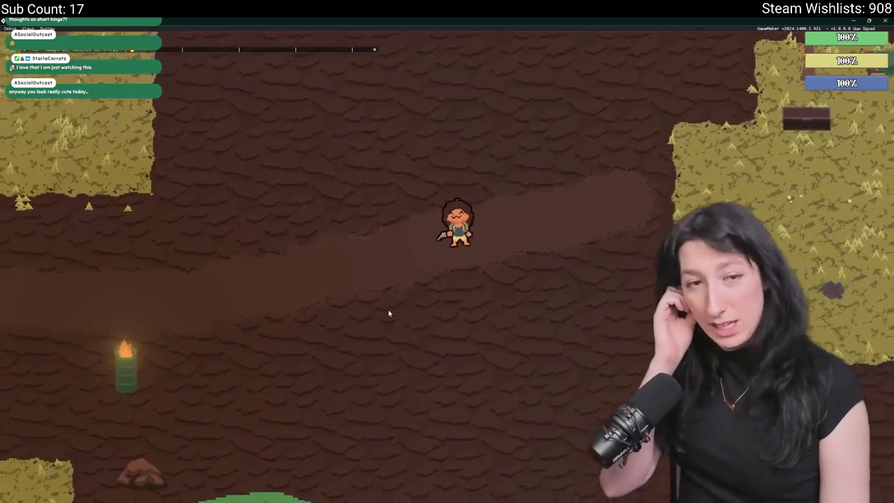
Walk left and up to the room with the enemies and attack one to test its death.
{"action": "key", "text": "a"}
{"action": "key", "text": "s"}
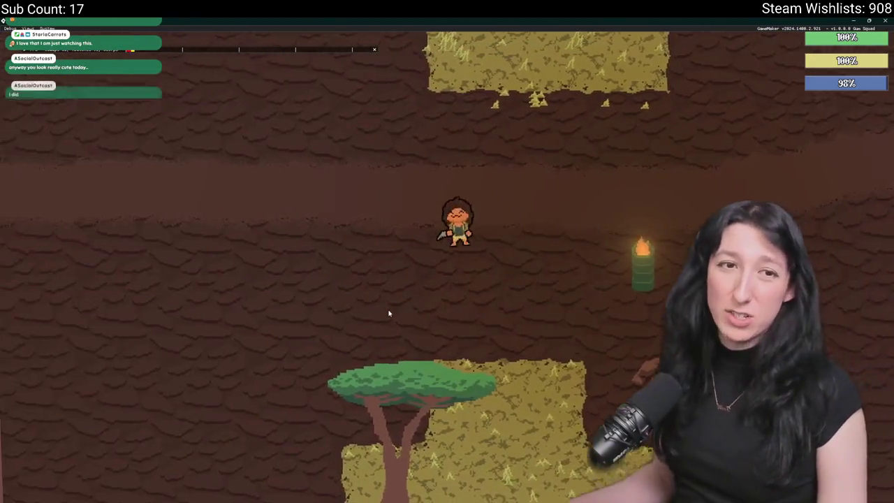
{"action": "key", "text": "a"}
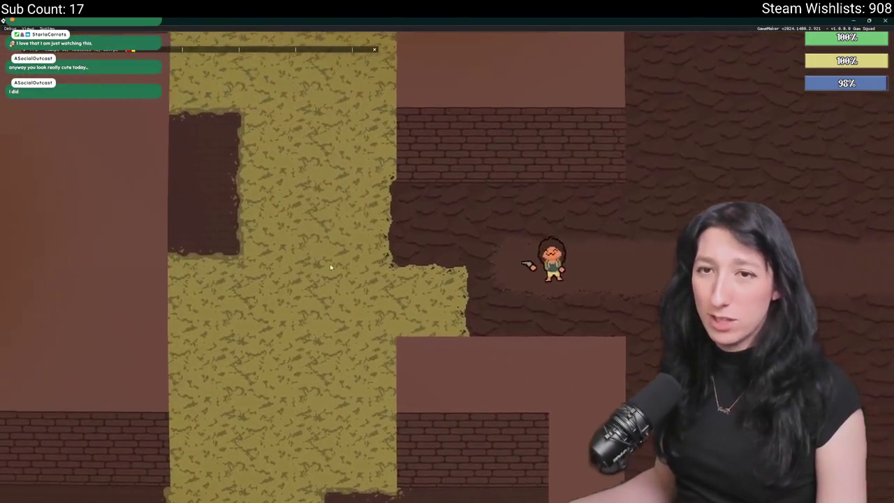
{"action": "key", "text": "w"}
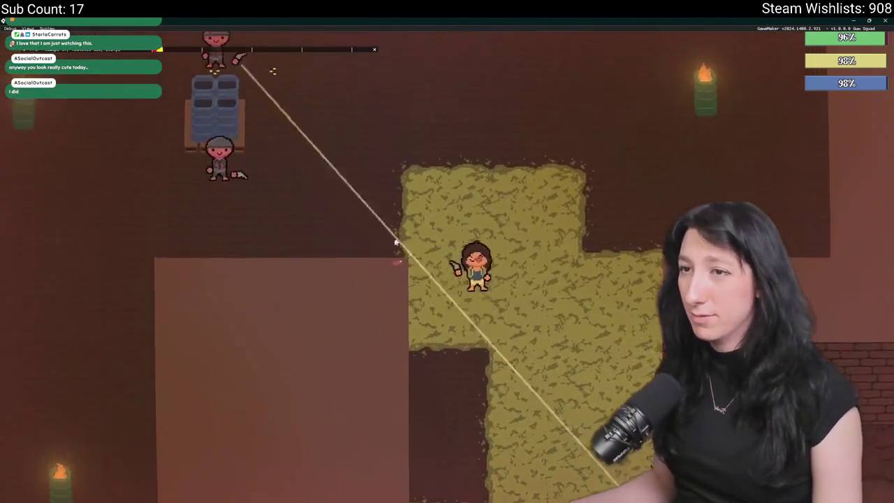
{"action": "key", "text": "w"}
{"action": "key", "text": "d"}
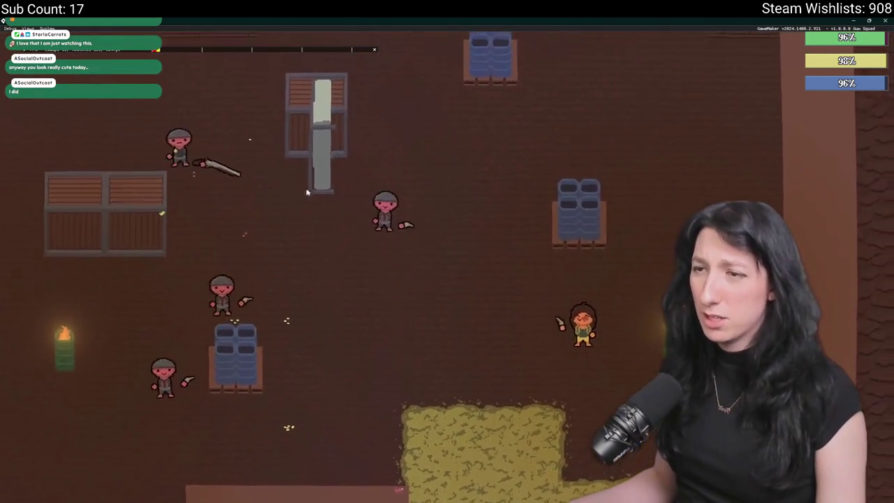
{"action": "key", "text": "w"}
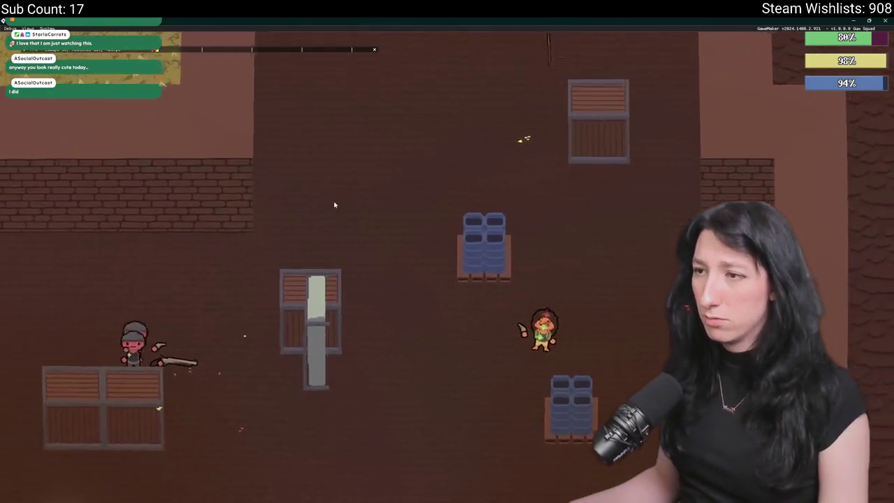
{"action": "key", "text": "a"}
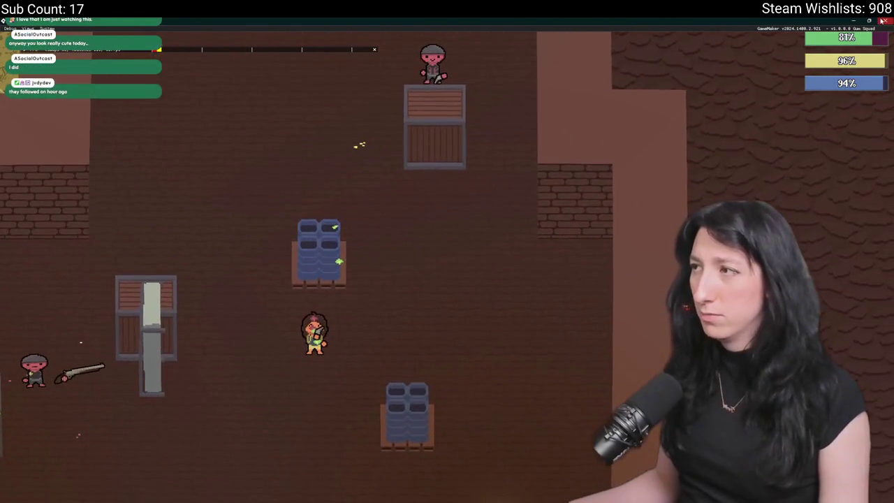
{"action": "left_click", "coordinate": [882, 21]}
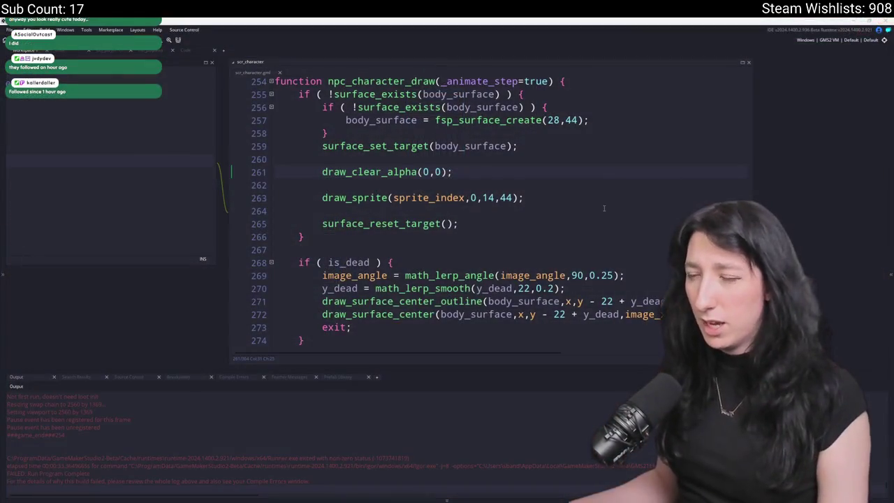
Review the draw_clear_alpha and draw_sprite lines, then the enemy's full code at the killed = true line.
{"action": "left_click", "coordinate": [588, 174]}
{"action": "key", "text": "Down"}
{"action": "key", "text": "Down"}
{"action": "scroll", "coordinate": [540, 198], "scroll_direction": "down", "scroll_amount": 2}
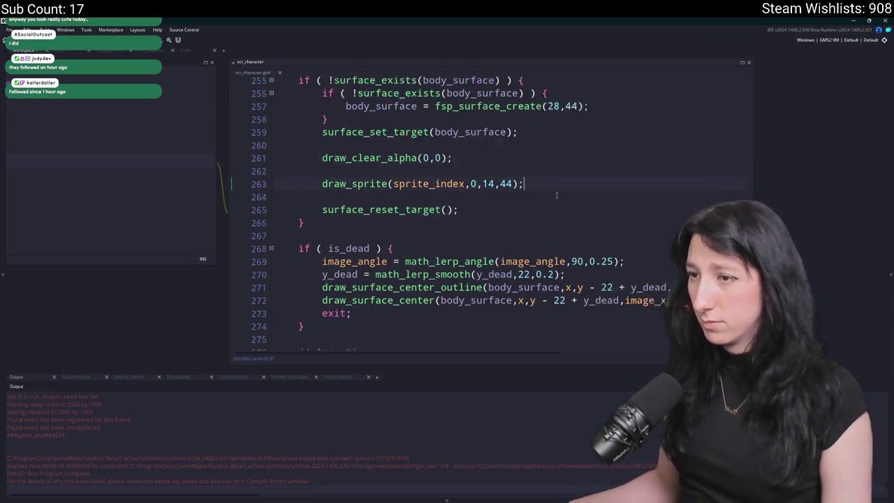
{"action": "key", "text": "ctrl+Tab"}
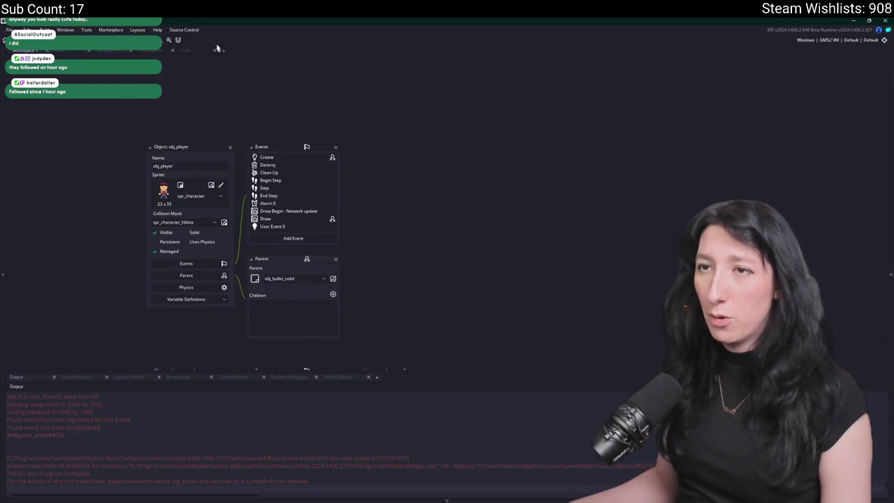
{"action": "left_click", "coordinate": [186, 50]}
{"action": "scroll", "coordinate": [348, 273], "scroll_direction": "down", "scroll_amount": 6}
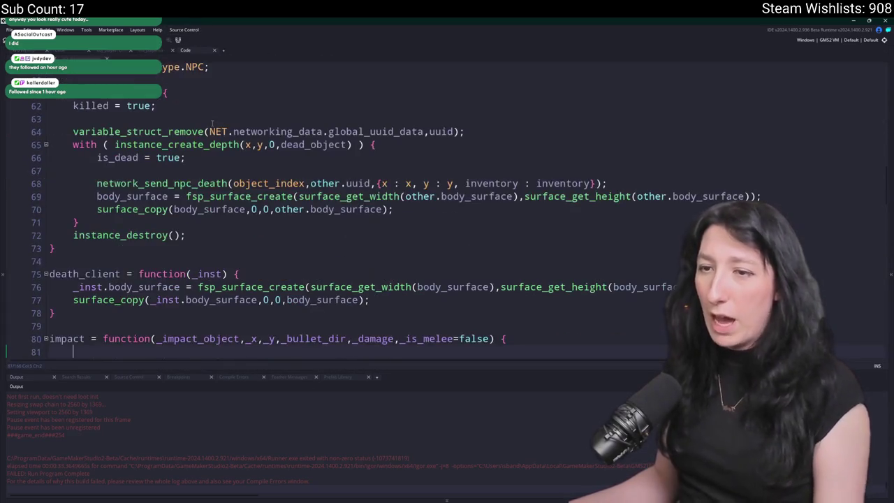
{"action": "left_click", "coordinate": [348, 274]}
{"action": "scroll", "coordinate": [347, 273], "scroll_direction": "up", "scroll_amount": 4}
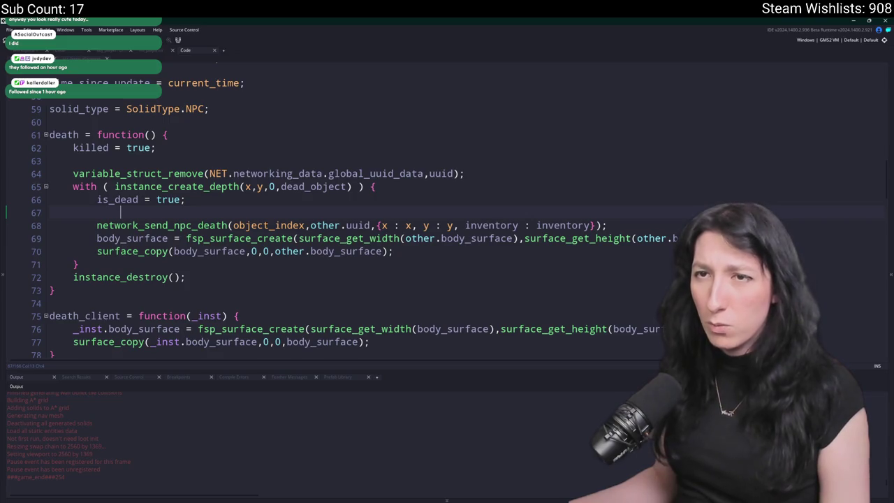
{"action": "left_click", "coordinate": [293, 145]}
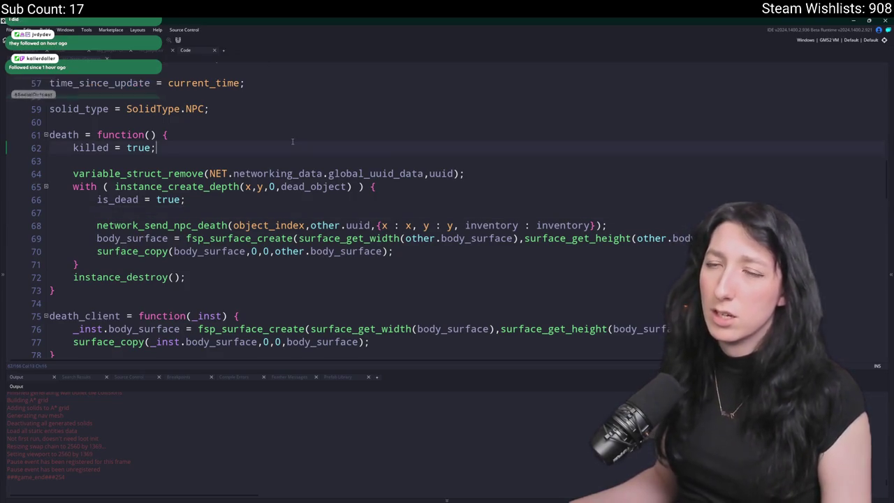
Search assets for 'glummer' and open obj_enemy_glummer.
{"action": "key", "text": "ctrl+t"}
{"action": "type", "text": "glummer_"}
{"action": "key", "text": "BackSpace"}
{"action": "key", "text": "Return"}
{"action": "key", "text": "ctrl+t"}
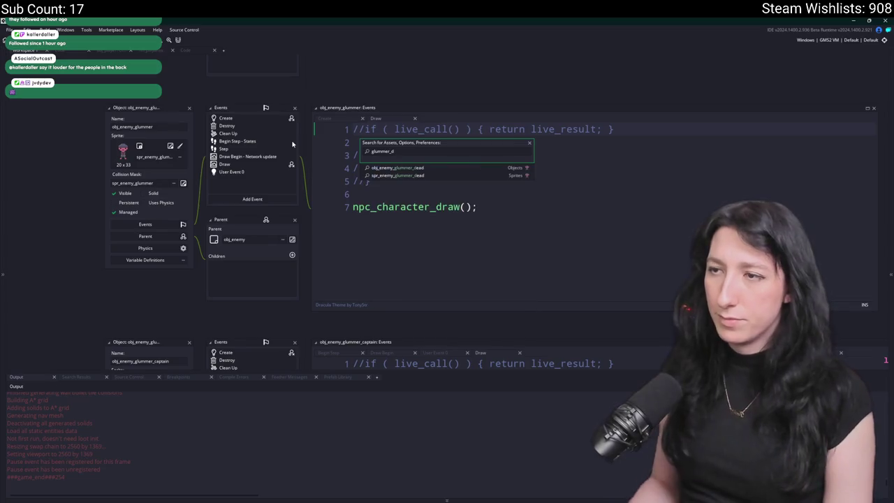
Return to the death code and review where body_surface is used.
{"action": "key", "text": "Return"}
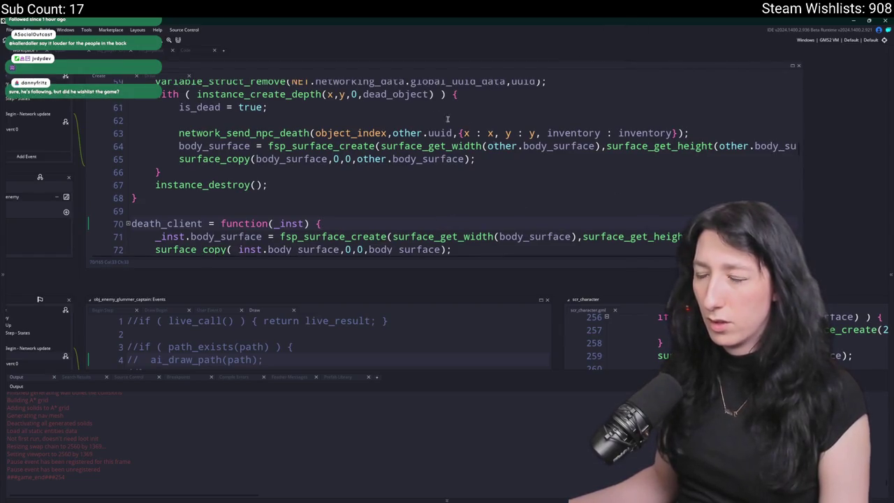
{"action": "double_click", "coordinate": [209, 146]}
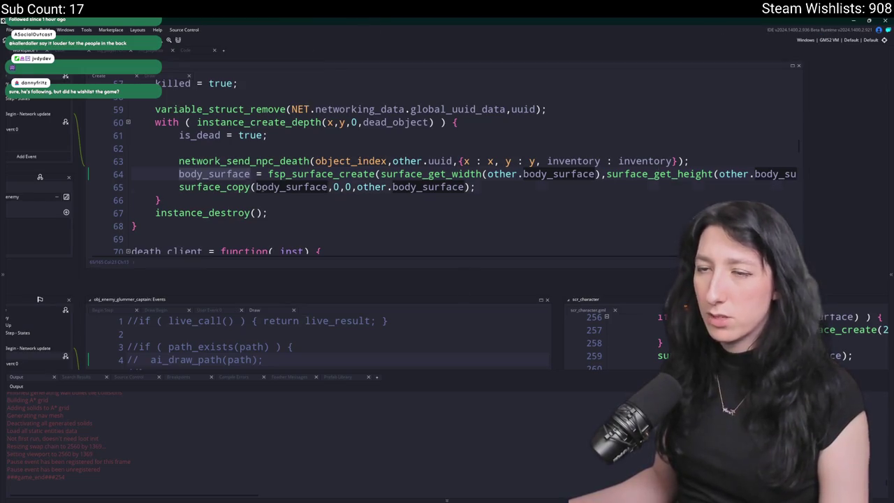
{"action": "left_click", "coordinate": [406, 194]}
{"action": "scroll", "coordinate": [312, 187], "scroll_direction": "down", "scroll_amount": 4}
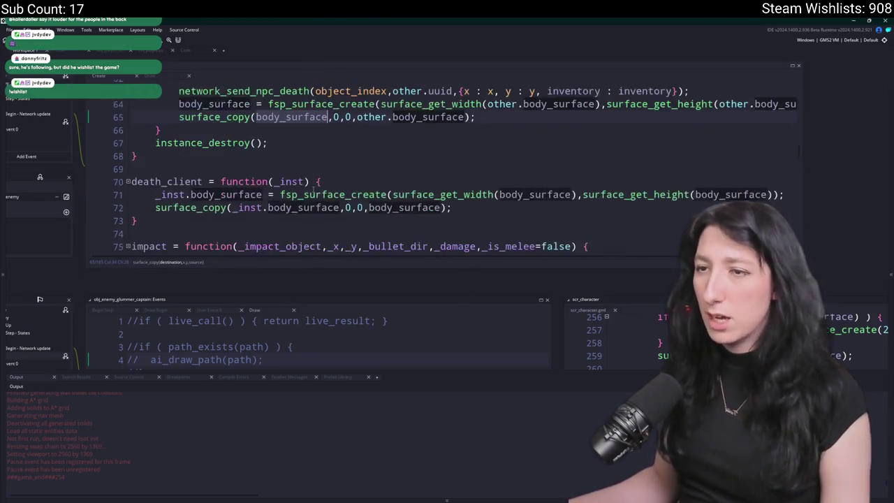
{"action": "scroll", "coordinate": [312, 187], "scroll_direction": "up", "scroll_amount": 1}
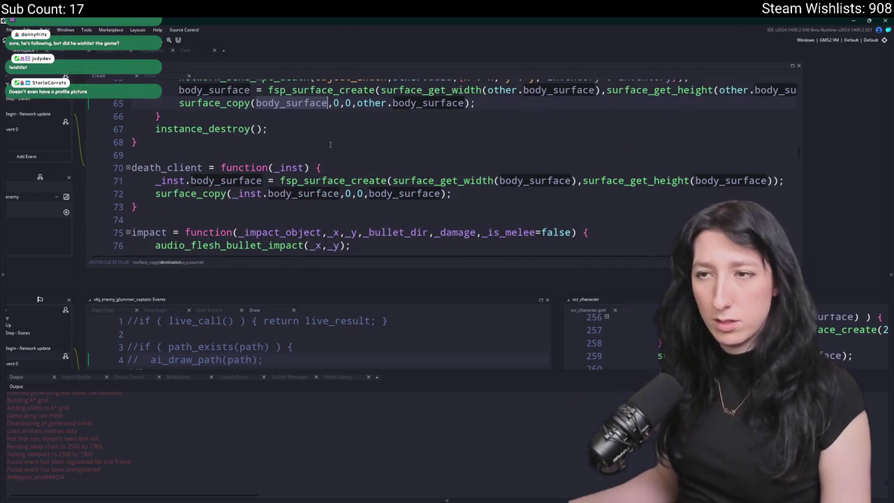
{"action": "scroll", "coordinate": [278, 130], "scroll_direction": "up", "scroll_amount": 1}
{"action": "scroll", "coordinate": [279, 140], "scroll_direction": "up", "scroll_amount": 3}
{"action": "scroll", "coordinate": [280, 149], "scroll_direction": "down", "scroll_amount": 3}
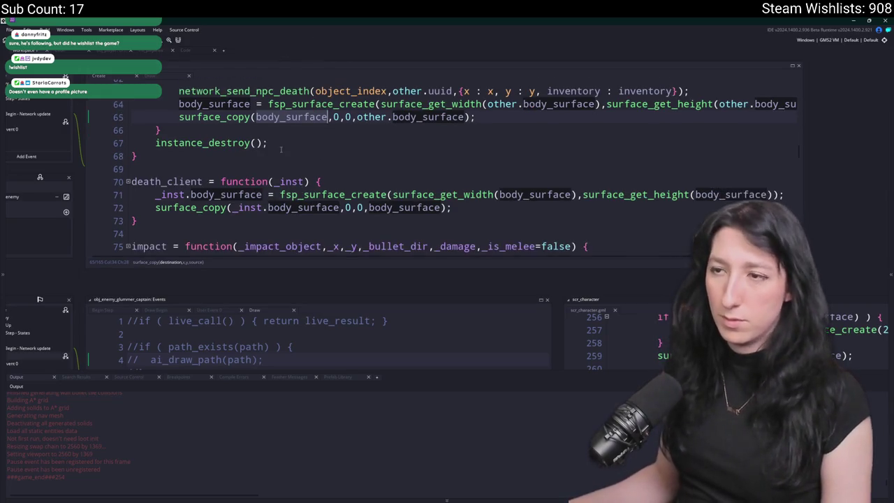
Search the project for death_client and open the scr_networking match at line 867.
{"action": "left_click", "coordinate": [310, 181]}
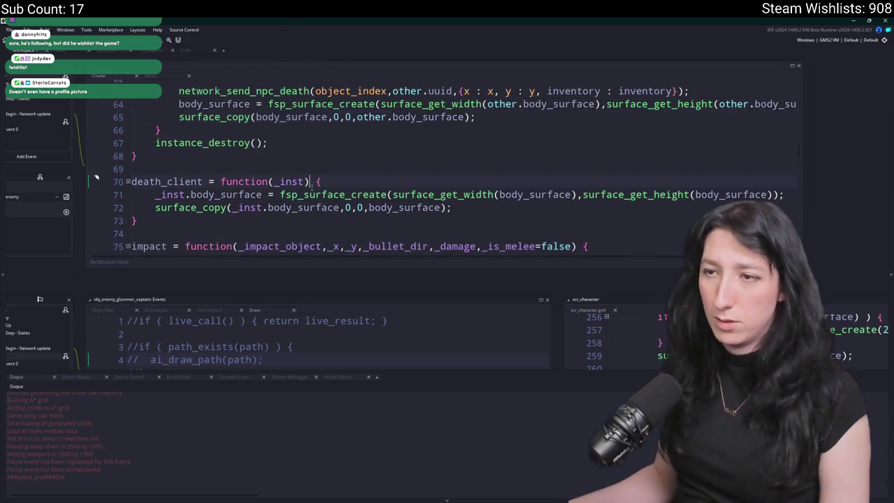
{"action": "double_click", "coordinate": [162, 182]}
{"action": "key", "text": "ctrl+shift+f"}
{"action": "key", "text": "Return"}
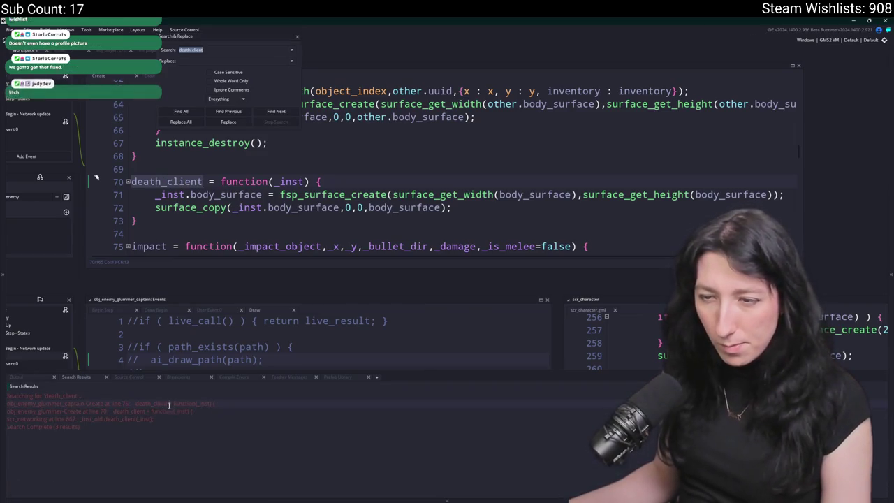
{"action": "double_click", "coordinate": [168, 419]}
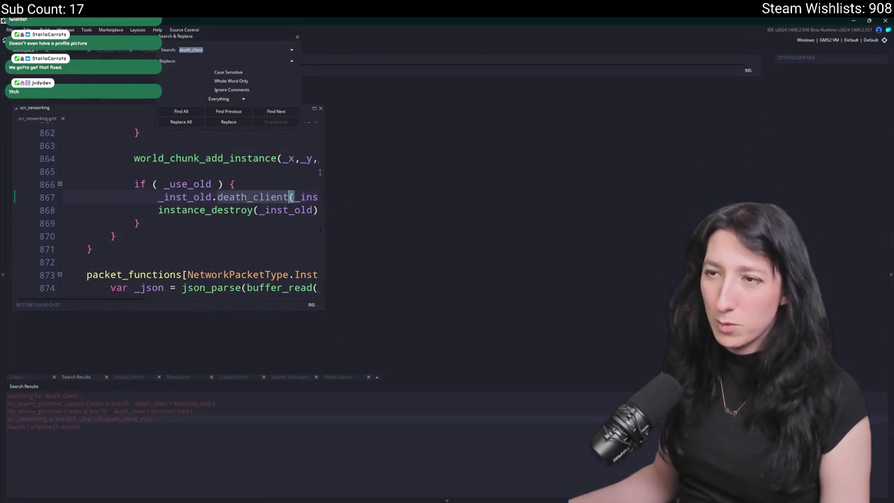
Close the scr_networking code window and the find-and-replace panel, returning to the captain's Create code.
{"action": "left_click_drag", "start_coordinate": [323, 164], "coordinate": [491, 163]}
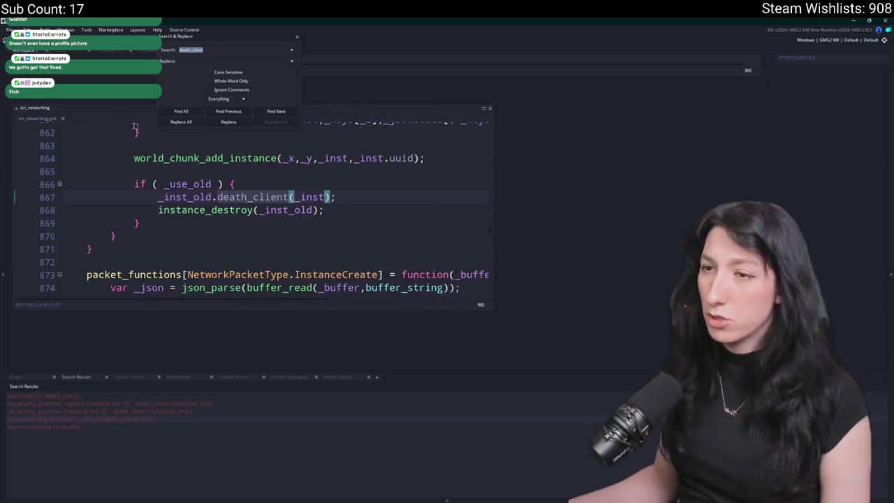
{"action": "middle_click", "coordinate": [45, 121]}
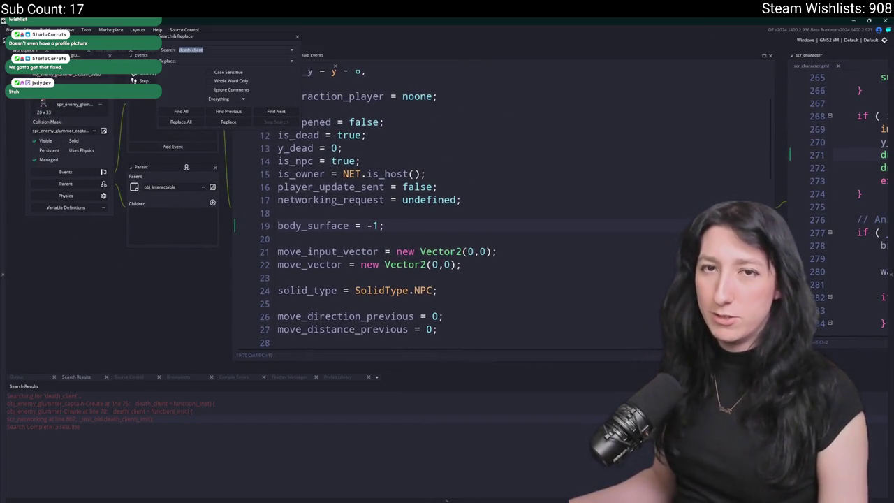
{"action": "left_click", "coordinate": [295, 39]}
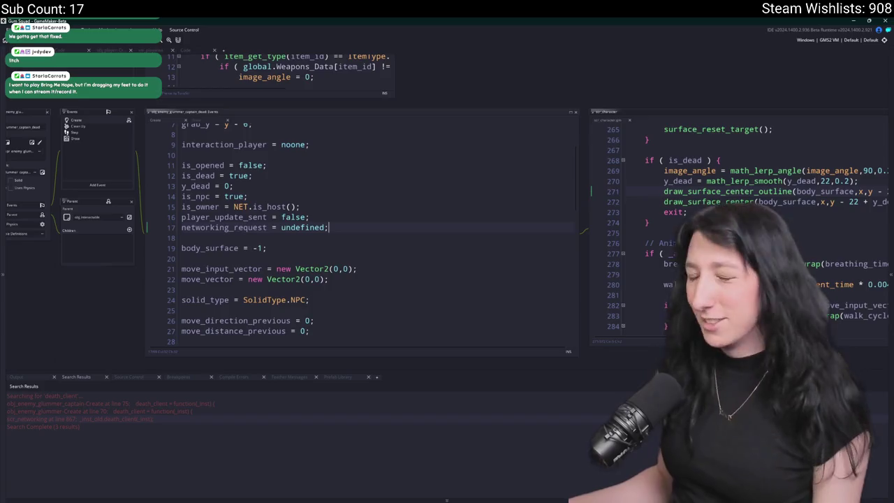
{"action": "left_click", "coordinate": [699, 159]}
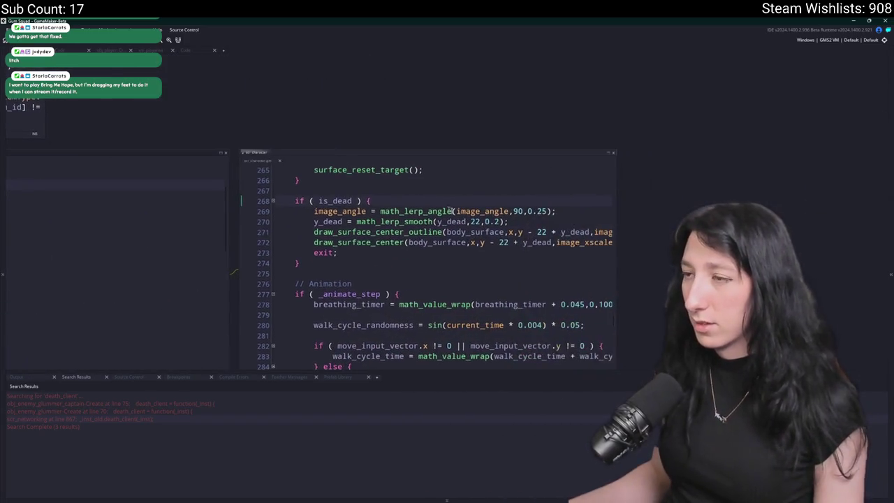
{"action": "left_click_drag", "start_coordinate": [573, 309], "coordinate": [647, 342]}
{"action": "scroll", "coordinate": [482, 193], "scroll_direction": "up", "scroll_amount": 5}
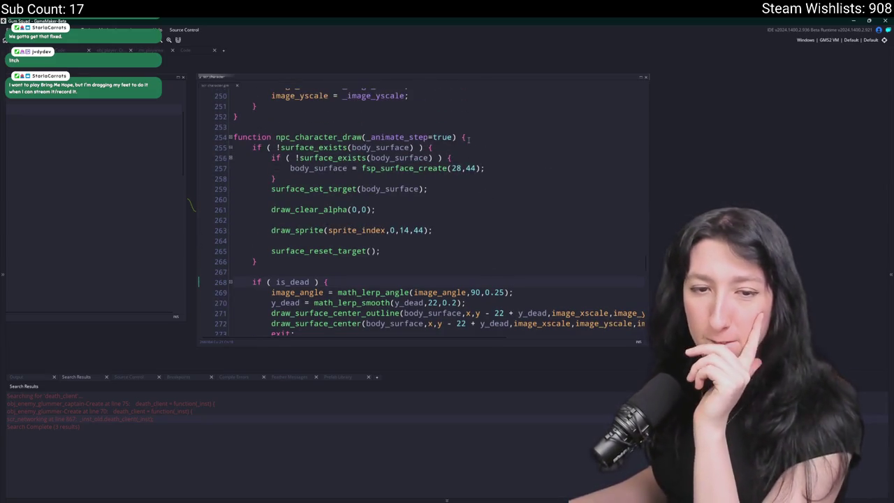
{"action": "key", "text": "Up"}
{"action": "scroll", "coordinate": [483, 216], "scroll_direction": "down", "scroll_amount": 2}
{"action": "scroll", "coordinate": [484, 217], "scroll_direction": "down", "scroll_amount": 1}
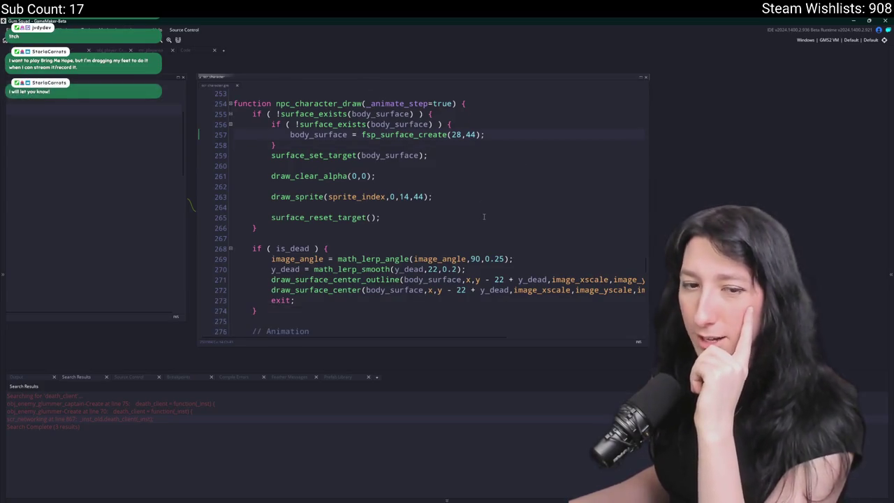
{"action": "scroll", "coordinate": [482, 217], "scroll_direction": "up", "scroll_amount": 1}
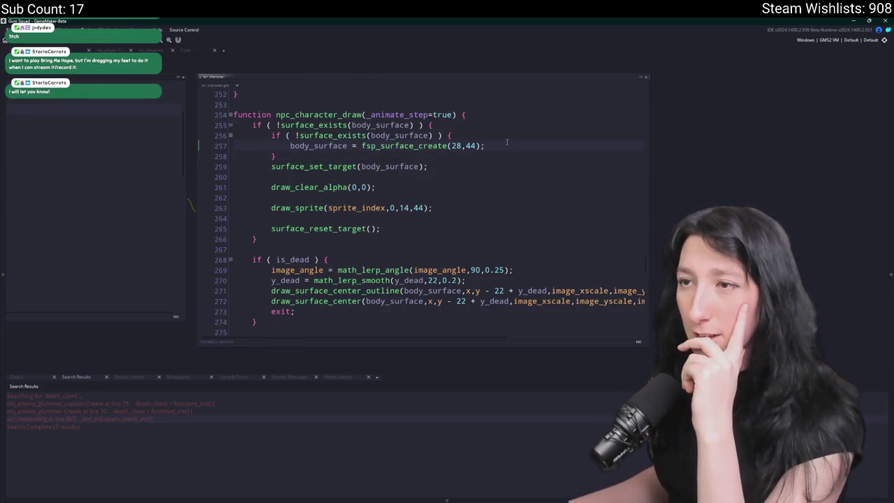
{"action": "left_click", "coordinate": [408, 125]}
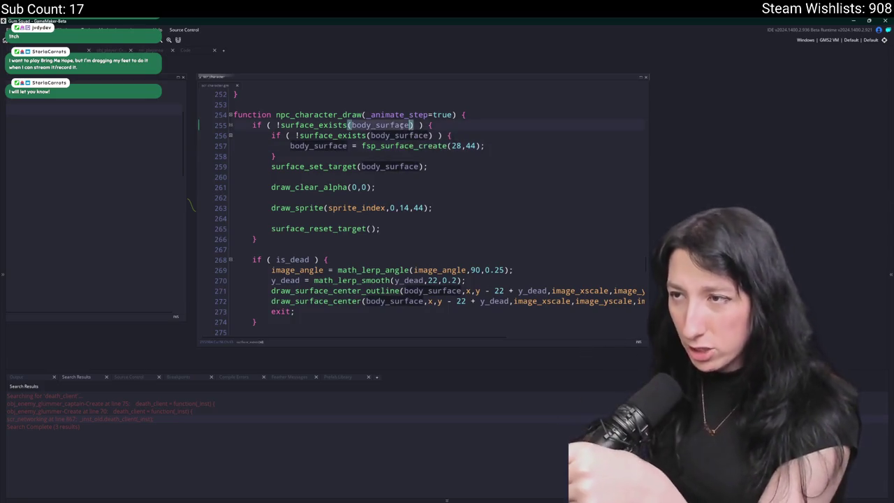
{"action": "scroll", "coordinate": [366, 175], "scroll_direction": "down", "scroll_amount": 1}
{"action": "scroll", "coordinate": [464, 259], "scroll_direction": "down", "scroll_amount": 1}
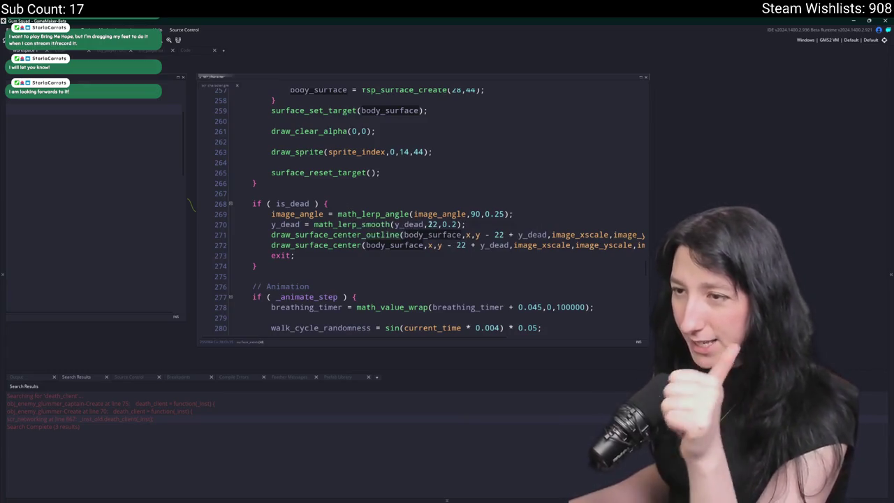
{"action": "scroll", "coordinate": [447, 209], "scroll_direction": "up", "scroll_amount": 2}
{"action": "left_click_drag", "start_coordinate": [266, 102], "coordinate": [423, 149]}
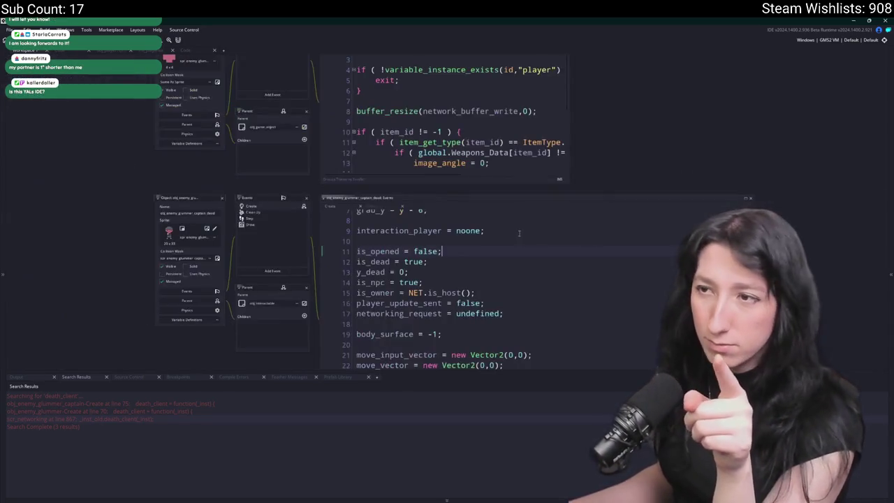
Search the project for surface_copy and open the call on line 70.
{"action": "key", "text": "ctrl+f"}
{"action": "type", "text": "surface_co"}
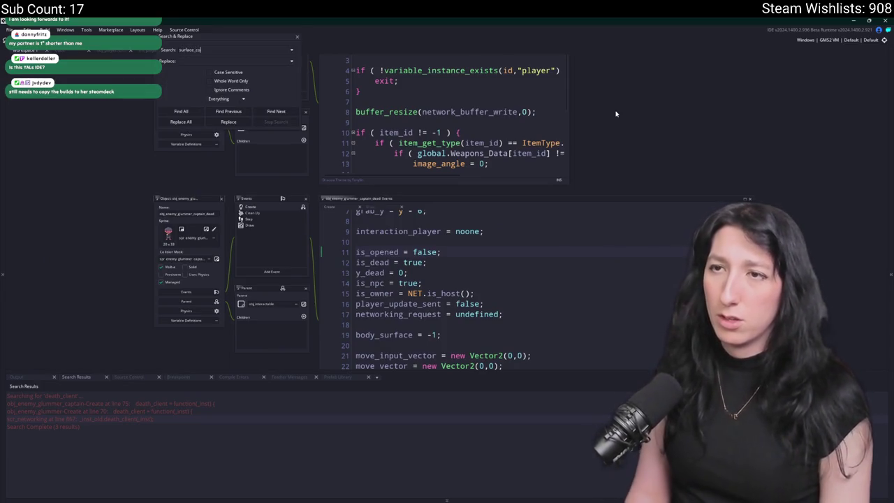
{"action": "type", "text": "py"}
{"action": "key", "text": "Return"}
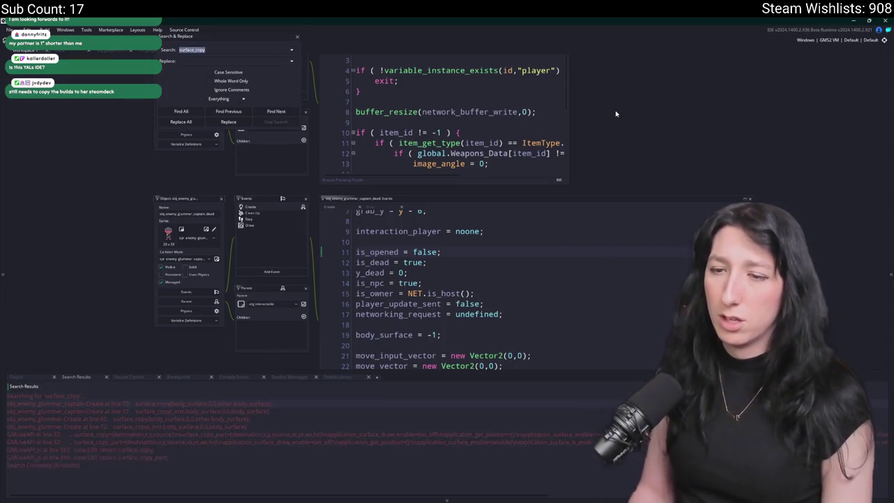
{"action": "double_click", "coordinate": [203, 412]}
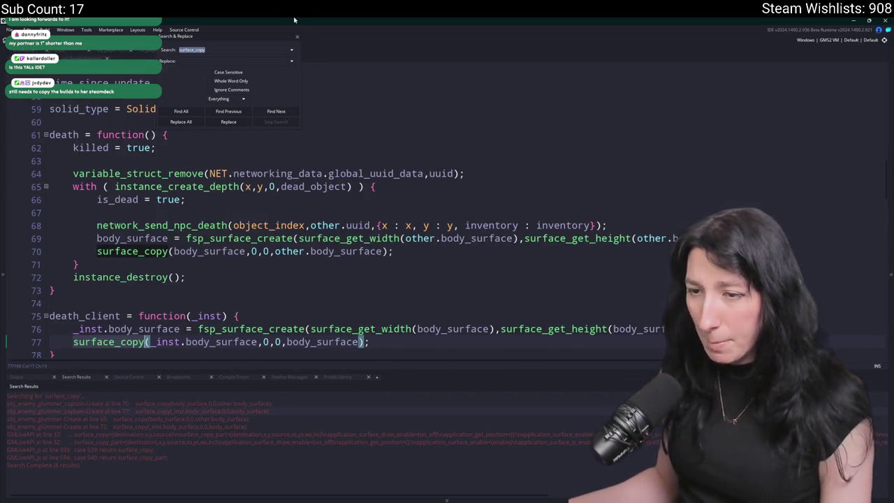
{"action": "double_click", "coordinate": [263, 403]}
Search the project for every body_surface usage and scan the results.
{"action": "double_click", "coordinate": [213, 252]}
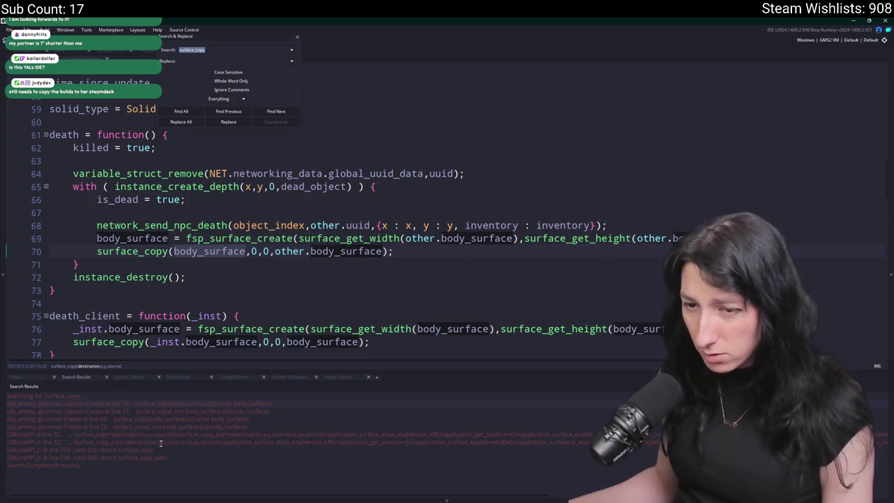
{"action": "key", "text": "ctrl+shift+f"}
{"action": "key", "text": "Return"}
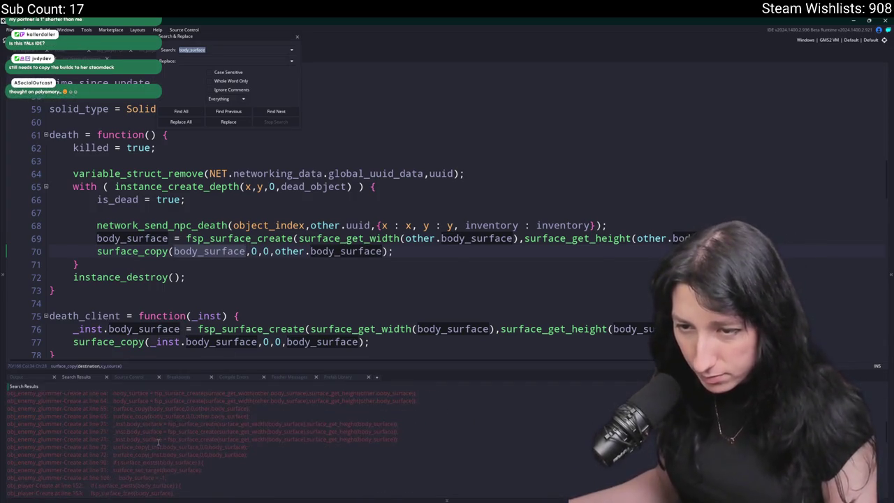
{"action": "scroll", "coordinate": [159, 441], "scroll_direction": "down", "scroll_amount": 5}
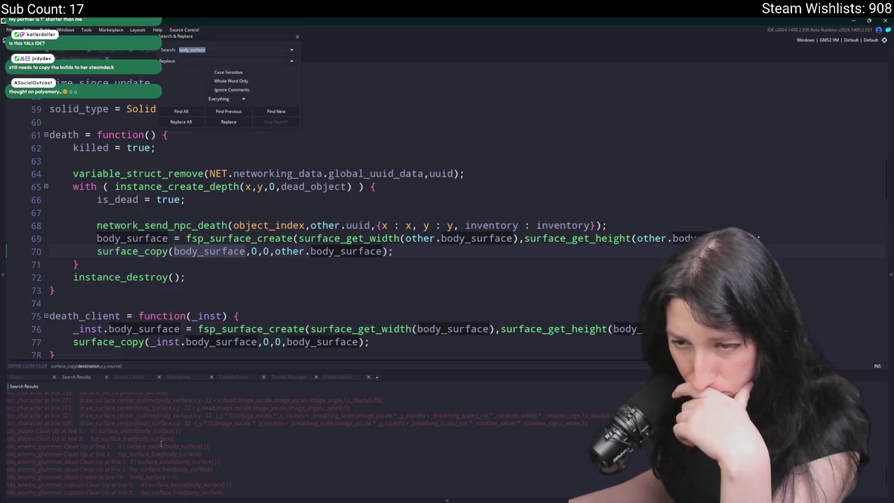
{"action": "scroll", "coordinate": [161, 447], "scroll_direction": "down", "scroll_amount": 2}
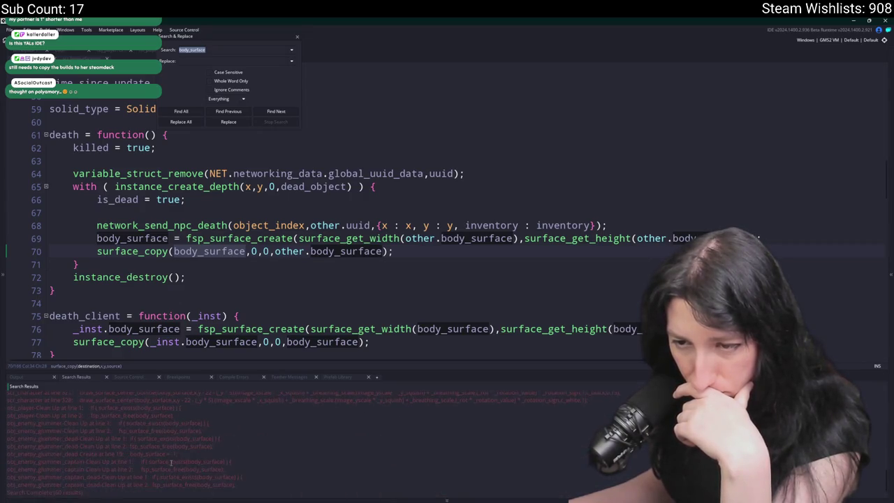
{"action": "scroll", "coordinate": [170, 454], "scroll_direction": "up", "scroll_amount": 5}
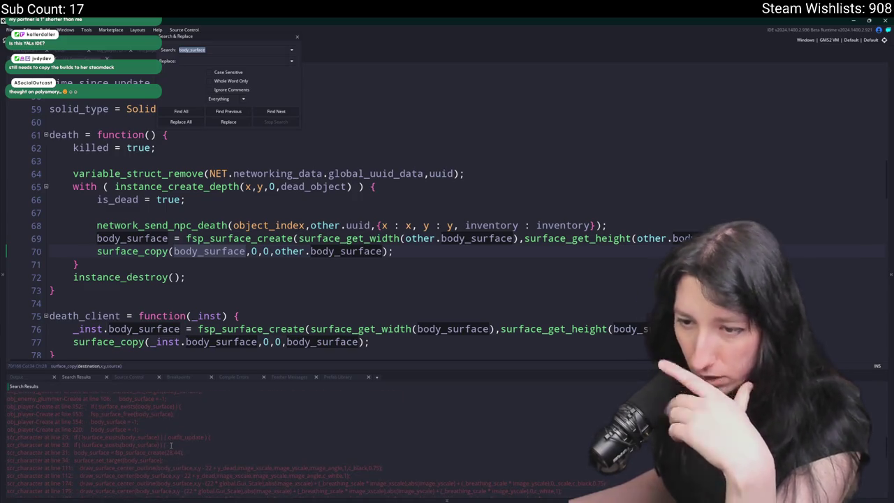
{"action": "scroll", "coordinate": [161, 443], "scroll_direction": "down", "scroll_amount": 3}
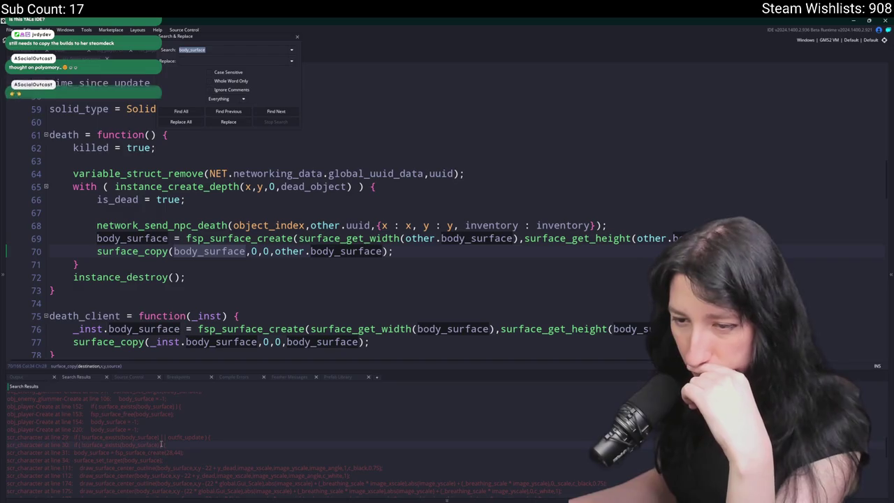
Inspect the body_surface matches in scr_character, obj_player and obj_enemy_glummer.
{"action": "left_click", "coordinate": [243, 280]}
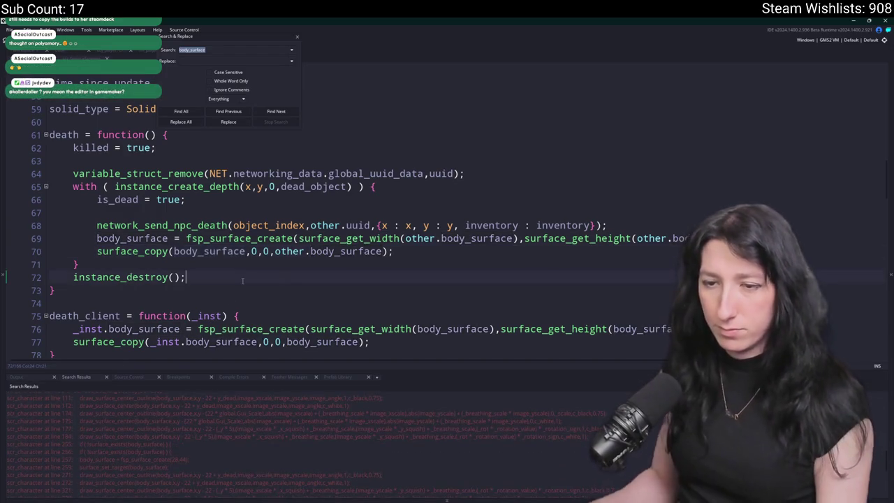
{"action": "double_click", "coordinate": [179, 445]}
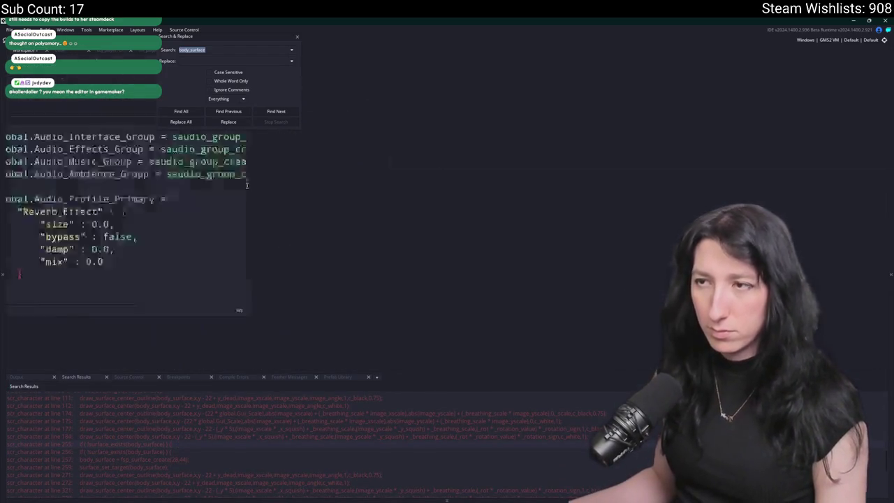
{"action": "scroll", "coordinate": [206, 453], "scroll_direction": "up", "scroll_amount": 3}
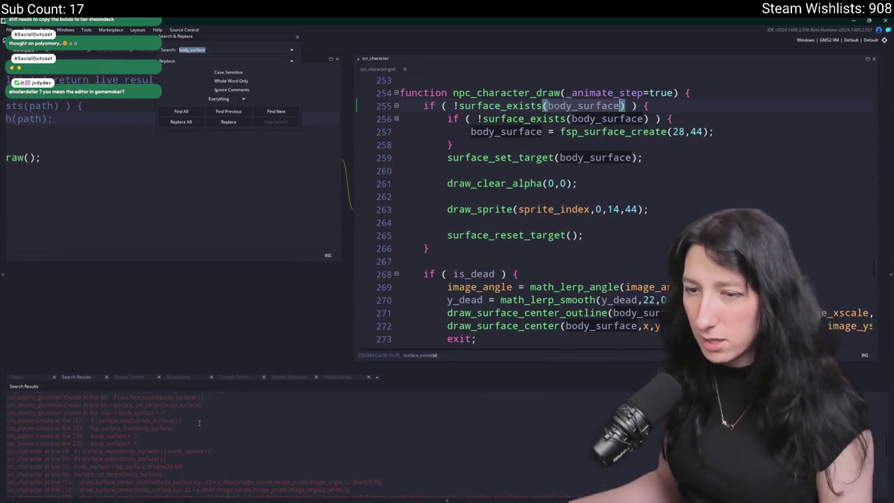
{"action": "double_click", "coordinate": [140, 428]}
{"action": "scroll", "coordinate": [176, 433], "scroll_direction": "up", "scroll_amount": 3}
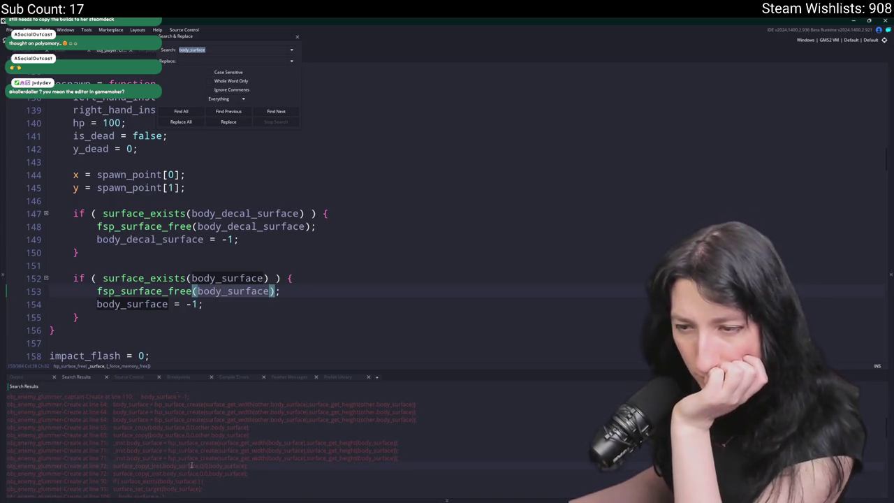
{"action": "double_click", "coordinate": [209, 426]}
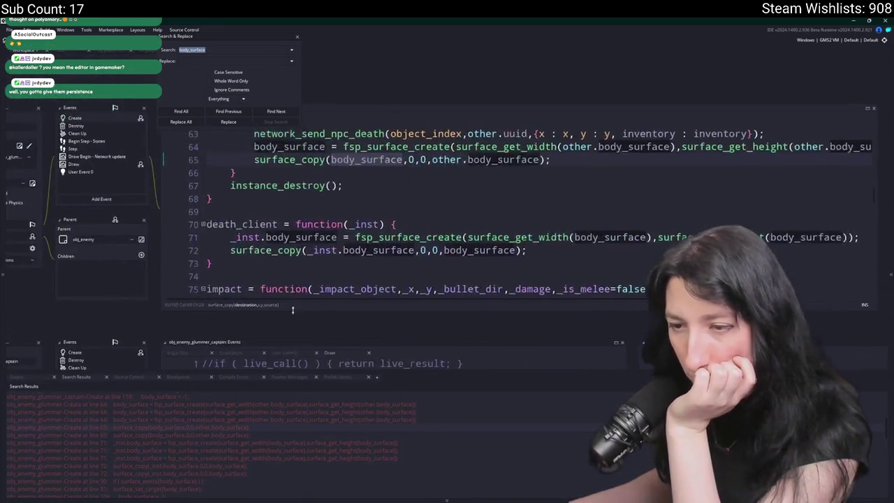
Enlarge the glummer death code editor, close the search panel, and inspect the surface_copy arguments.
{"action": "left_click", "coordinate": [388, 225]}
{"action": "scroll", "coordinate": [388, 224], "scroll_direction": "down", "scroll_amount": 1}
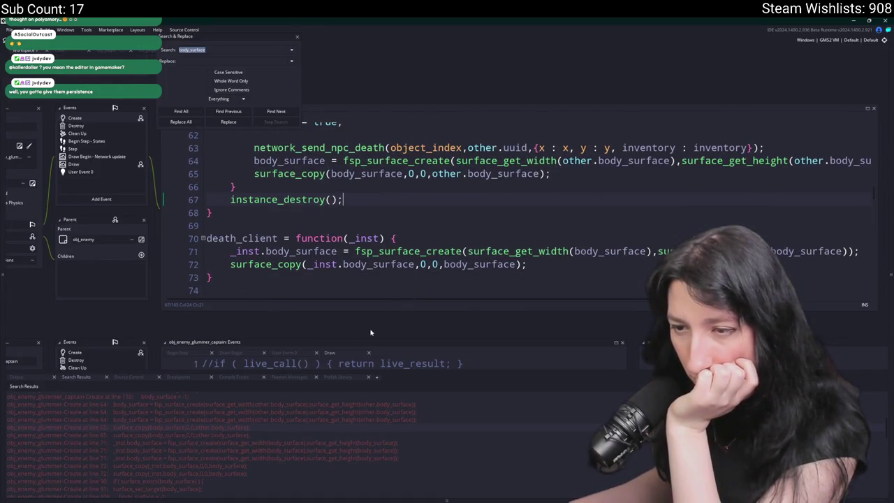
{"action": "left_click_drag", "start_coordinate": [391, 311], "coordinate": [391, 369]}
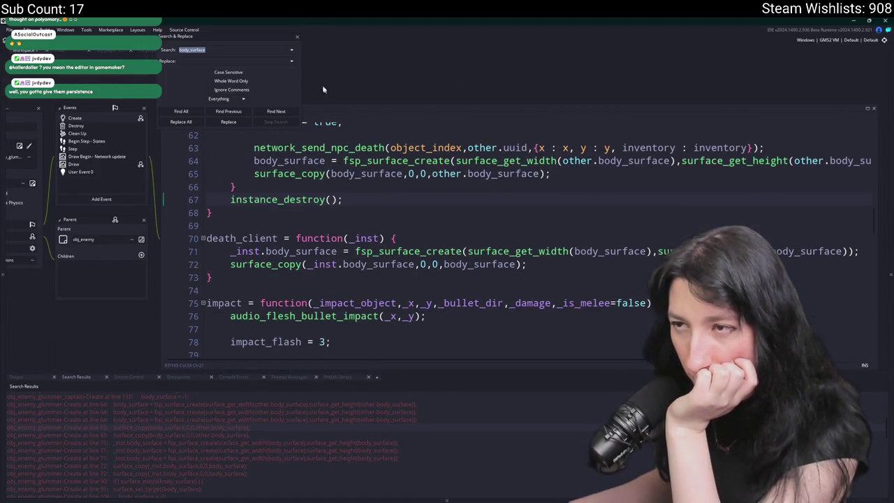
{"action": "left_click", "coordinate": [299, 39]}
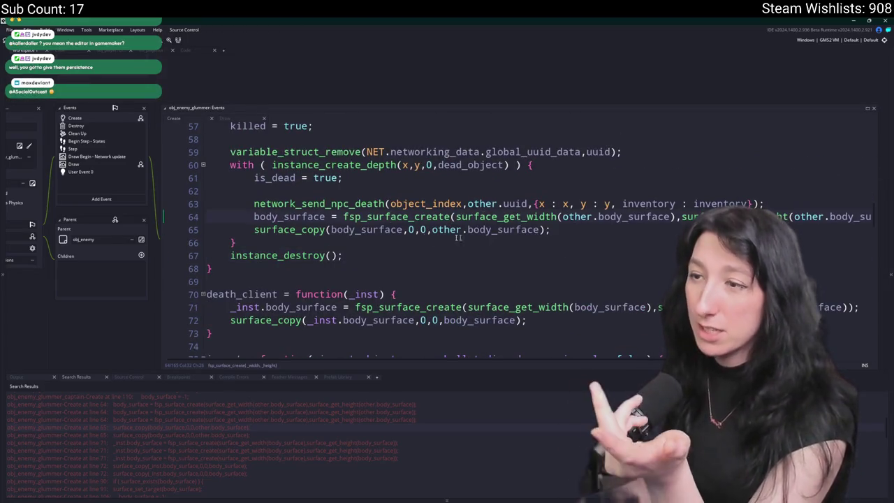
{"action": "left_click", "coordinate": [542, 229]}
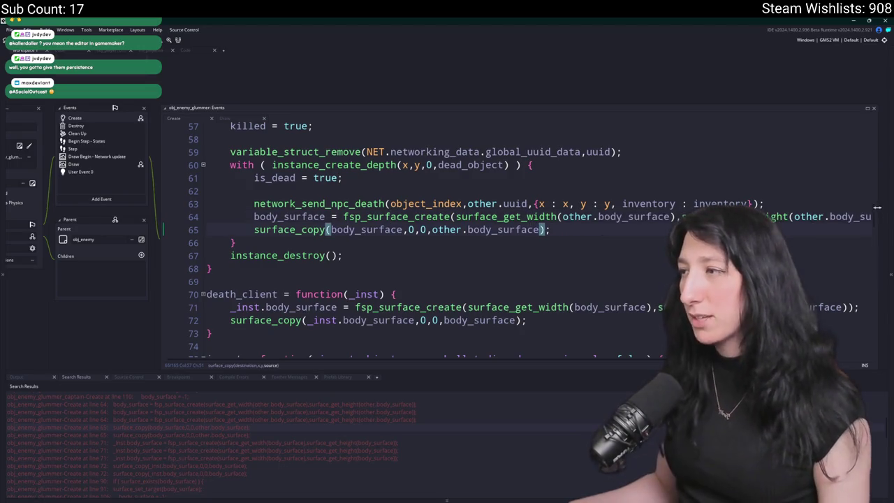
{"action": "left_click", "coordinate": [888, 206]}
Open the scr_drawing script full size with all functions folded.
{"action": "key", "text": "ctrl+t"}
{"action": "type", "text": "scr_dr"}
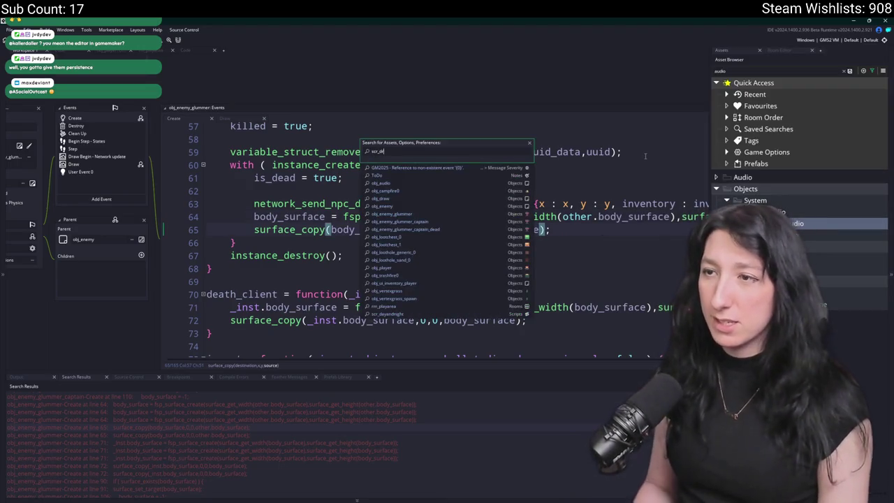
{"action": "type", "text": "awing"}
{"action": "key", "text": "Return"}
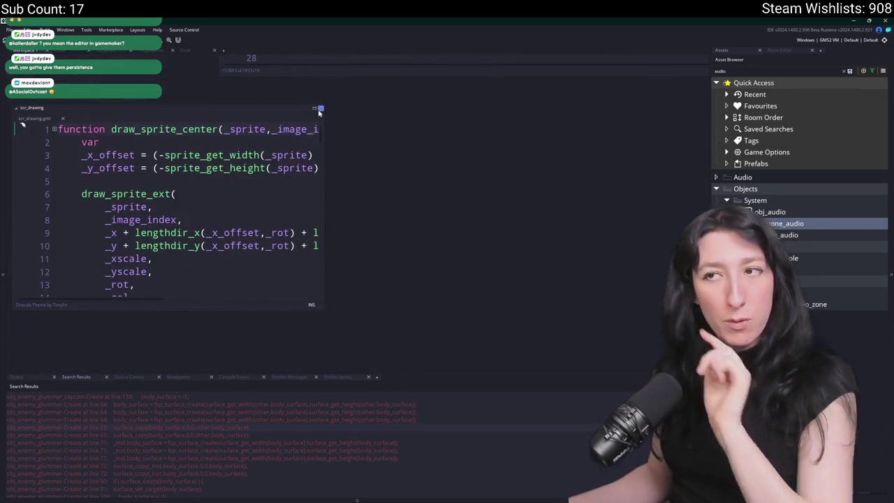
{"action": "left_click", "coordinate": [320, 109]}
{"action": "key", "text": "ctrl+m"}
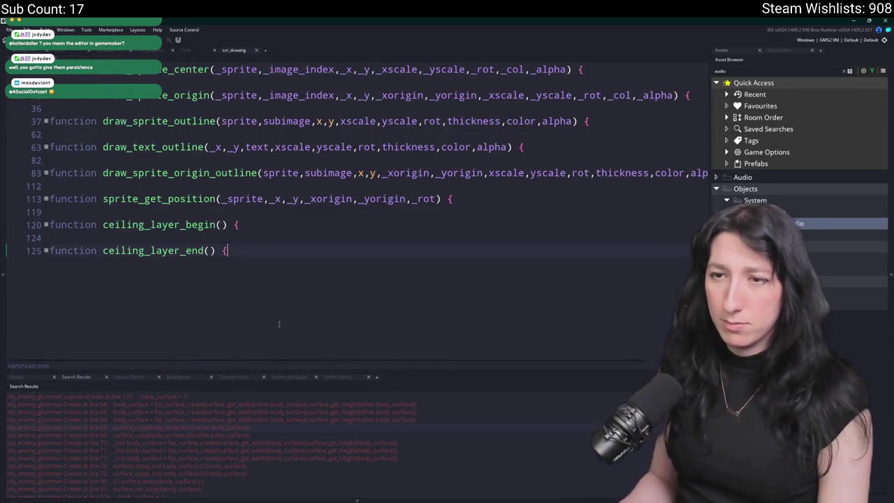
Add a new surface_copy_fixed function header at the end of scr_drawing.
{"action": "type", "text": "function surface"}
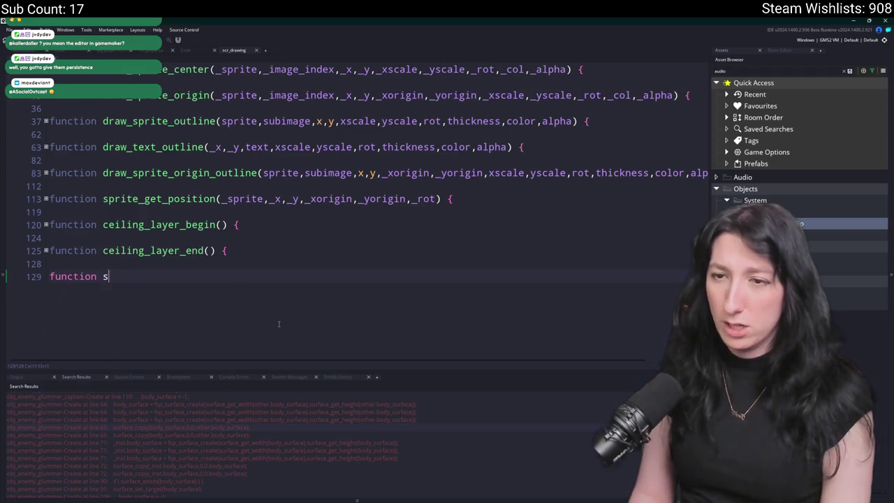
{"action": "type", "text": "_copy_fixed() {"}
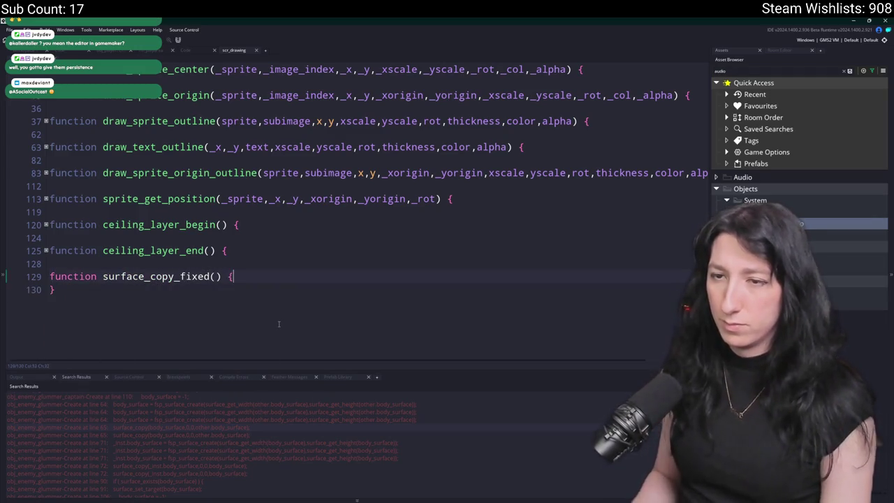
{"action": "key", "text": "Return"}
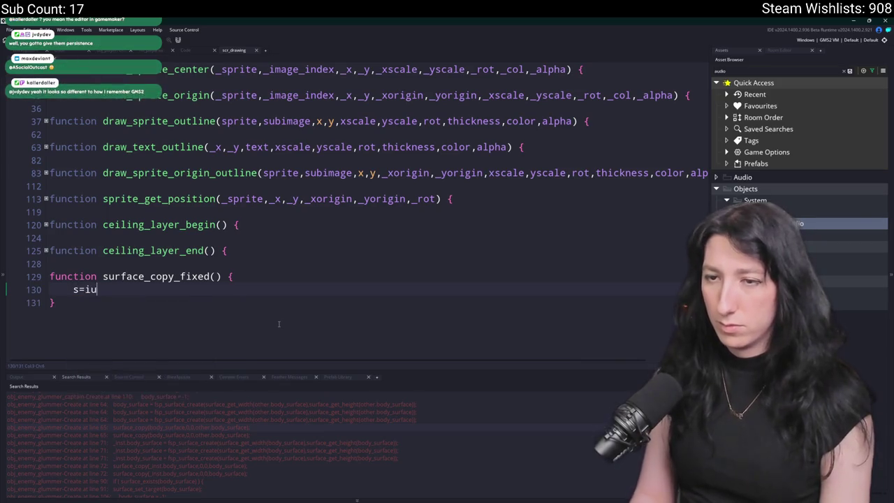
{"action": "type", "text": "s"}
{"action": "key", "text": "BackSpace"}
{"action": "type", "text": "i"}
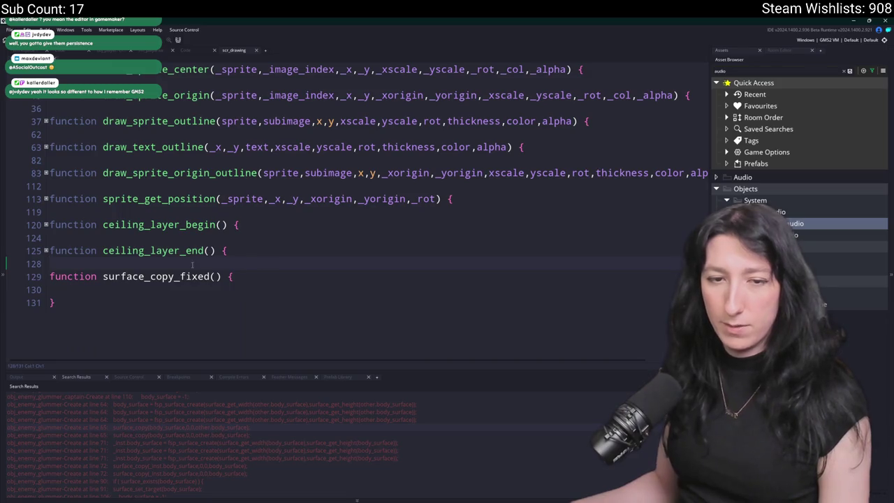
{"action": "left_click", "coordinate": [212, 300]}
{"action": "key", "text": "Return"}
{"action": "key", "text": "Return"}
{"action": "key", "text": "Return"}
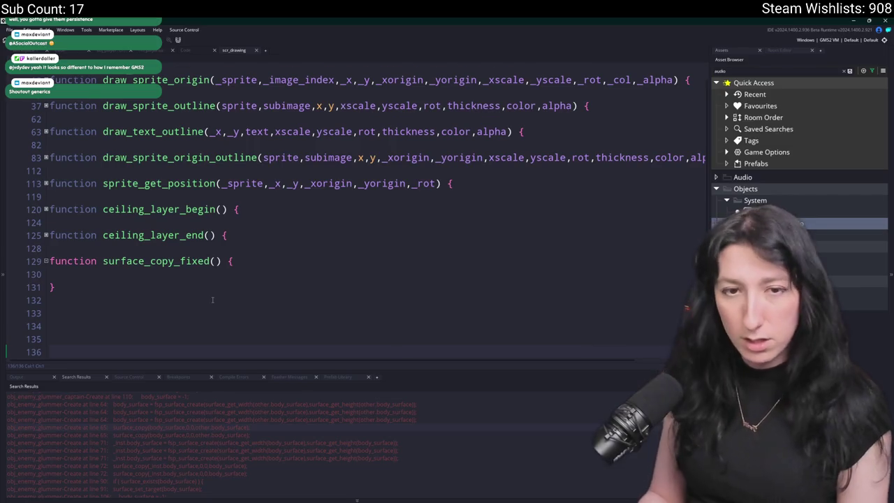
{"action": "key", "text": "F12"}
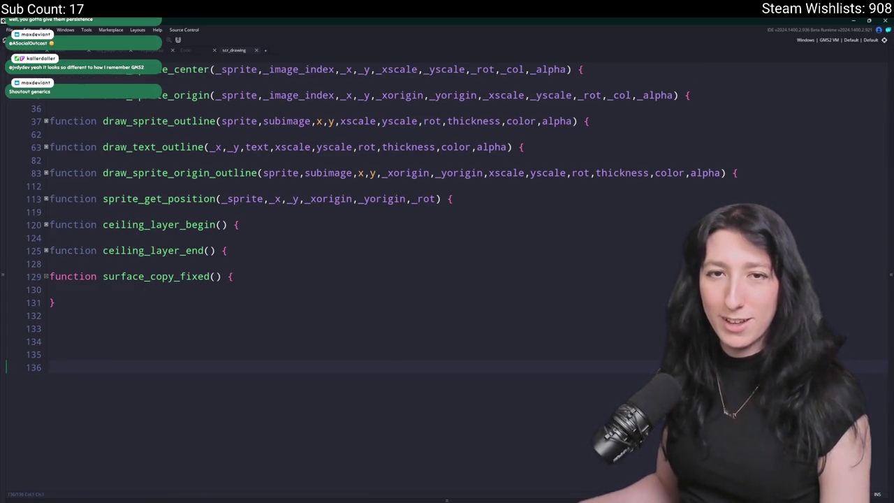
Give surface_copy_fixed the parameters _surface_source,_surface_dest and add blank lines below.
{"action": "left_click", "coordinate": [217, 276]}
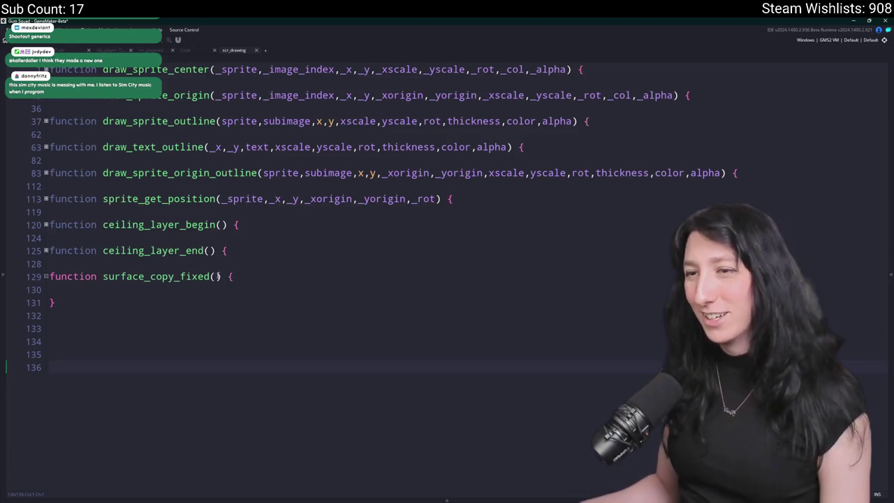
{"action": "type", "text": "_surface_source"}
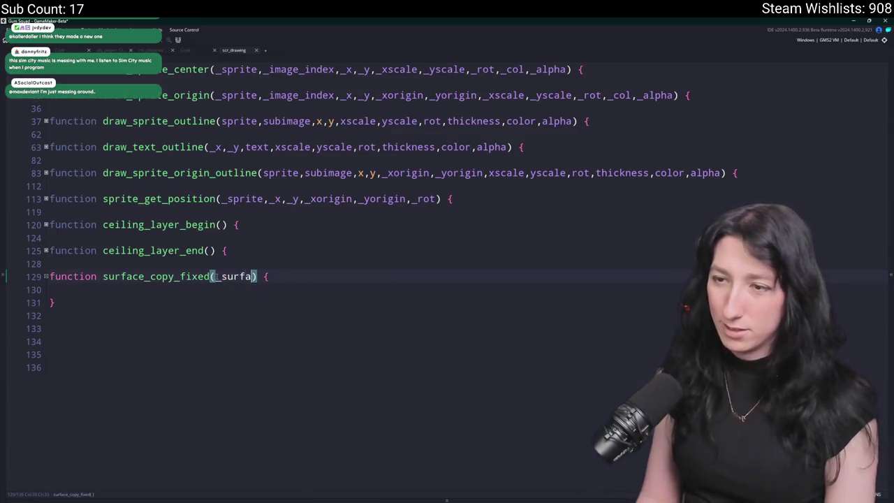
{"action": "type", "text": ",_surface_dest"}
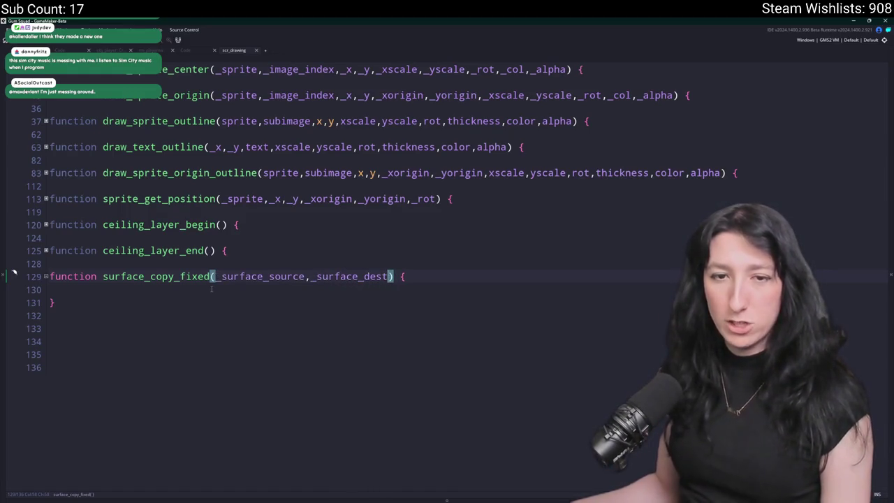
{"action": "left_click", "coordinate": [211, 288]}
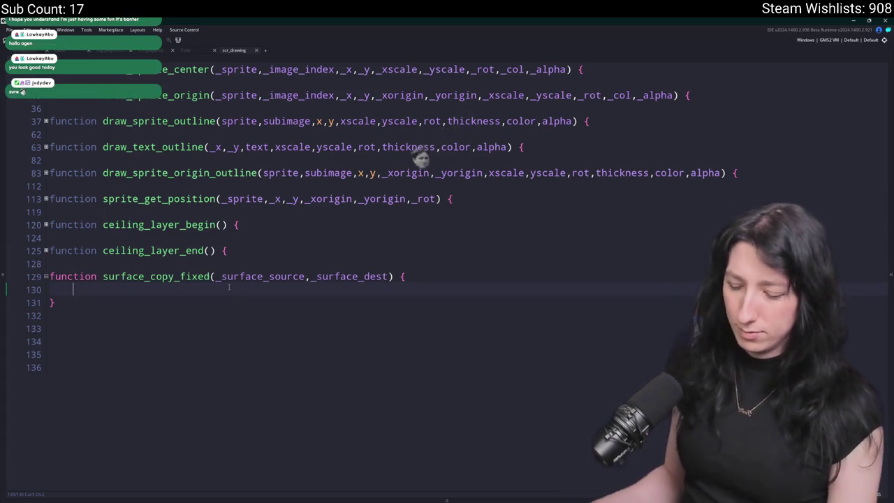
{"action": "key", "text": "ctrl+End"}
{"action": "key", "text": "Return"}
{"action": "key", "text": "Return"}
{"action": "key", "text": "Return"}
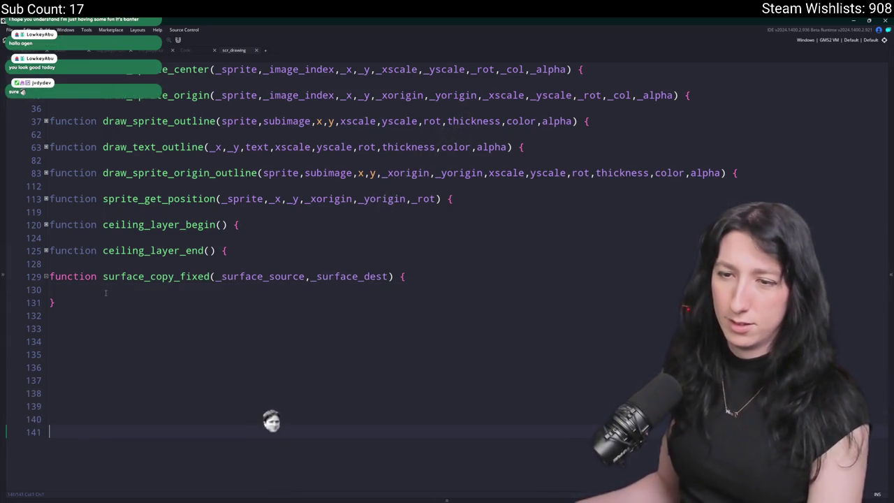
{"action": "key", "text": "Return"}
{"action": "key", "text": "Return"}
{"action": "key", "text": "Return"}
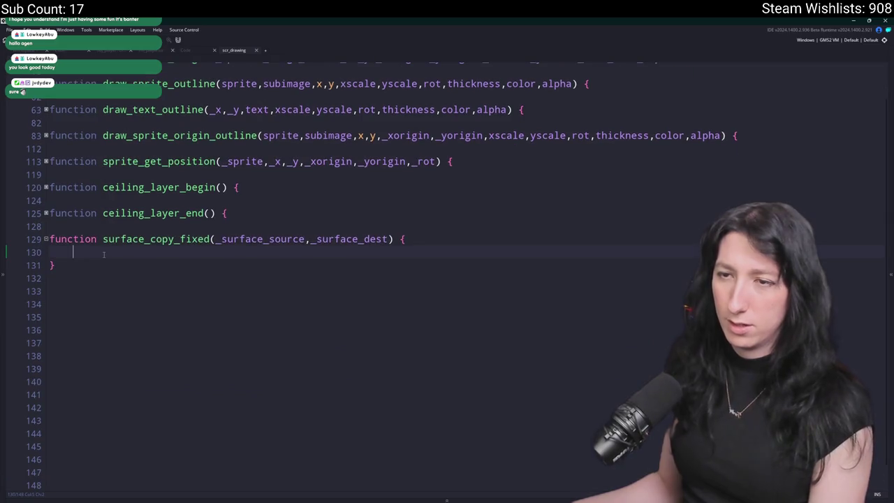
{"action": "type", "text": "ie"}
{"action": "key", "text": "BackSpace"}
{"action": "key", "text": "BackSpace"}
Write surface_set_target(_surface_dest) in the function body.
{"action": "type", "text": "surfaces"}
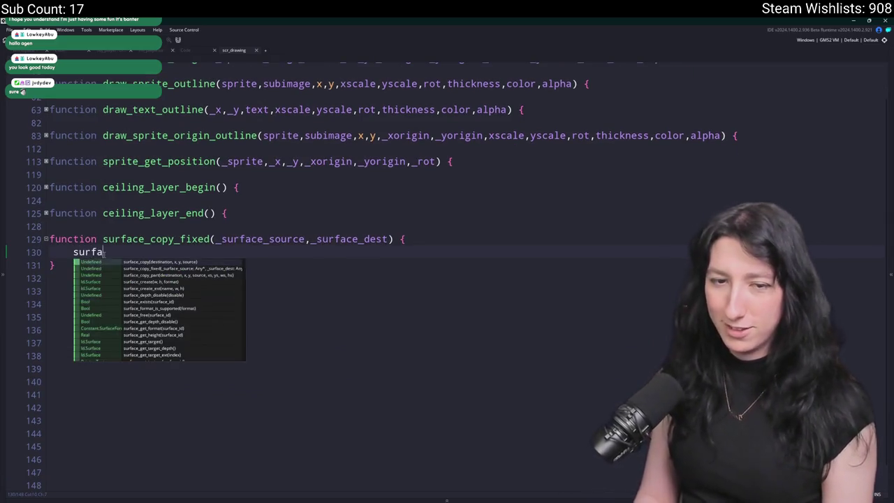
{"action": "key", "text": "BackSpace"}
{"action": "type", "text": "_set_targeT"}
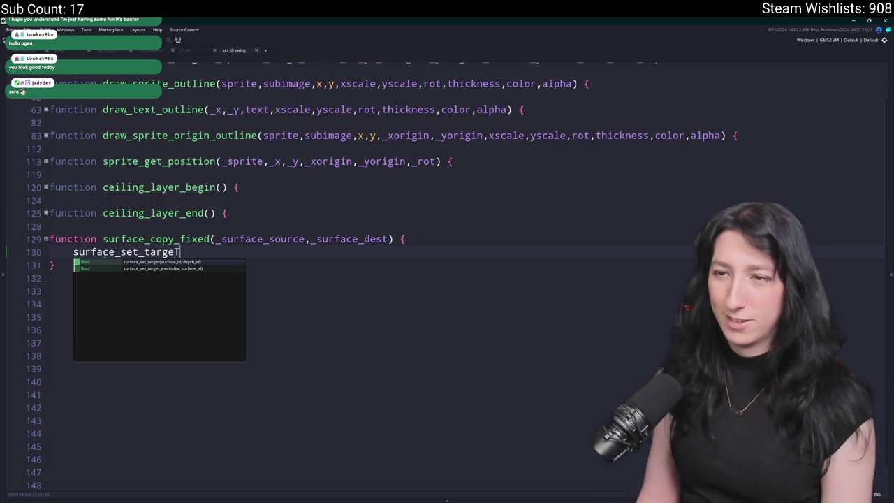
{"action": "key", "text": "BackSpace"}
{"action": "type", "text": "t("}
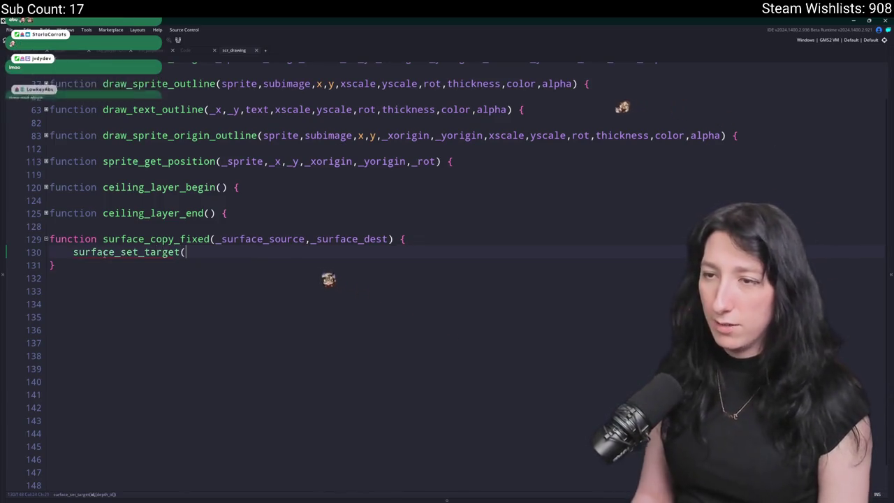
{"action": "left_click", "coordinate": [347, 239]}
{"action": "double_click", "coordinate": [347, 239]}
{"action": "key", "text": "ctrl+c"}
{"action": "left_click", "coordinate": [301, 256]}
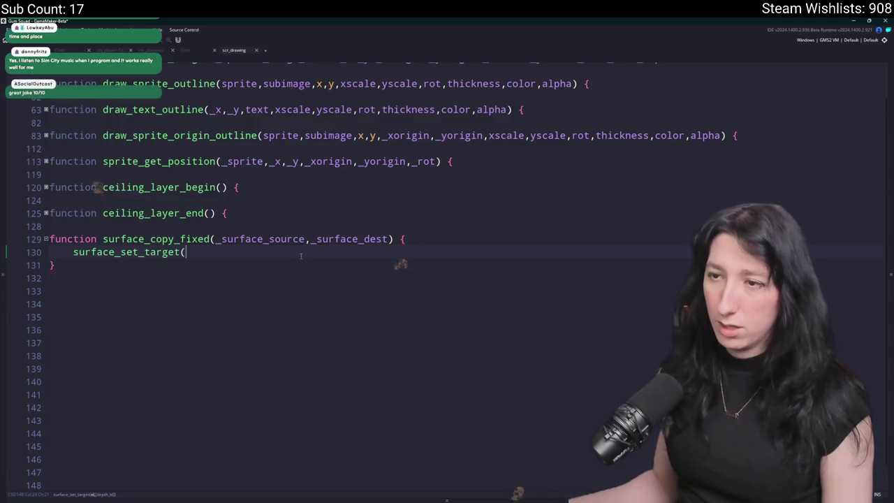
{"action": "key", "text": "ctrl+v"}
{"action": "type", "text": ") {"}
{"action": "key", "text": "Return"}
{"action": "key", "text": "Tab"}
{"action": "key", "text": "ctrl+z"}
{"action": "key", "text": "ctrl+z"}
{"action": "key", "text": "BackSpace"}
{"action": "key", "text": "BackSpace"}
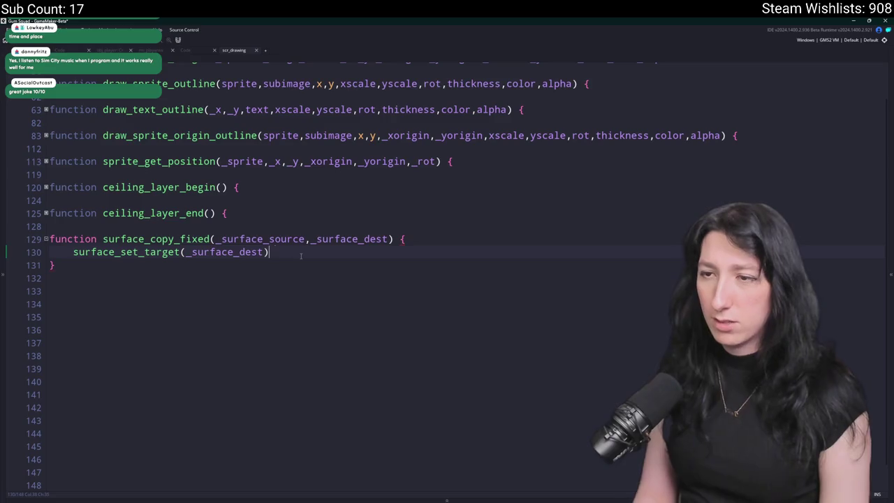
Add surface_reset_target() and a draw_clear_alpha(0,0) call after setting the target.
{"action": "type", "text": "surface_re"}
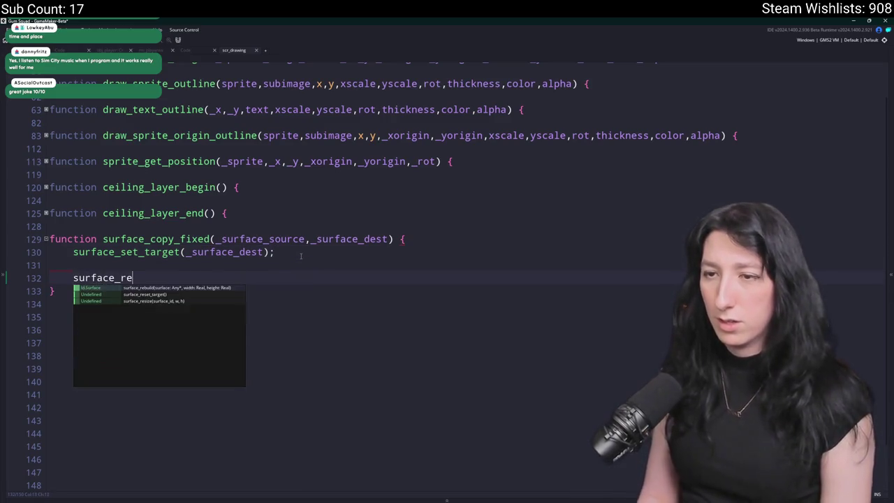
{"action": "key", "text": "Down"}
{"action": "key", "text": "Return"}
{"action": "left_click", "coordinate": [226, 265]}
{"action": "type", "text": "draw_Clear"}
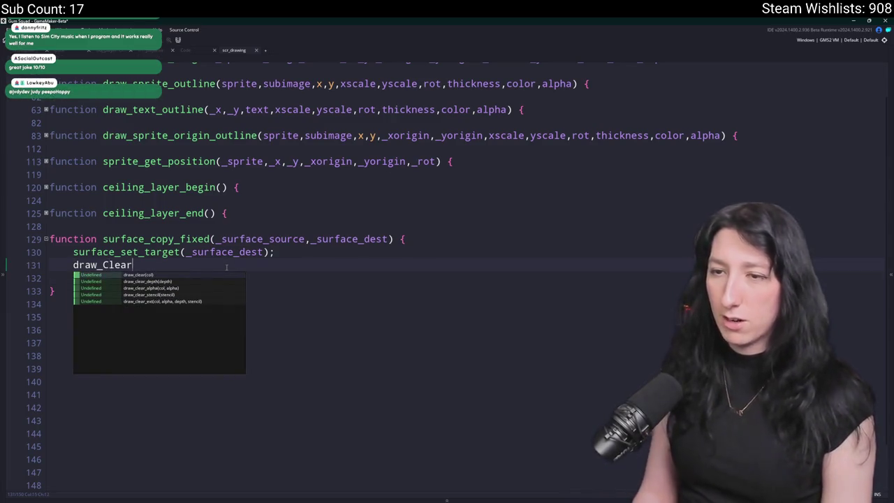
{"action": "key", "text": "Down"}
{"action": "key", "text": "Return"}
{"action": "key", "text": "BackSpace"}
{"action": "key", "text": "BackSpace"}
{"action": "key", "text": "BackSpace"}
{"action": "key", "text": "BackSpace"}
{"action": "key", "text": "BackSpace"}
{"action": "type", "text": "a"}
{"action": "key", "text": "Return"}
{"action": "type", "text": "0"}
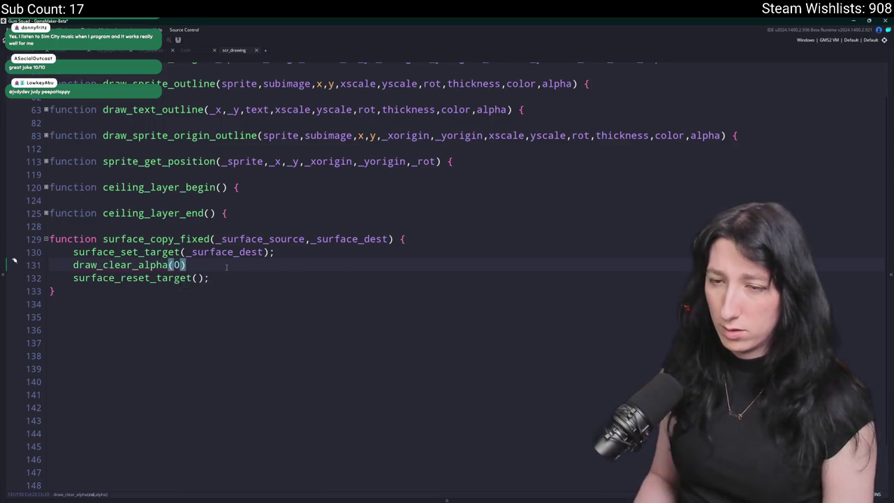
{"action": "type", "text": ",0"}
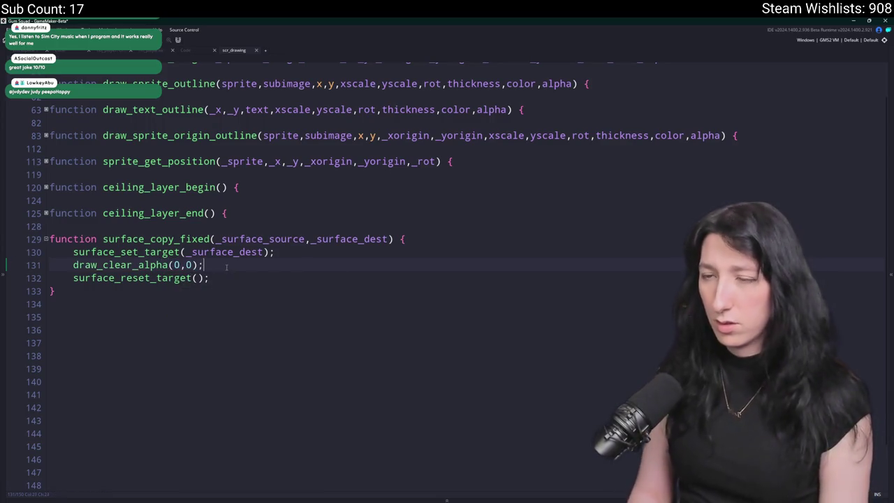
{"action": "left_click", "coordinate": [285, 252]}
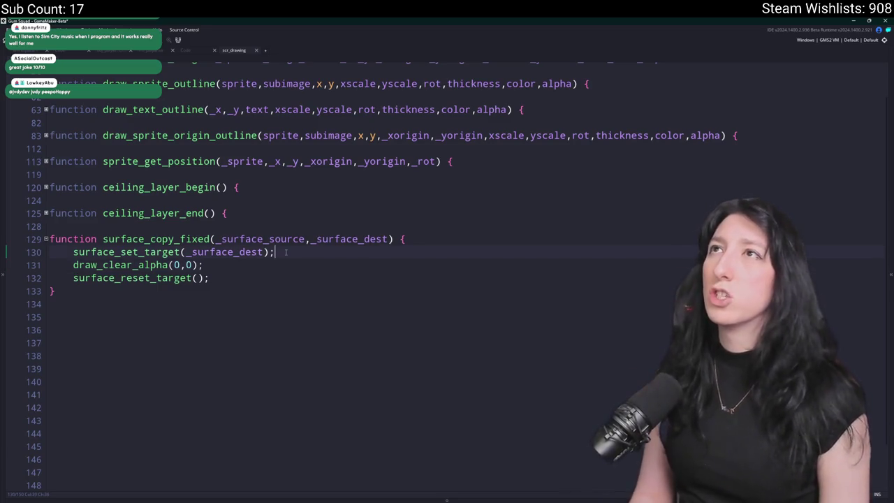
{"action": "key", "text": "ctrl+shift+f"}
Find the existing gpu_set_ztestenable line and paste it twice inside surface_copy_fixed.
{"action": "type", "text": "gpu_set_z"}
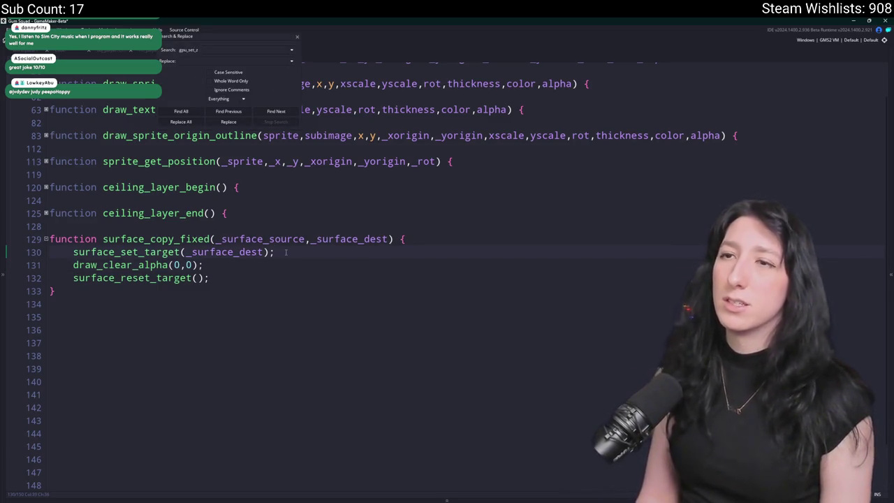
{"action": "key", "text": "Return"}
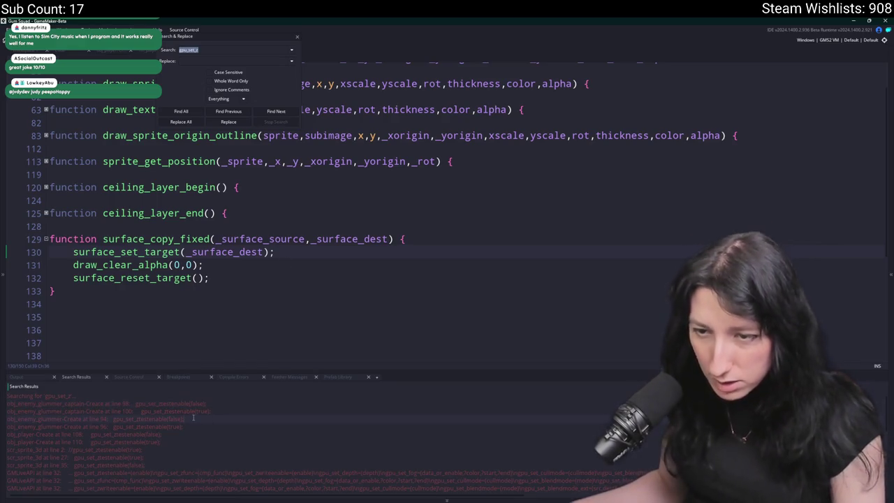
{"action": "left_click", "coordinate": [160, 419]}
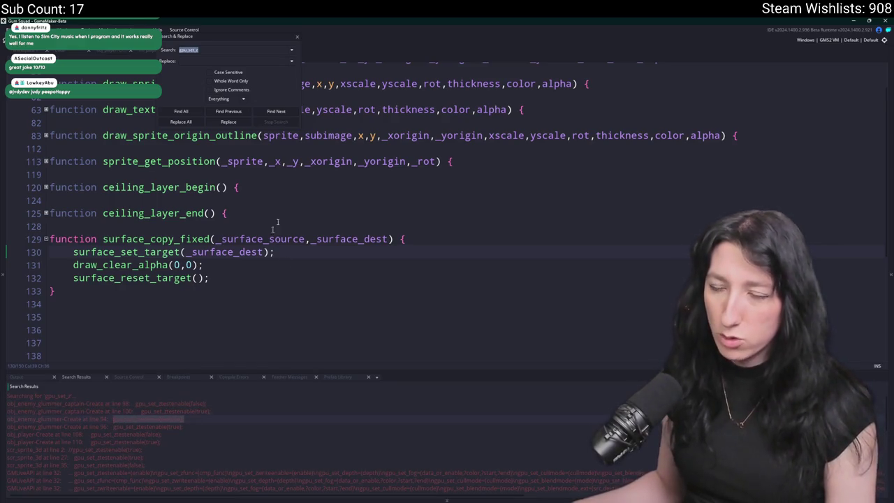
{"action": "left_click", "coordinate": [298, 38]}
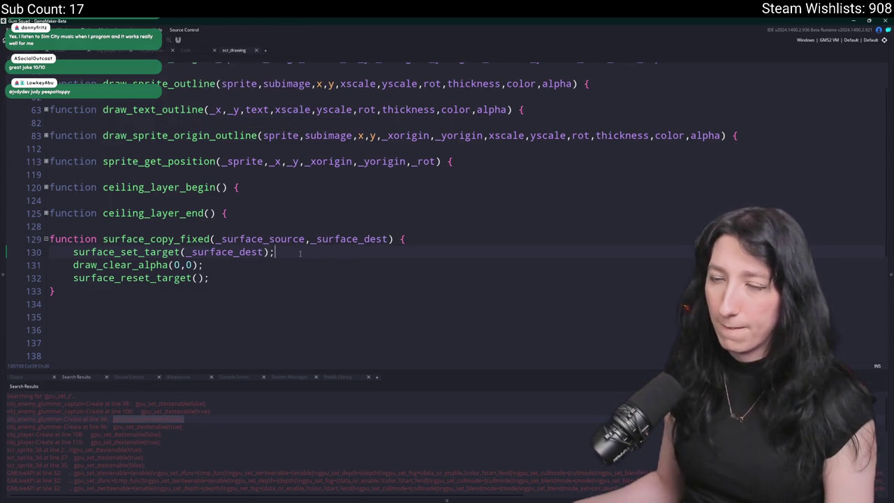
{"action": "key", "text": "Return"}
{"action": "key", "text": "ctrl+v"}
{"action": "key", "text": "Down"}
{"action": "key", "text": "Return"}
{"action": "key", "text": "Return"}
{"action": "key", "text": "ctrl+v"}
Change the second z-test line to true and add draw_surface(_surface_dest,0,0); between them.
{"action": "left_click", "coordinate": [217, 303]}
{"action": "double_click", "coordinate": [207, 303]}
{"action": "type", "text": "true"}
{"action": "left_click", "coordinate": [221, 289]}
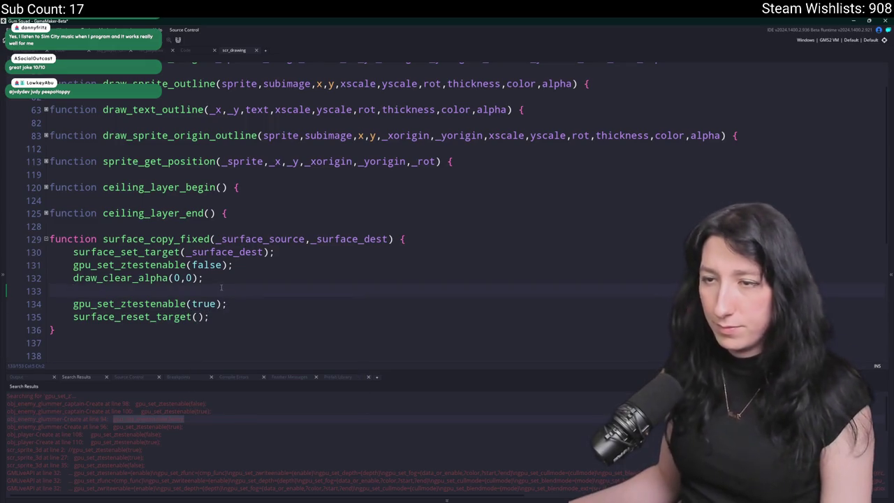
{"action": "type", "text": "draw"}
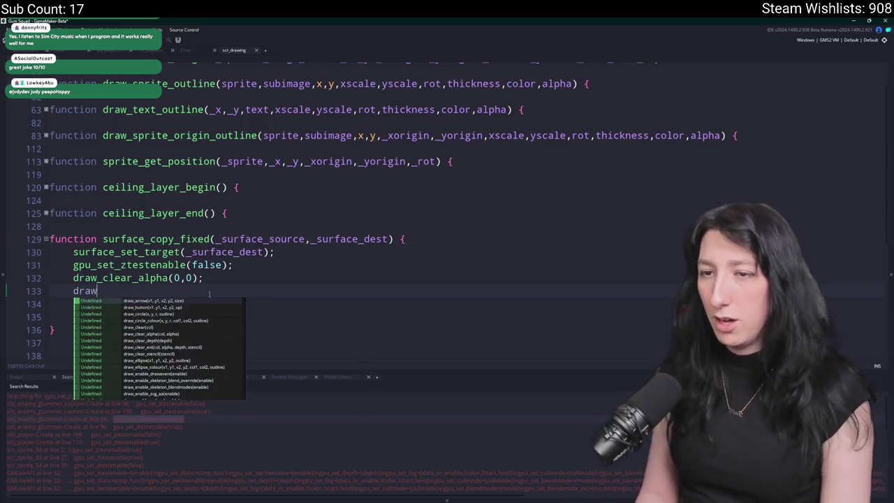
{"action": "type", "text": "_surface(_surface_dest,0,0);"}
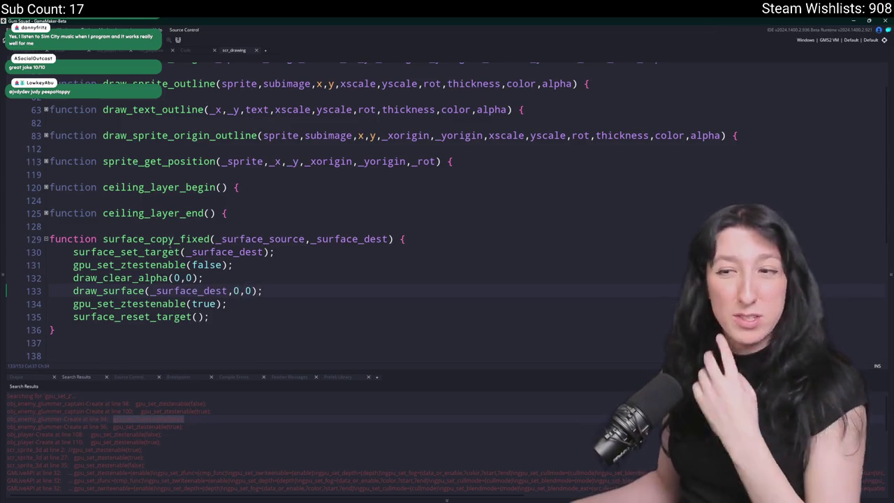
Delete and then restore the draw_clear_alpha(0,0) line, and close scr_drawing.
{"action": "left_click", "coordinate": [211, 239]}
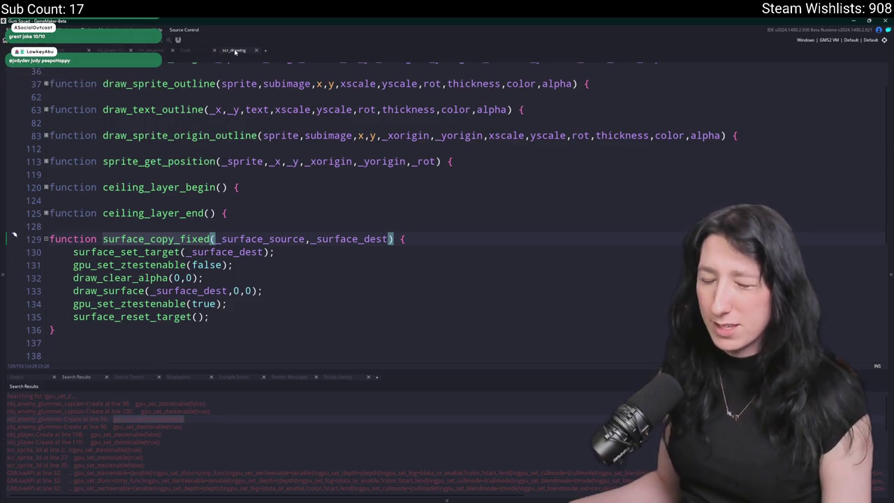
{"action": "left_click", "coordinate": [222, 278]}
{"action": "key", "text": "shift+Home"}
{"action": "key", "text": "BackSpace"}
{"action": "key", "text": "BackSpace"}
{"action": "key", "text": "BackSpace"}
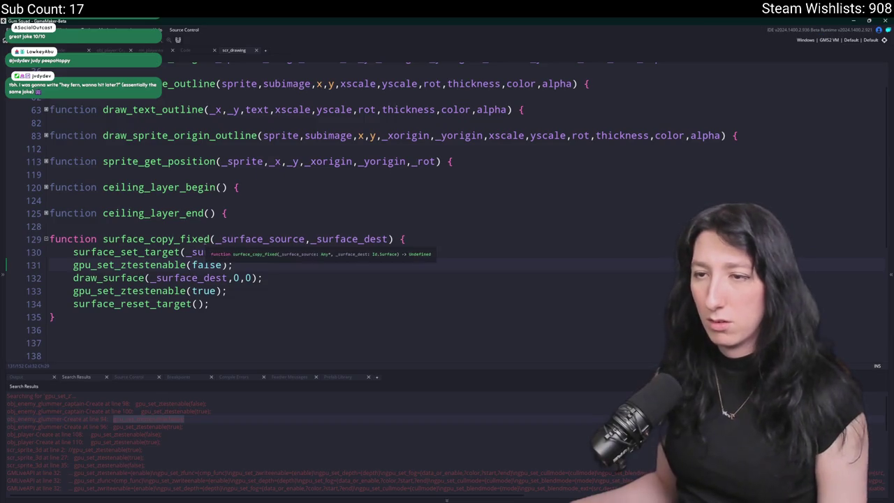
{"action": "key", "text": "ctrl+z"}
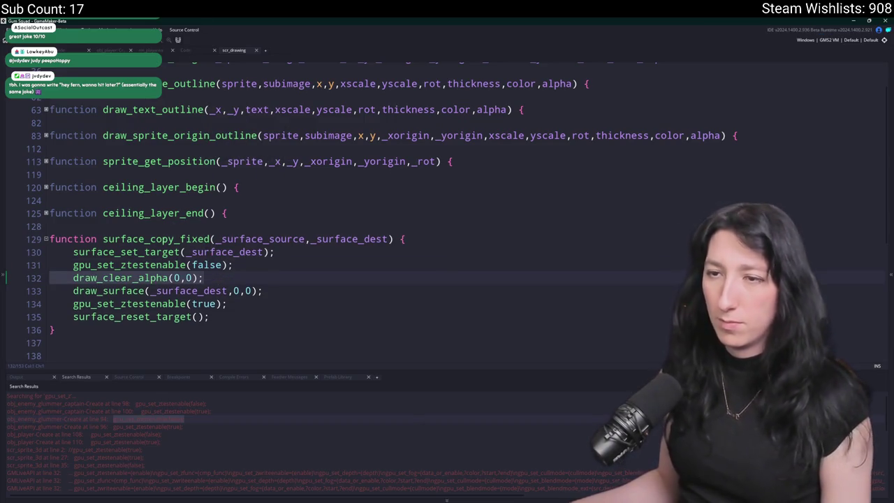
{"action": "middle_click", "coordinate": [239, 54]}
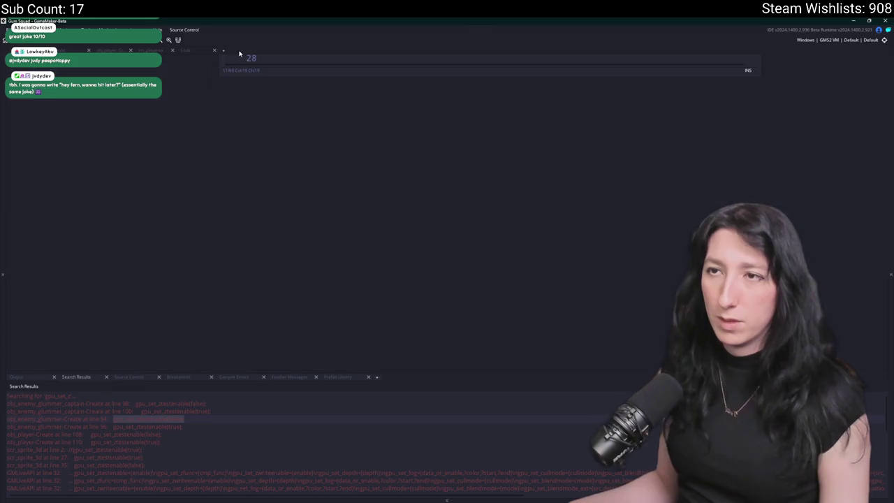
Find the captain's surface_copy call on line 70 and rename it to surface_copy_fixed.
{"action": "key", "text": "ctrl+shift+f"}
{"action": "type", "text": "surface_cop"}
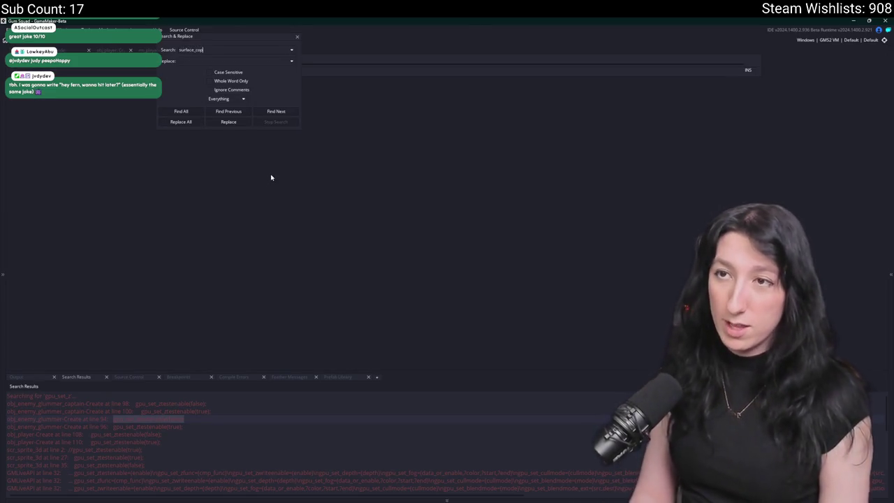
{"action": "type", "text": "y"}
{"action": "key", "text": "Return"}
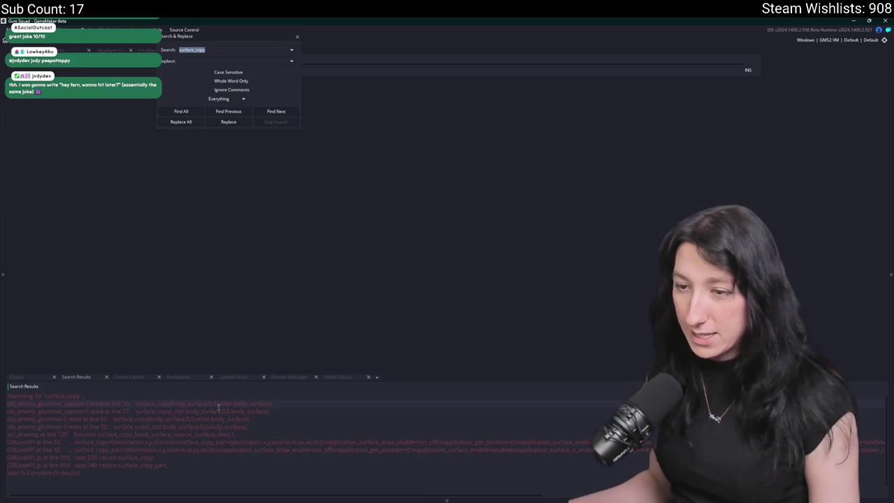
{"action": "double_click", "coordinate": [219, 405]}
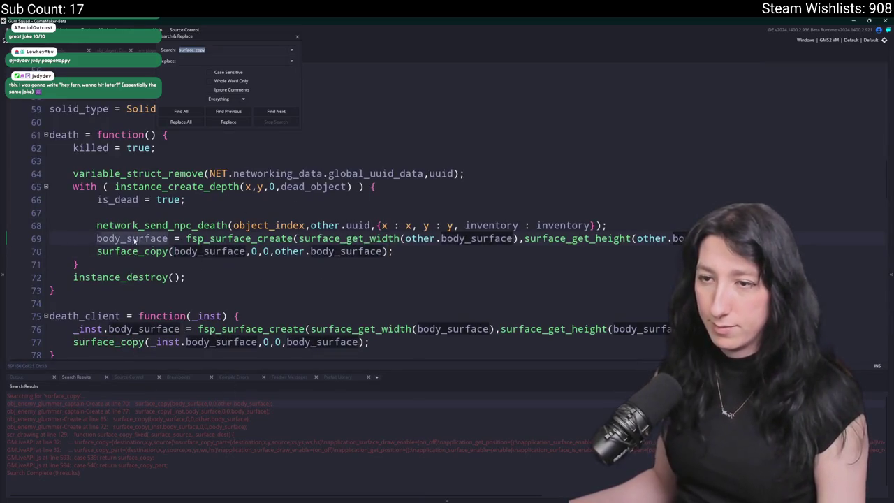
{"action": "type", "text": "_fixed"}
Remove the 0,0 position arguments from the call, then restore them.
{"action": "mouse_move", "coordinate": [251, 254]}
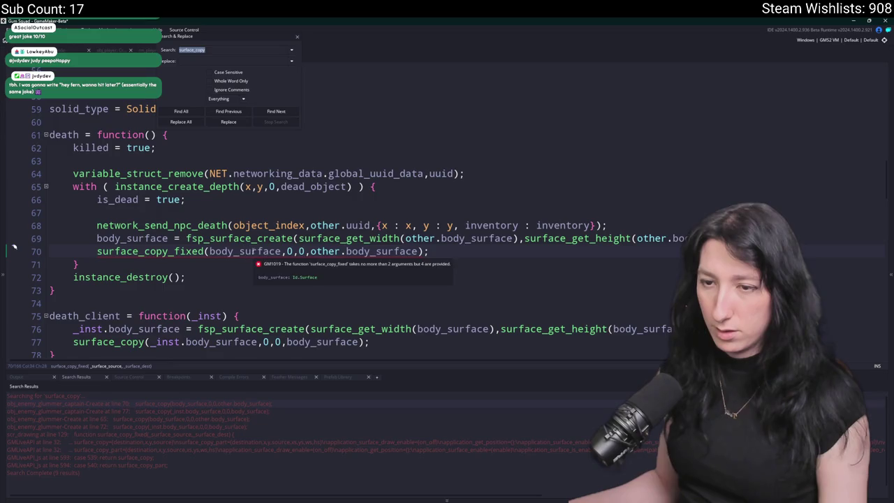
{"action": "left_click", "coordinate": [287, 251]}
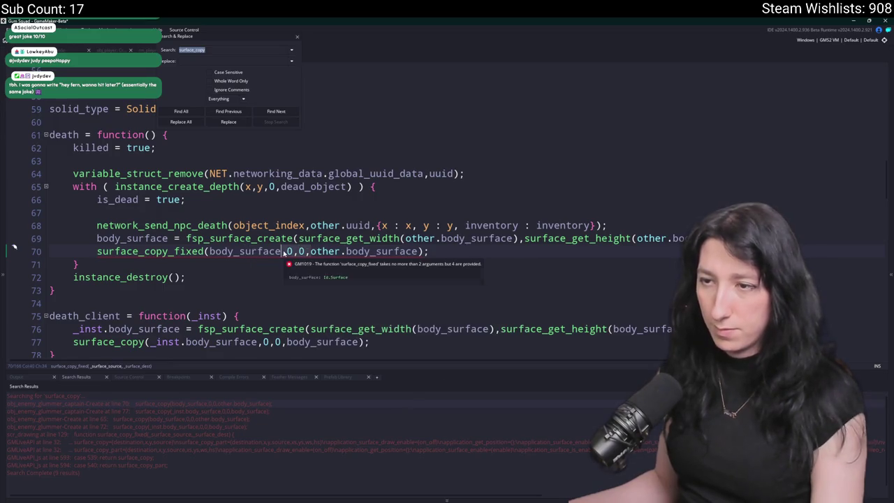
{"action": "key", "text": "Delete"}
{"action": "key", "text": "Delete"}
{"action": "key", "text": "Delete"}
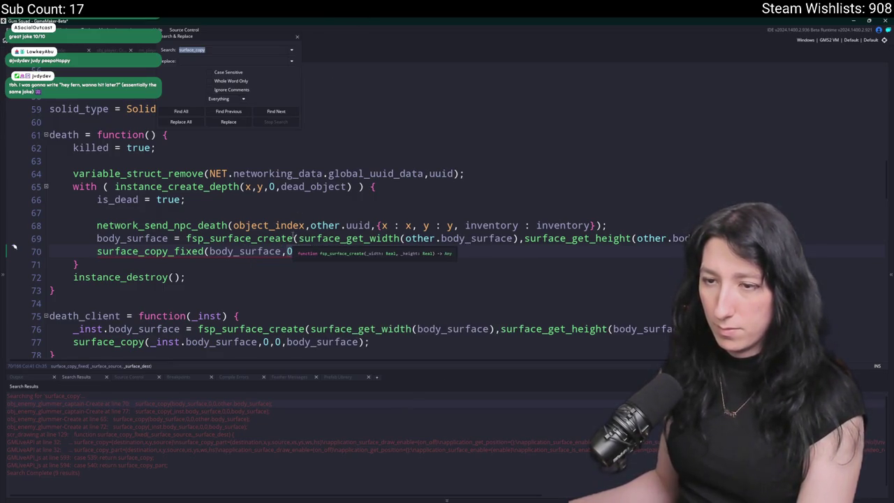
{"action": "mouse_move", "coordinate": [259, 258]}
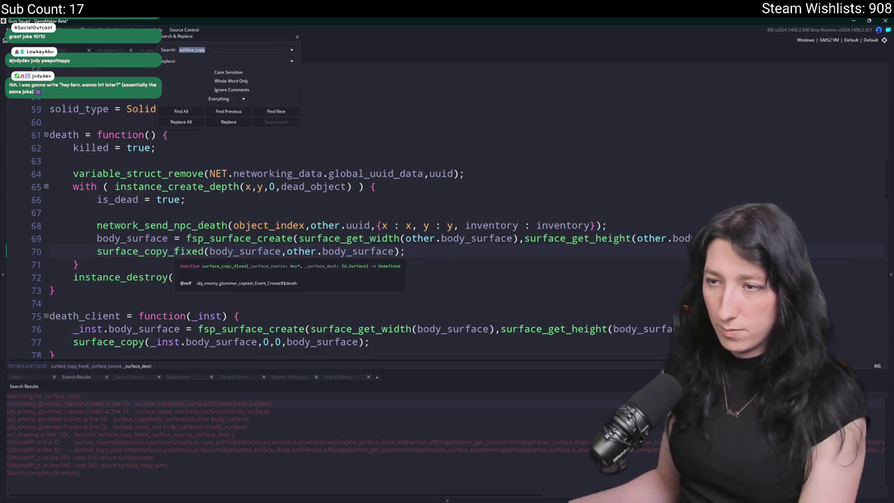
{"action": "scroll", "coordinate": [304, 287], "scroll_direction": "up", "scroll_amount": 1}
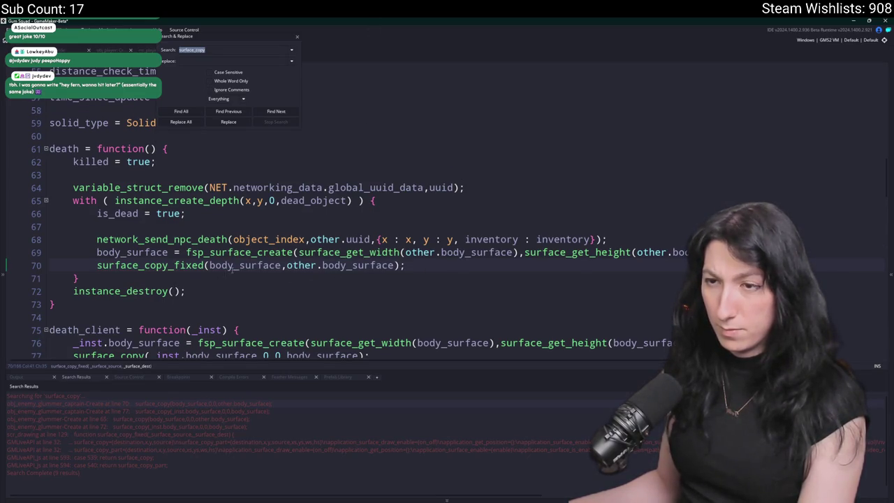
{"action": "key", "text": "ctrl+z"}
{"action": "left_click", "coordinate": [204, 265]}
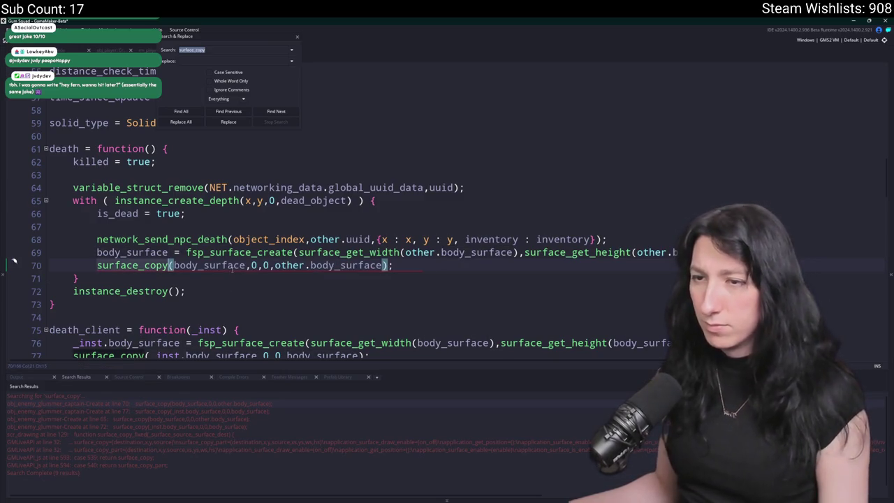
{"action": "type", "text": "_fixed"}
{"action": "left_click", "coordinate": [218, 265]}
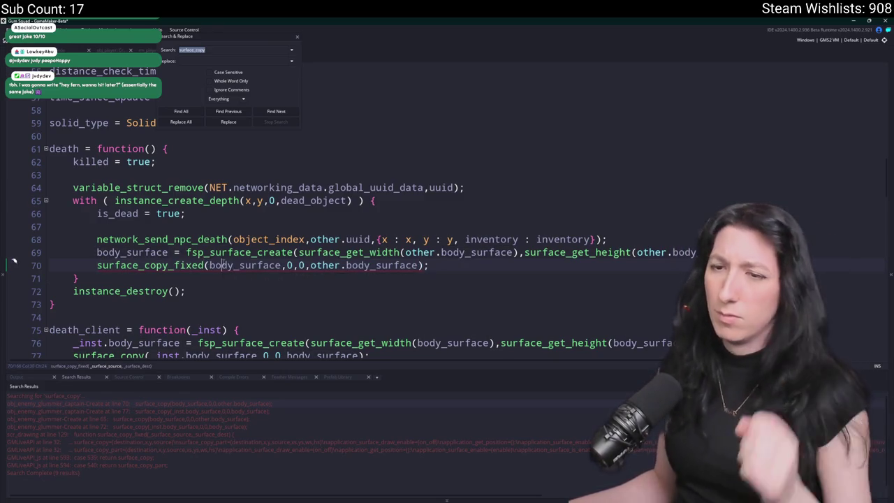
{"action": "scroll", "coordinate": [265, 263], "scroll_direction": "down", "scroll_amount": 3}
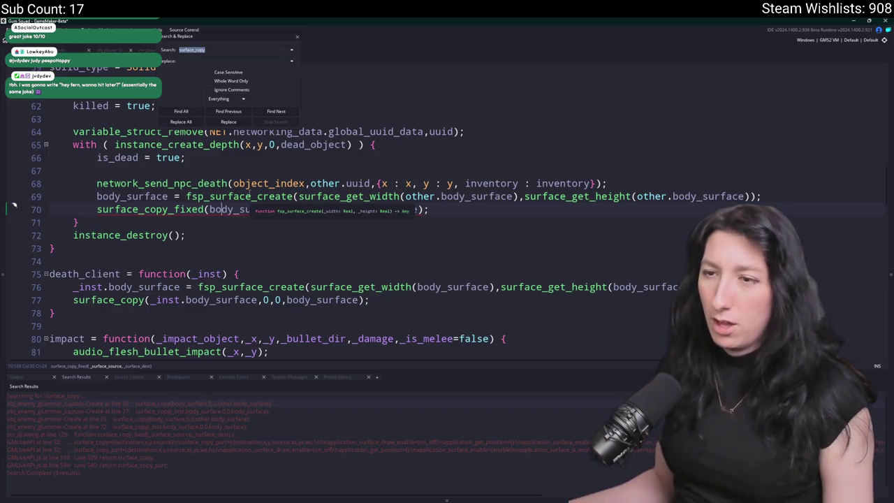
Move the other. prefix so the call reads surface_copy_fixed(other.body_surface,0,0,body_surface).
{"action": "left_click", "coordinate": [234, 209]}
{"action": "left_click", "coordinate": [323, 210]}
{"action": "double_click", "coordinate": [325, 209]}
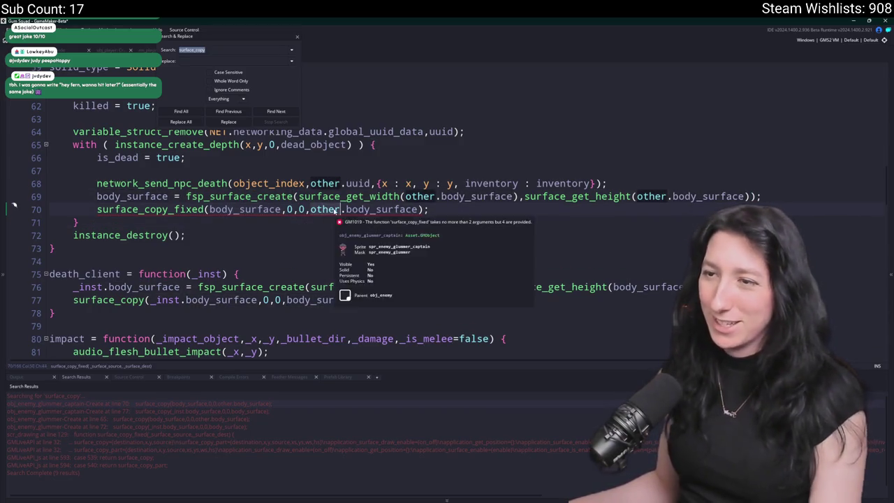
{"action": "key", "text": "BackSpace"}
{"action": "key", "text": "Delete"}
{"action": "type", "text": "other."}
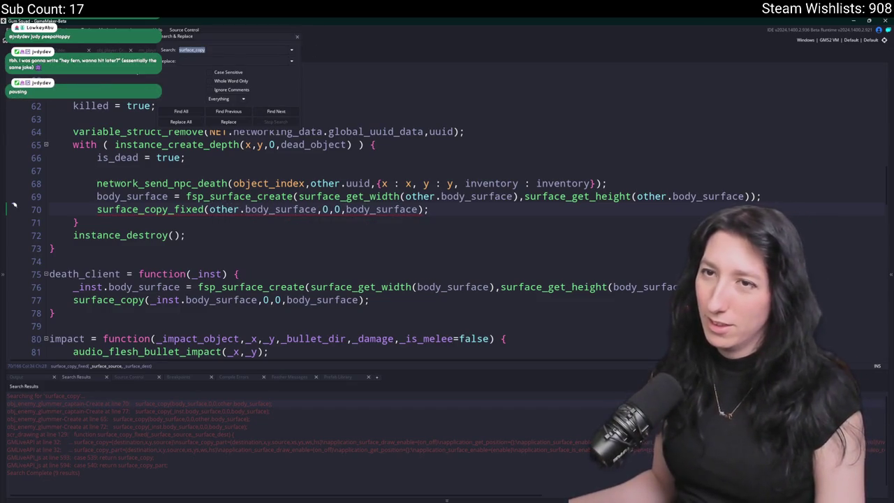
{"action": "key", "text": "Escape"}
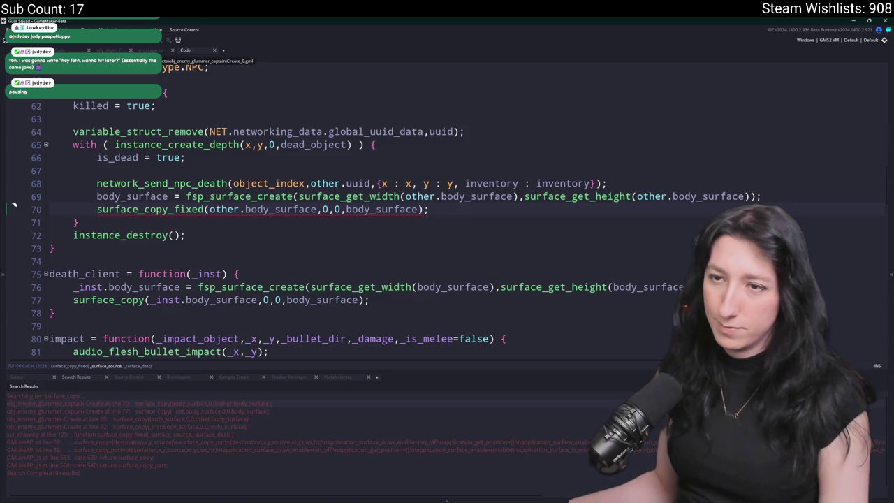
Revert line 70's call to surface_copy and compare it with the death_client call on line 77.
{"action": "key", "text": "BackSpace"}
{"action": "key", "text": "BackSpace"}
{"action": "key", "text": "BackSpace"}
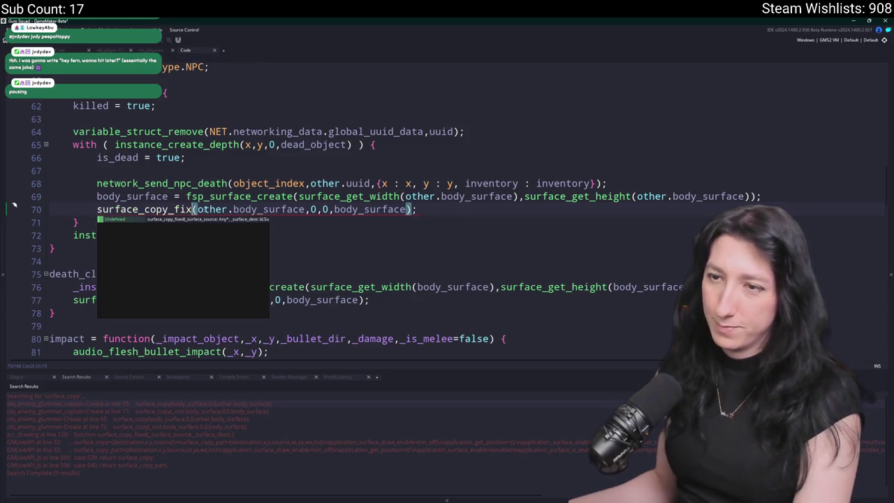
{"action": "key", "text": "BackSpace"}
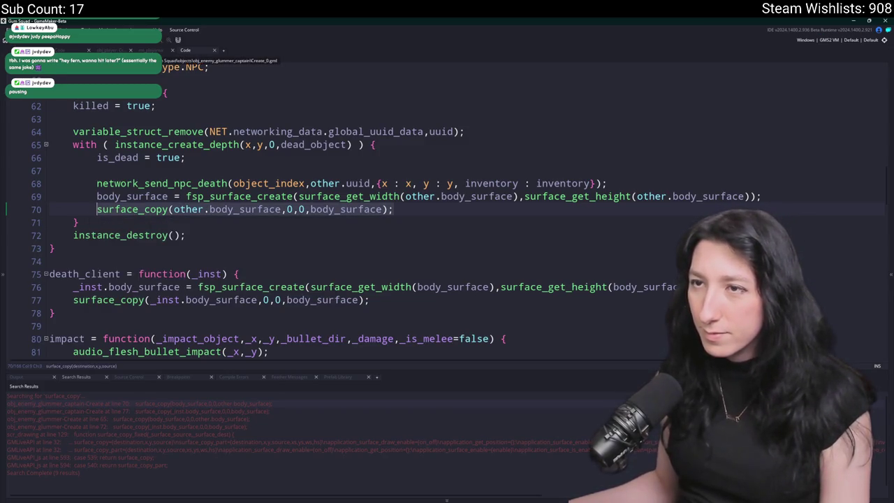
{"action": "scroll", "coordinate": [305, 212], "scroll_direction": "up", "scroll_amount": 1}
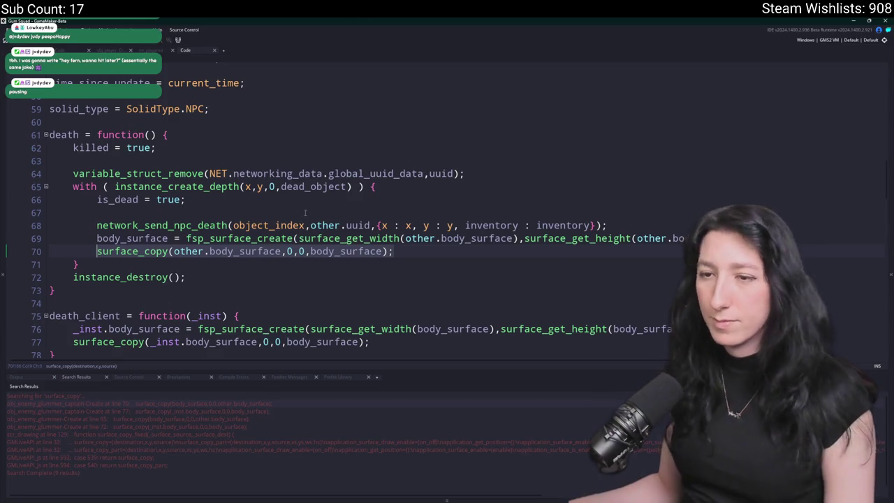
{"action": "scroll", "coordinate": [305, 212], "scroll_direction": "down", "scroll_amount": 1}
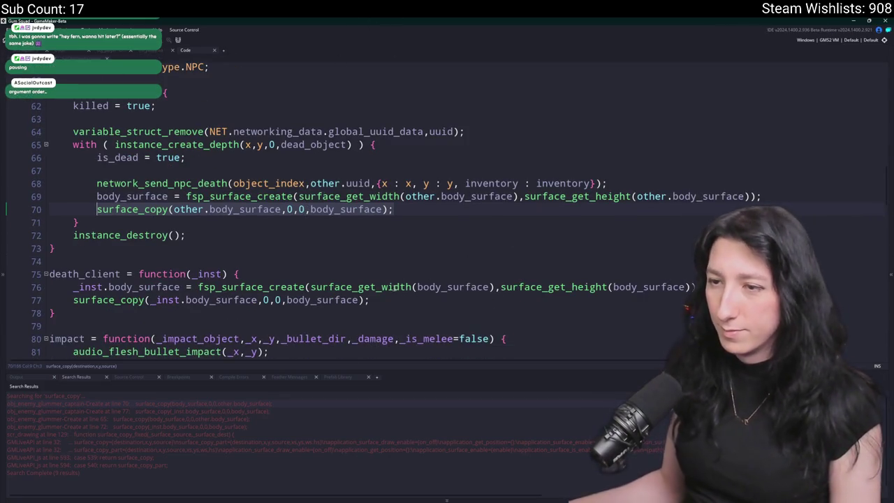
{"action": "left_click", "coordinate": [315, 300]}
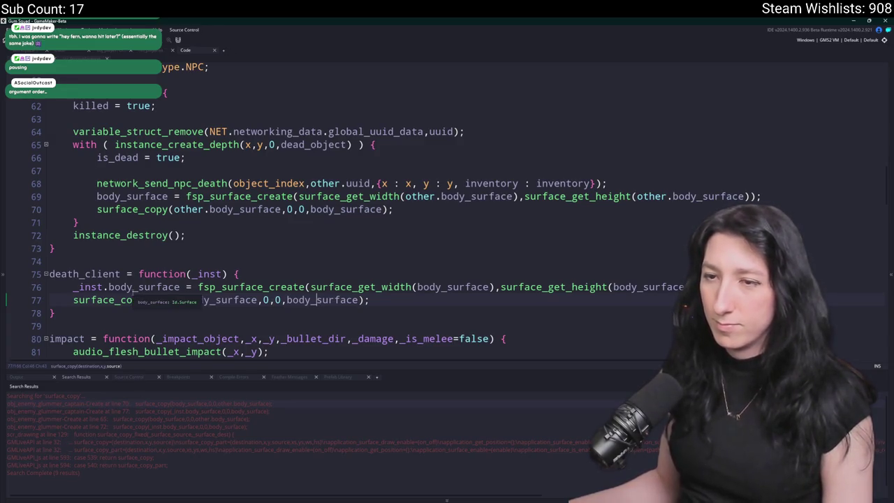
{"action": "left_click", "coordinate": [211, 299]}
{"action": "left_click", "coordinate": [202, 209]}
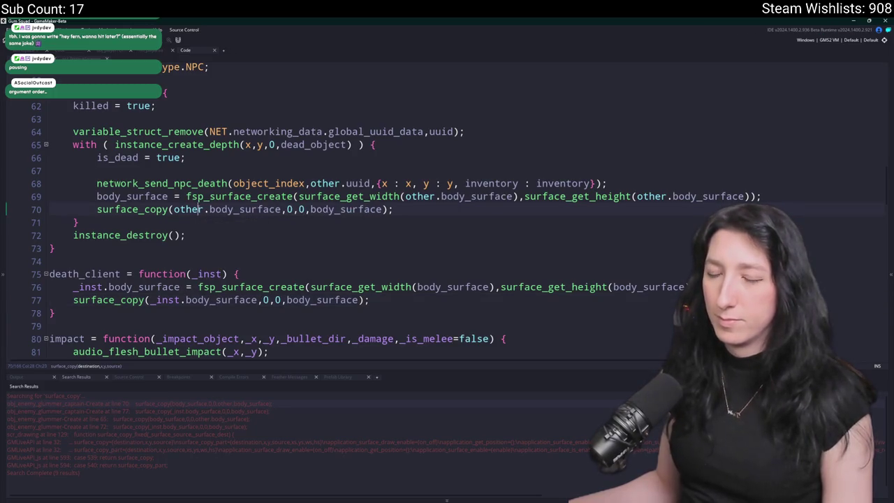
{"action": "scroll", "coordinate": [349, 209], "scroll_direction": "up", "scroll_amount": 1}
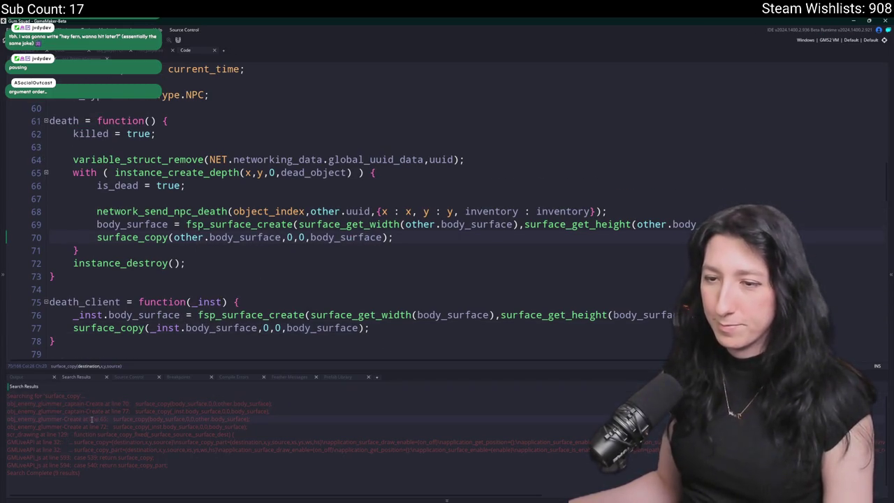
In the regular glummer's code, move other. to surface_copy's first argument on line 65, then run.
{"action": "double_click", "coordinate": [92, 419]}
{"action": "double_click", "coordinate": [377, 186]}
{"action": "type", "text": "surface_copy(other.body_surface,0,0,body_surface);"}
{"action": "key", "text": "ctrl+z"}
{"action": "left_click", "coordinate": [429, 200]}
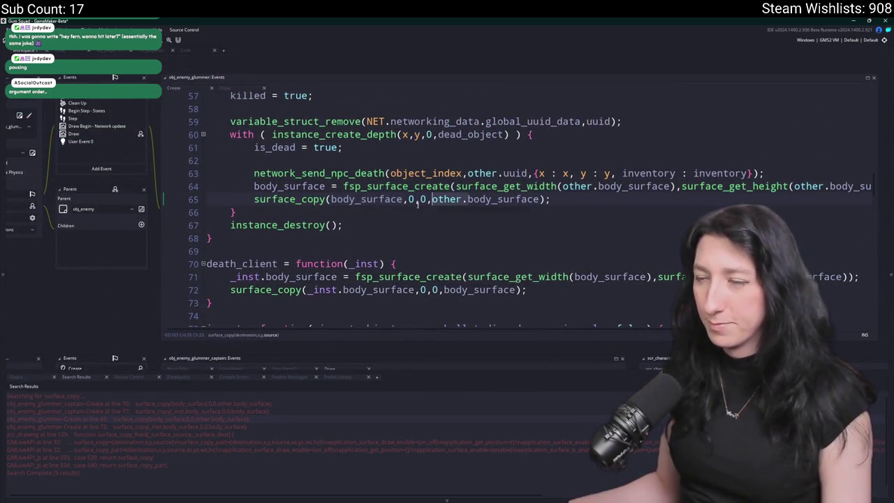
{"action": "key", "text": "ctrl+shift+Right"}
{"action": "key", "text": "ctrl+x"}
{"action": "left_click", "coordinate": [327, 199]}
{"action": "key", "text": "ctrl+v"}
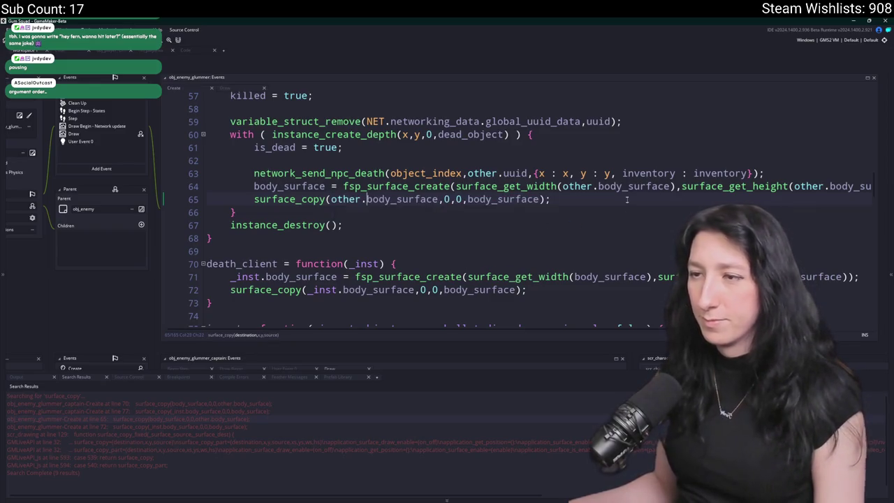
{"action": "left_click", "coordinate": [627, 200]}
{"action": "key", "text": "F5"}
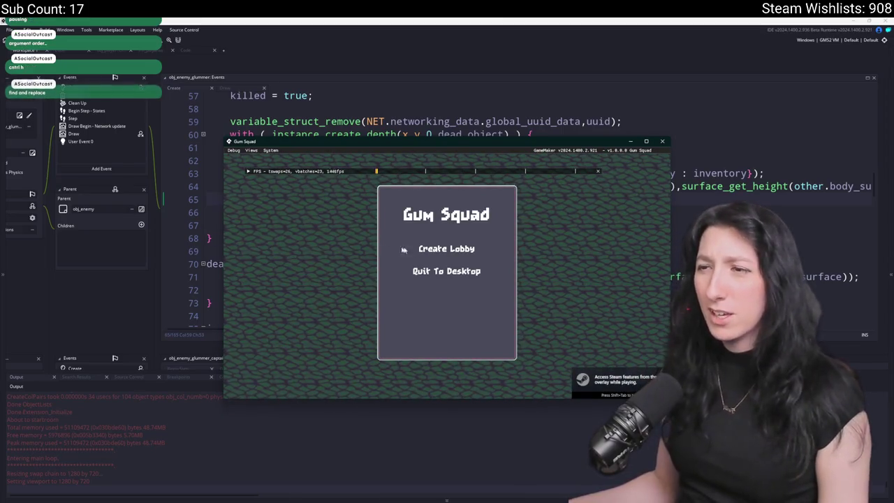
Create a lobby, maximize the game window, and equip the pistol from the inventory.
{"action": "left_click", "coordinate": [430, 249]}
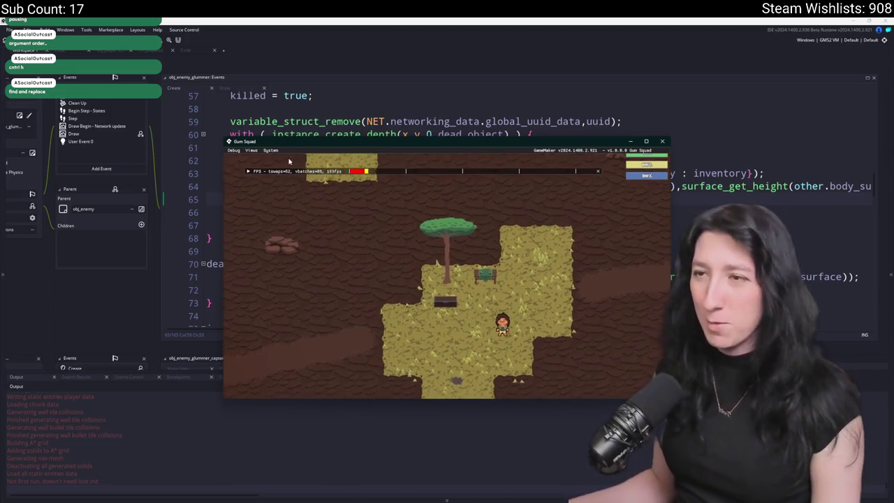
{"action": "key", "text": "super+Up"}
{"action": "key", "text": "Tab"}
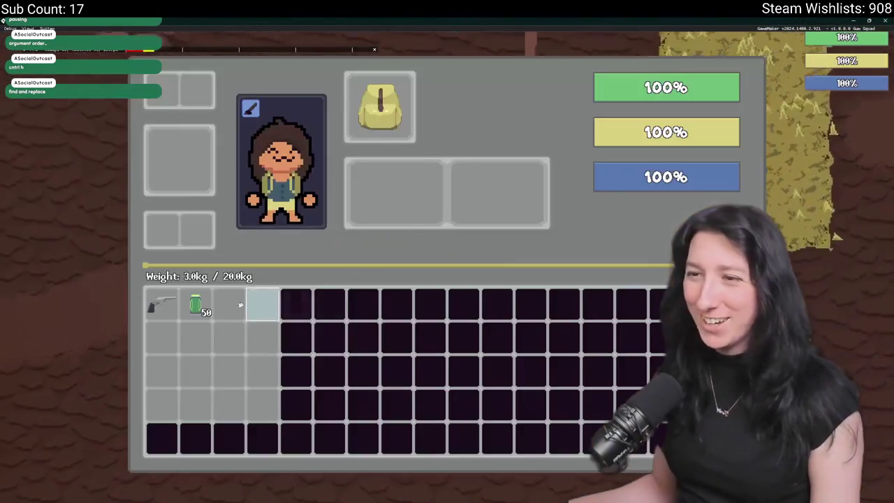
{"action": "left_click", "coordinate": [155, 305]}
{"action": "key", "text": "Tab"}
Walk the player around the room until health drops, then close the game.
{"action": "key", "text": "a"}
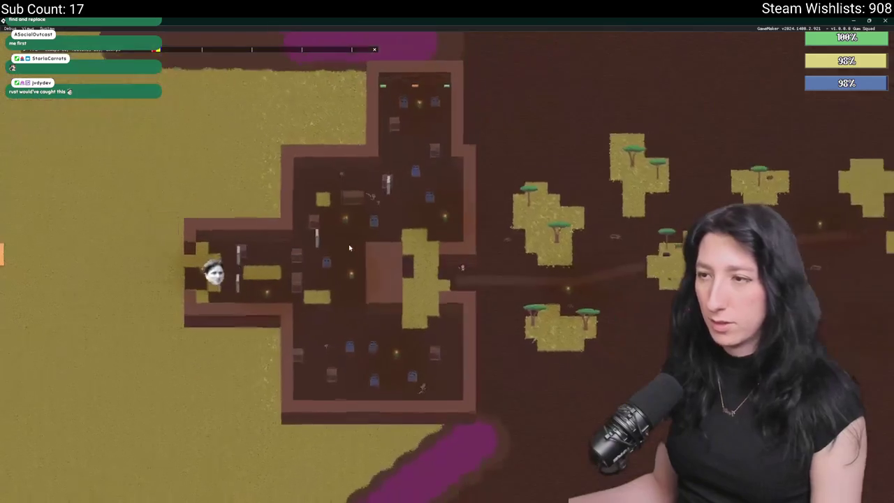
{"action": "key", "text": "w"}
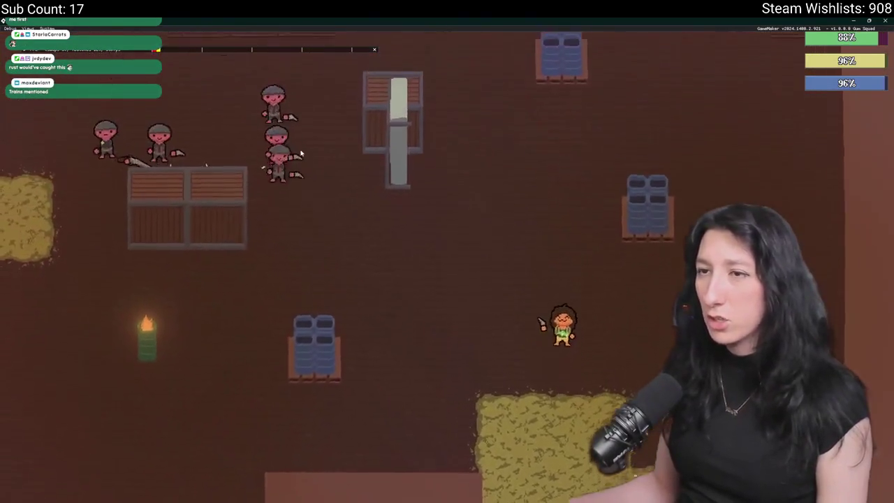
{"action": "key", "text": "w"}
{"action": "key", "text": "d"}
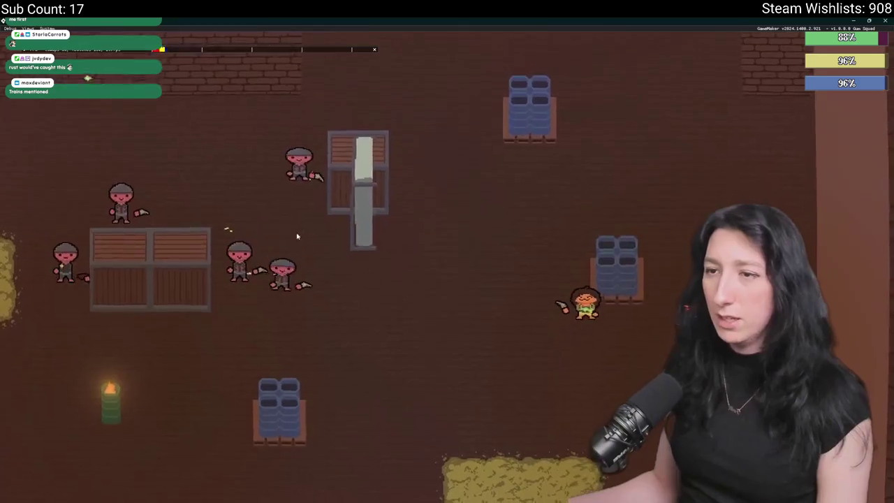
{"action": "key", "text": "a"}
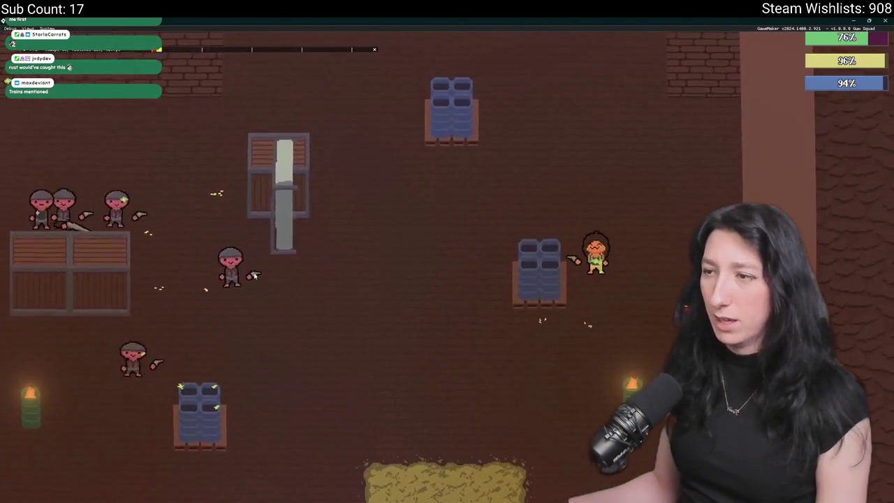
{"action": "key", "text": "s"}
{"action": "key", "text": "w"}
{"action": "key", "text": "d"}
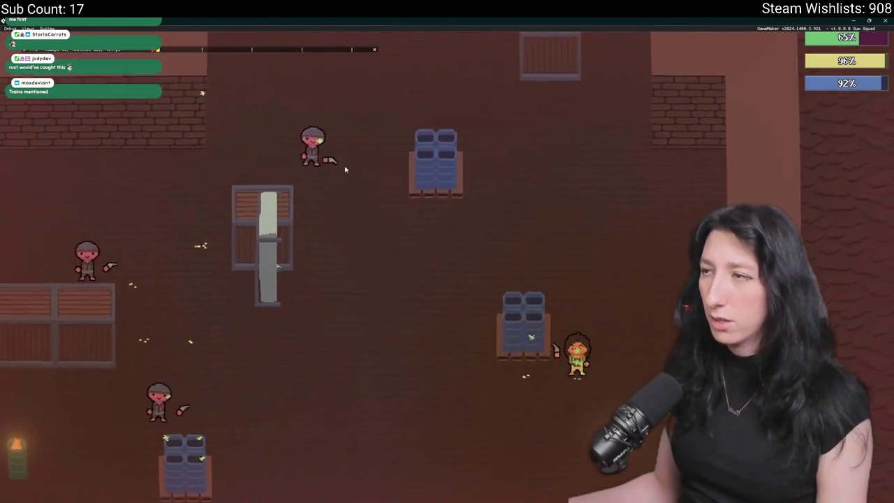
{"action": "key", "text": "w"}
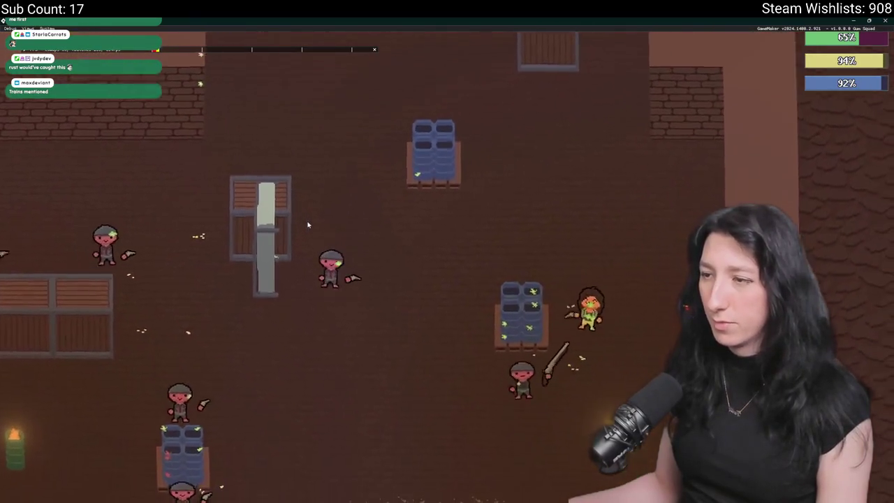
{"action": "key", "text": "a"}
{"action": "key", "text": "w"}
{"action": "key", "text": "a"}
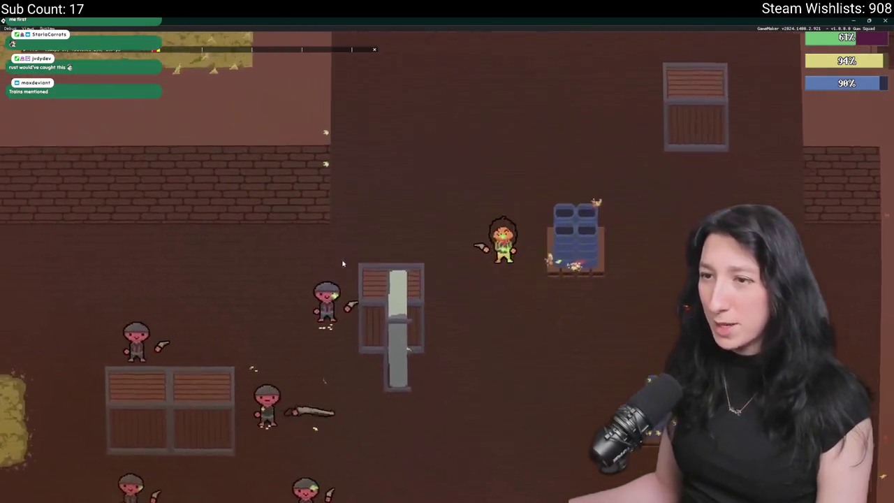
{"action": "key", "text": "s"}
{"action": "key", "text": "d"}
{"action": "key", "text": "s"}
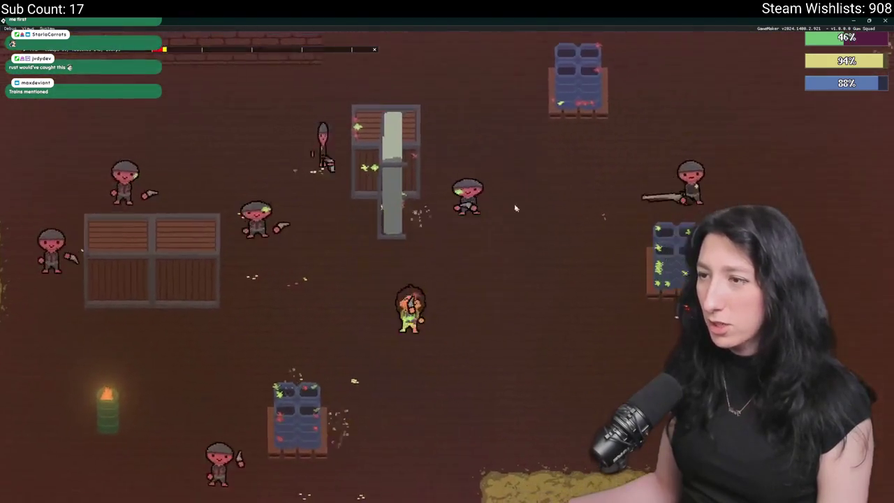
{"action": "key", "text": "w"}
{"action": "key", "text": "w"}
{"action": "key", "text": "a"}
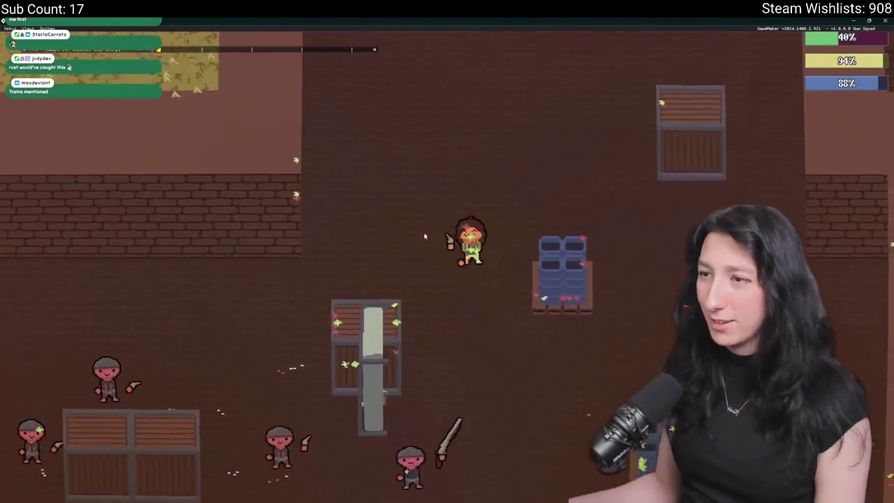
{"action": "key", "text": "s"}
{"action": "key", "text": "a"}
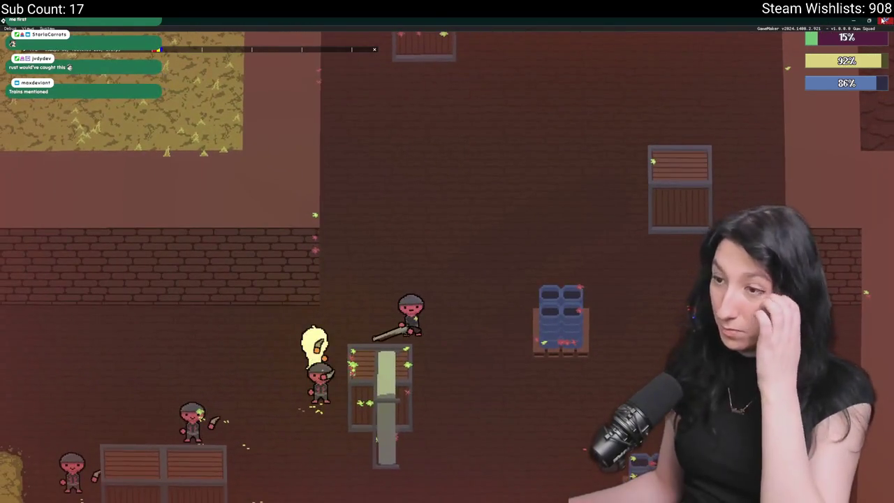
{"action": "left_click", "coordinate": [866, 29]}
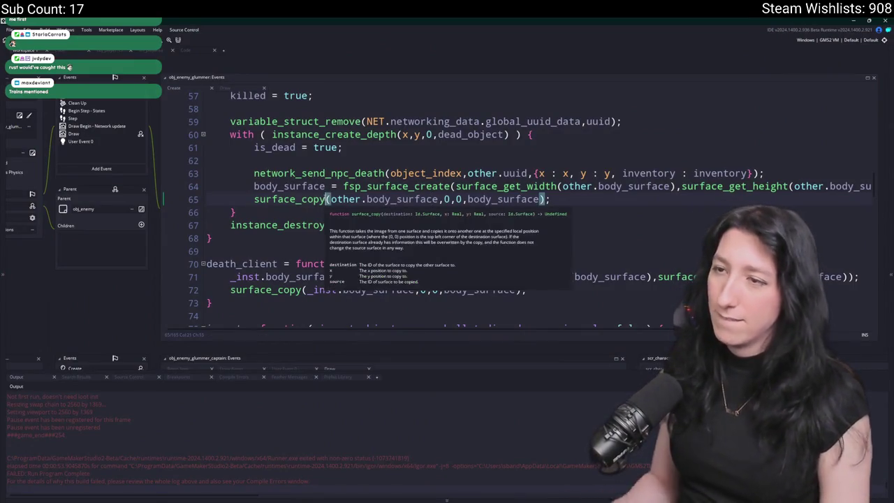
Change line 65 to surface_copy_fixed(other.body_surface,body_surface).
{"action": "type", "text": ")"}
{"action": "type", "text": "xed"}
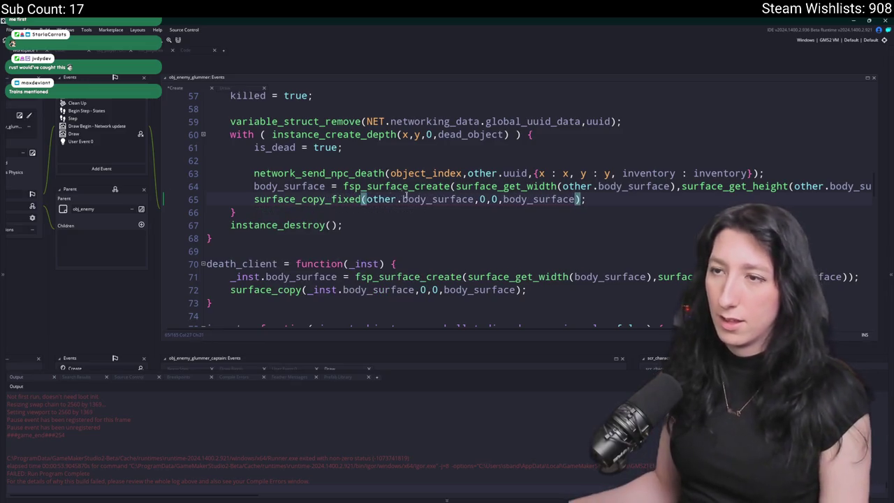
{"action": "scroll", "coordinate": [419, 248], "scroll_direction": "up", "scroll_amount": 1}
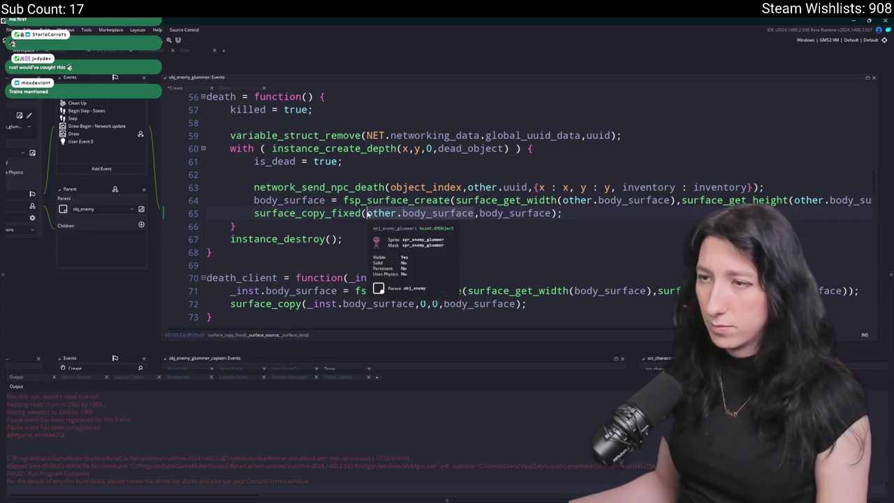
{"action": "left_click", "coordinate": [566, 211]}
Check the surface_copy_fixed definition in scr_drawing, then build and run the game.
{"action": "middle_click", "coordinate": [307, 213]}
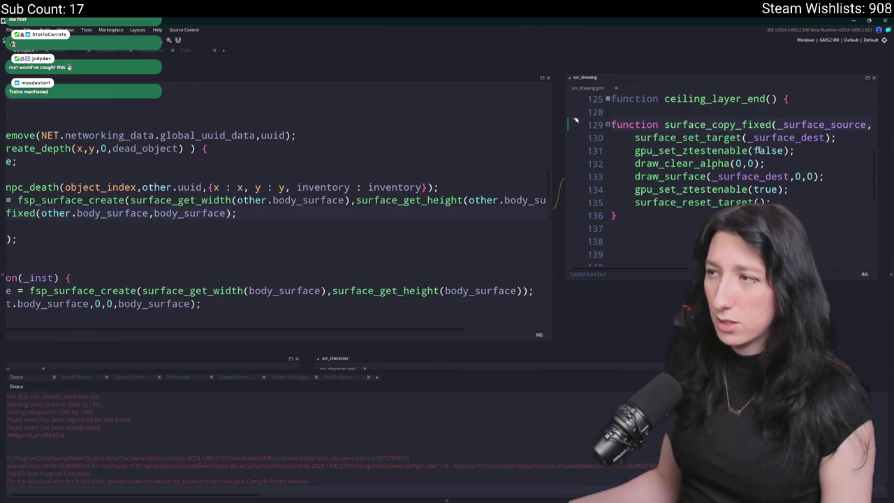
{"action": "left_click", "coordinate": [612, 88]}
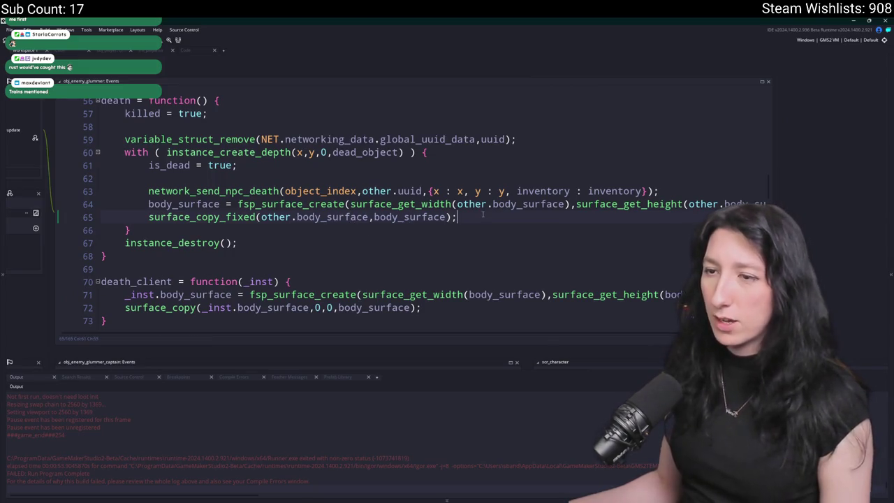
{"action": "left_click_drag", "start_coordinate": [482, 214], "coordinate": [116, 216]}
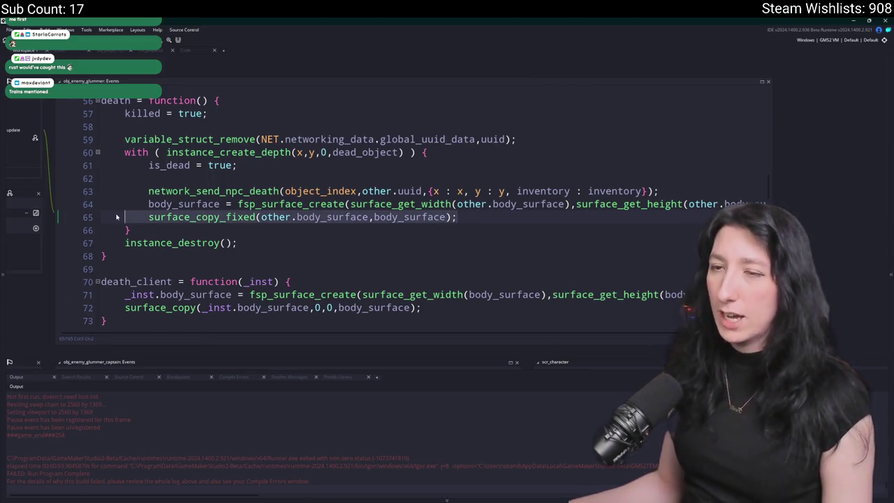
{"action": "left_click", "coordinate": [468, 214]}
{"action": "key", "text": "F5"}
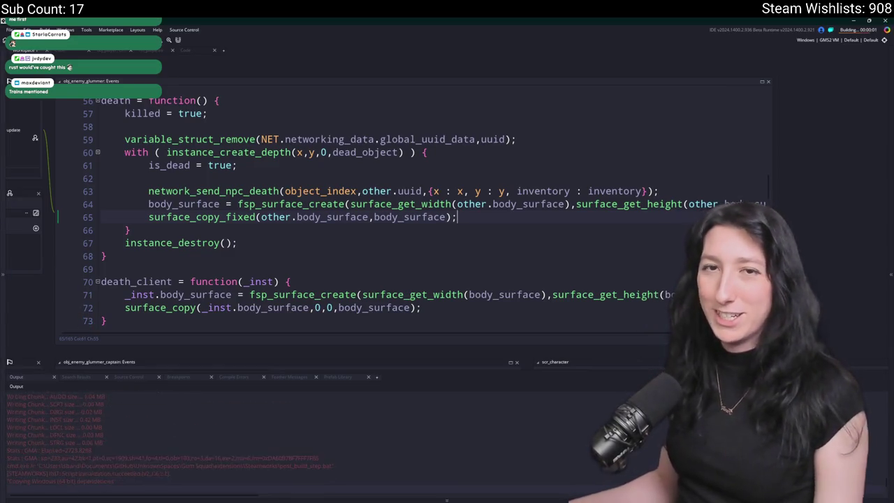
Create a lobby, maximise the game window, and open and close the inventory.
{"action": "left_click", "coordinate": [451, 249]}
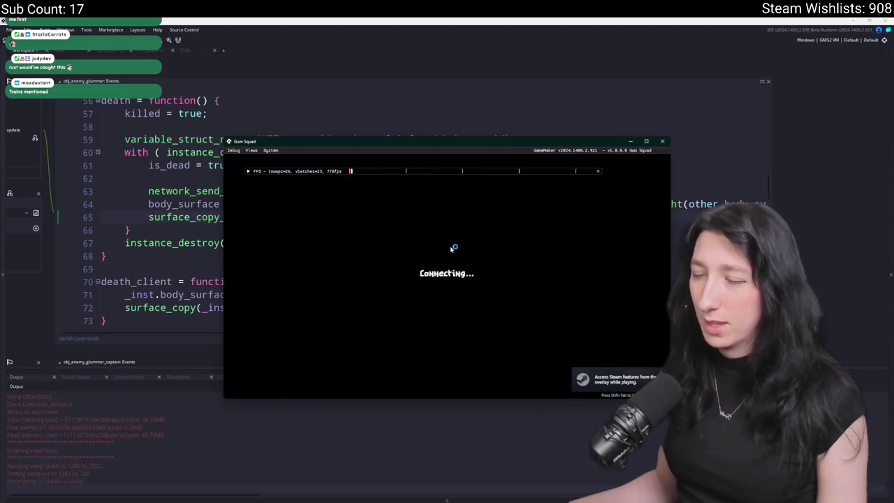
{"action": "double_click", "coordinate": [511, 145]}
{"action": "key", "text": "alt+Tab"}
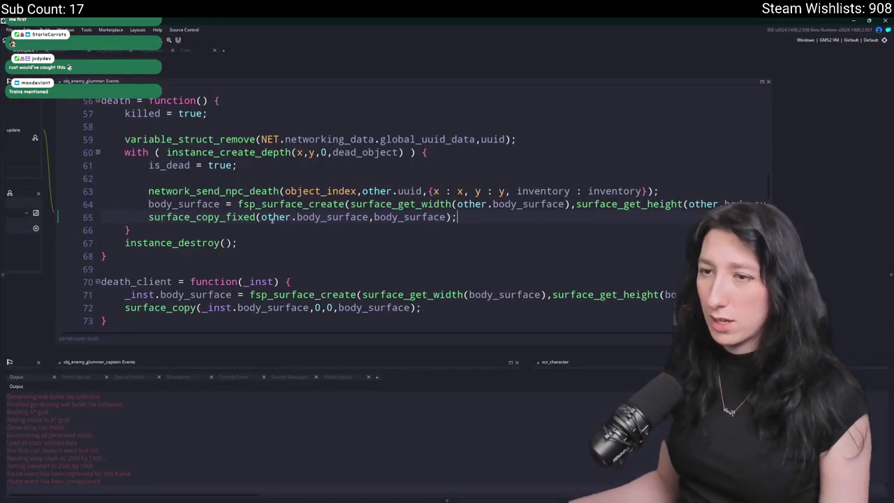
{"action": "key", "text": "alt+Tab"}
{"action": "key", "text": "a"}
{"action": "key", "text": "Tab"}
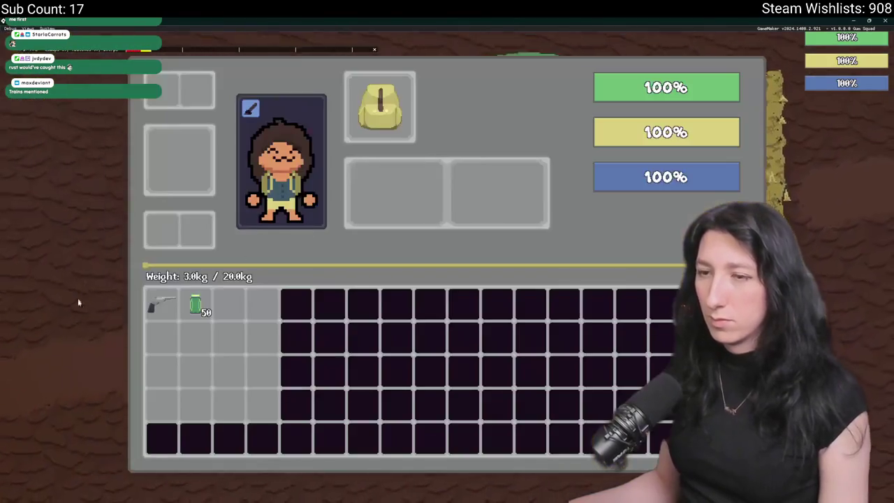
{"action": "mouse_move", "coordinate": [154, 301]}
{"action": "key", "text": "Tab"}
Walk the character left and up into the enemy room, then close the game.
{"action": "key", "text": "a"}
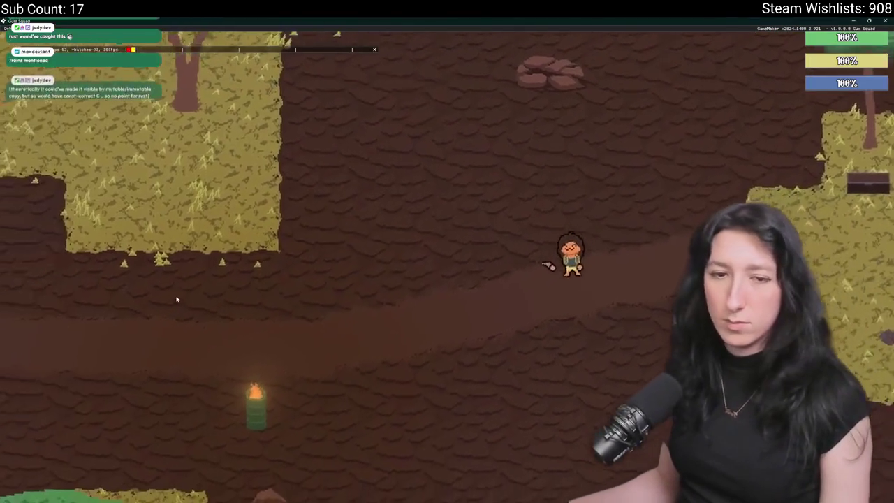
{"action": "key", "text": "a"}
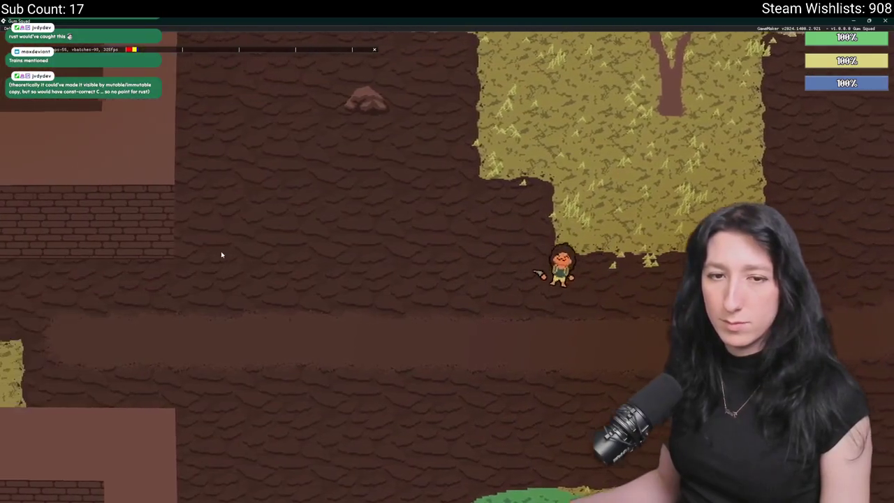
{"action": "key", "text": "a"}
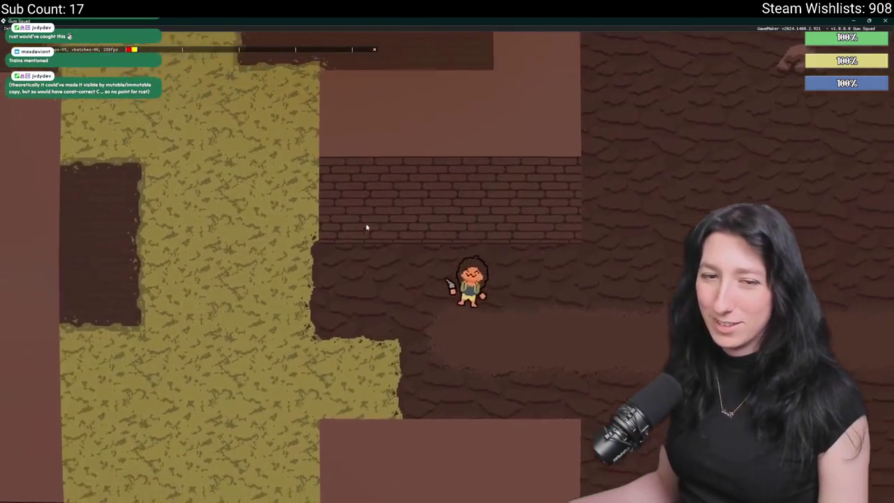
{"action": "key", "text": "a"}
{"action": "key", "text": "w"}
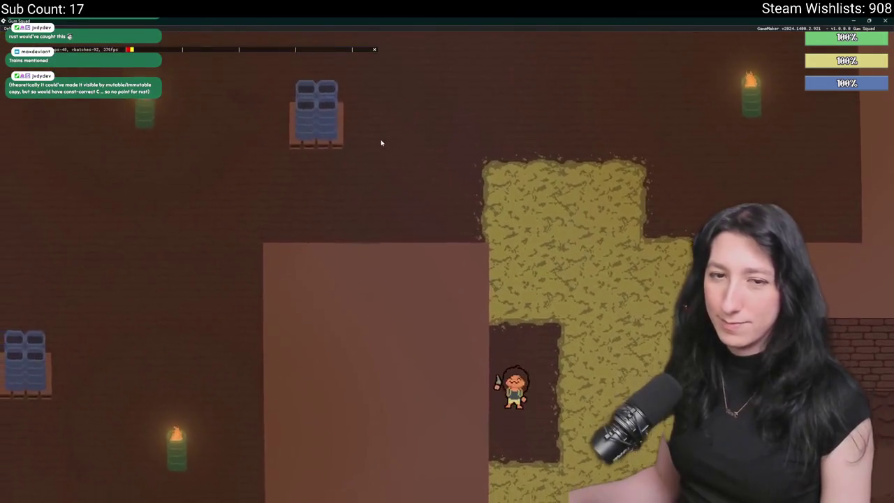
{"action": "key", "text": "w"}
{"action": "key", "text": "a"}
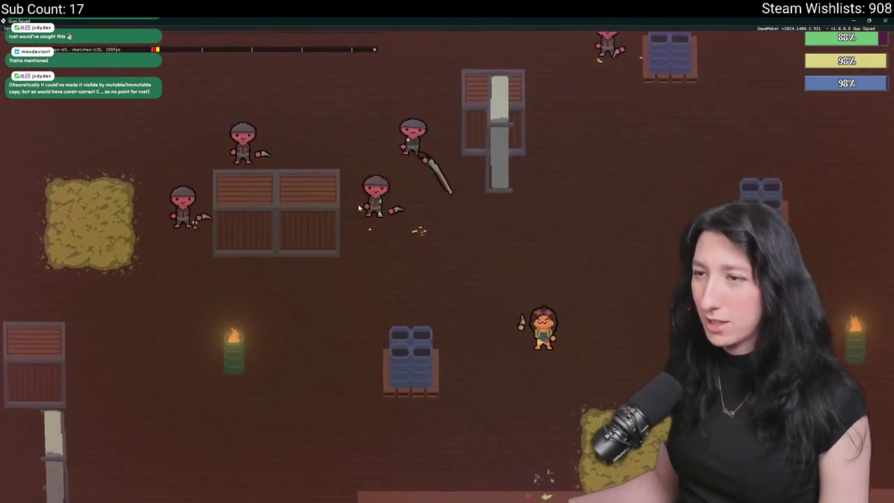
{"action": "key", "text": "w"}
{"action": "key", "text": "a"}
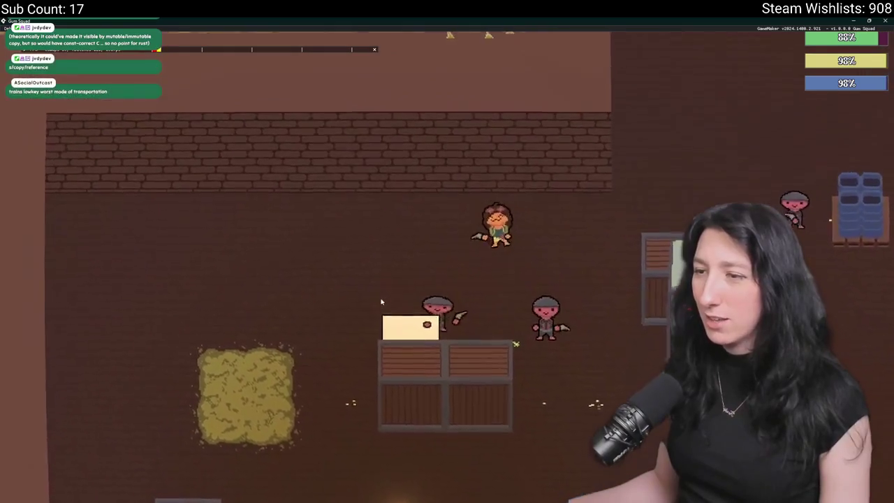
{"action": "key", "text": "s"}
{"action": "key", "text": "a"}
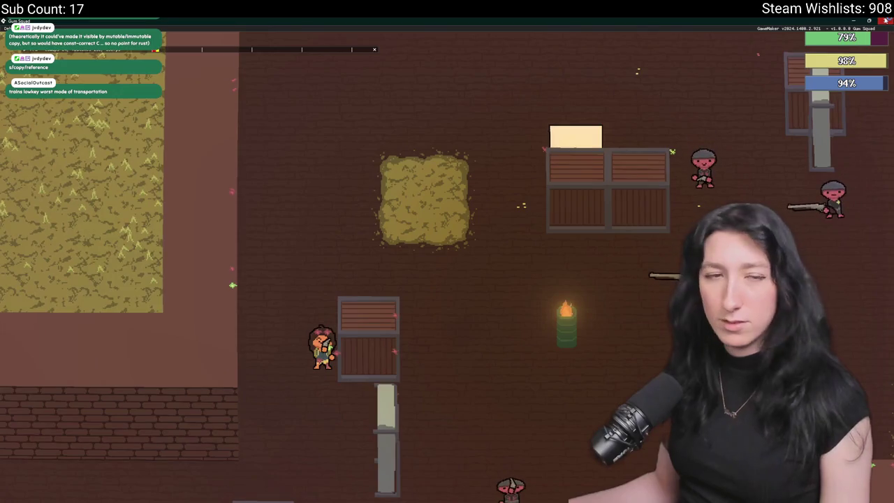
{"action": "left_click", "coordinate": [885, 21]}
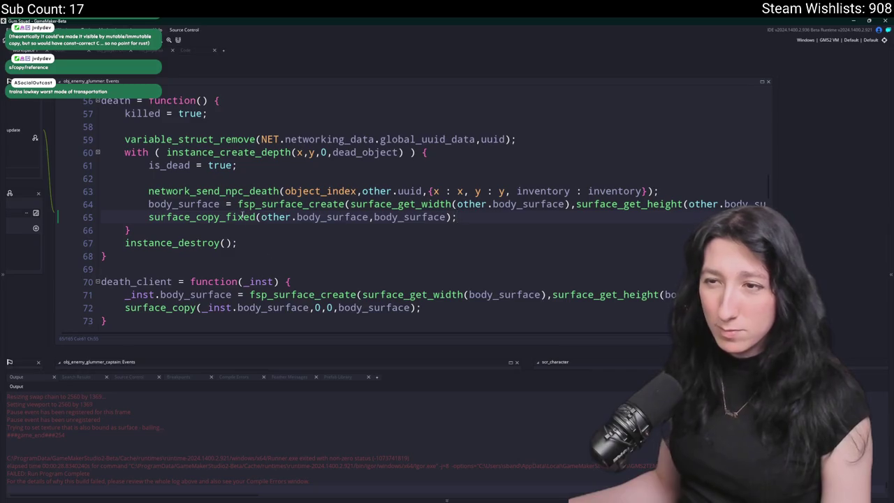
Add debug lines that save body_surface to file1.png and show a message before surface_copy_fixed.
{"action": "key", "text": "End"}
{"action": "key", "text": "Return"}
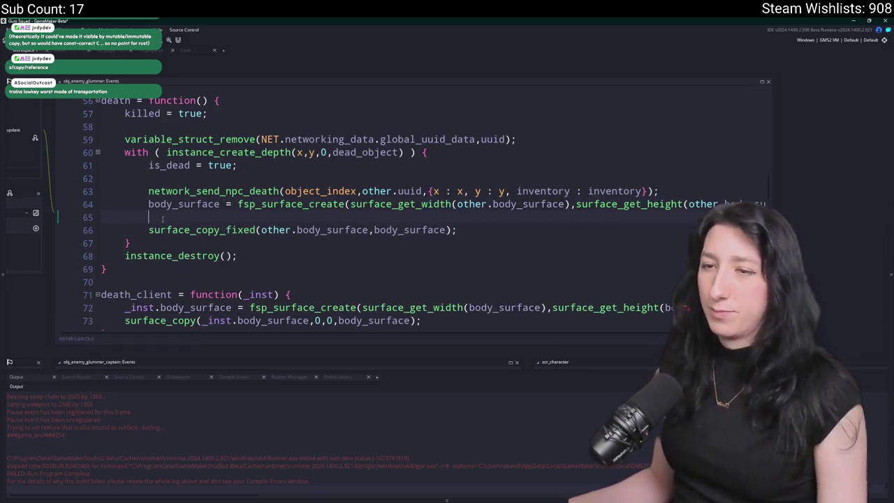
{"action": "type", "text": "show_message(body_surface)"}
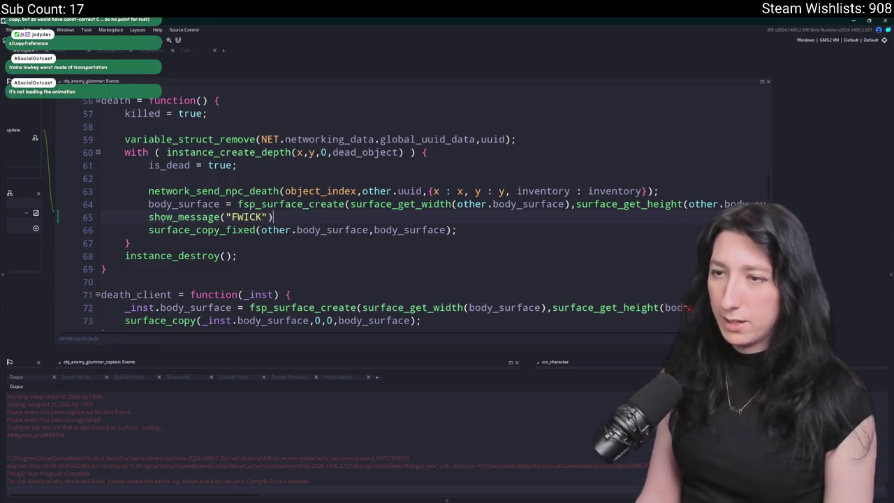
{"action": "key", "text": "Return"}
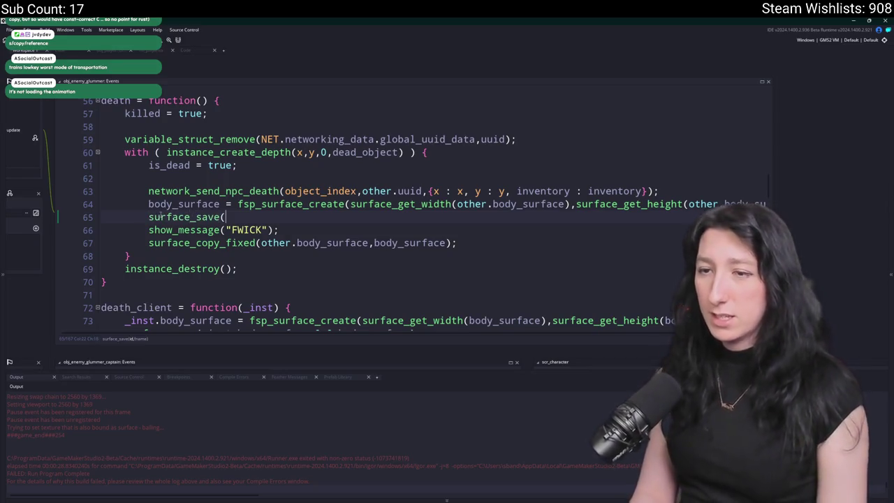
{"action": "type", "text": "body_surface"}
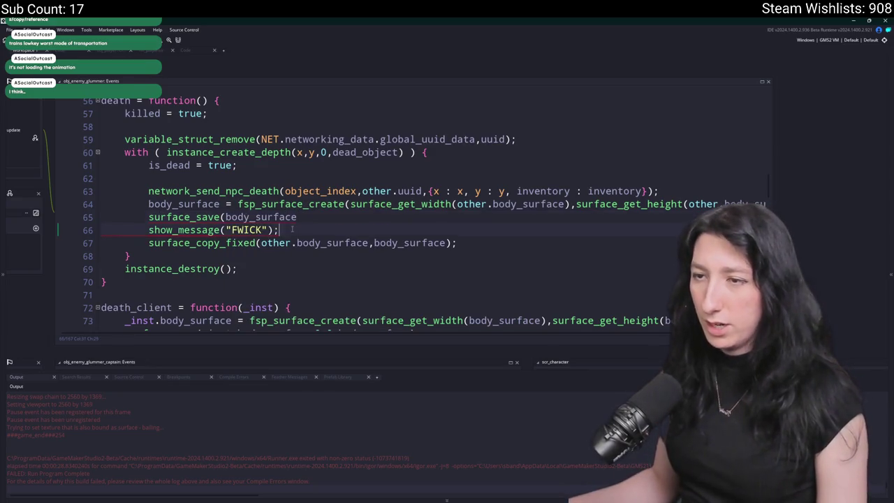
{"action": "left_click", "coordinate": [323, 219]}
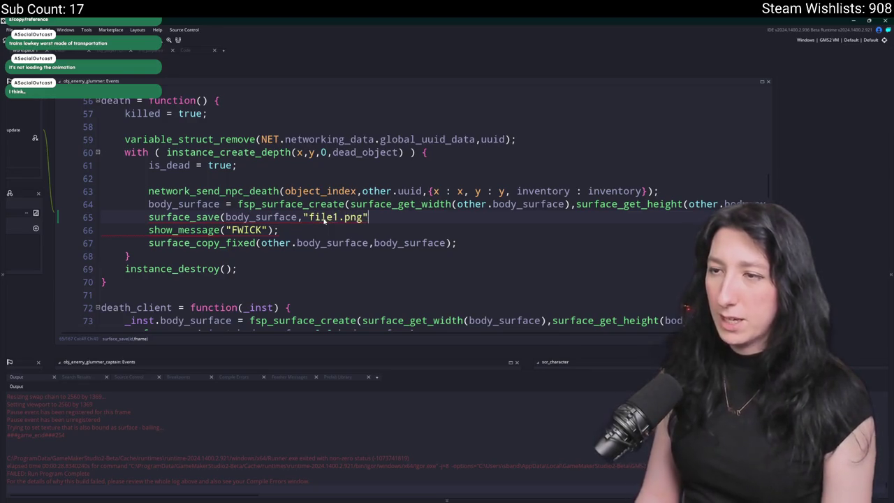
Duplicate the save and message lines after surface_copy_fixed, then build and run.
{"action": "left_click_drag", "start_coordinate": [304, 224], "coordinate": [171, 219]}
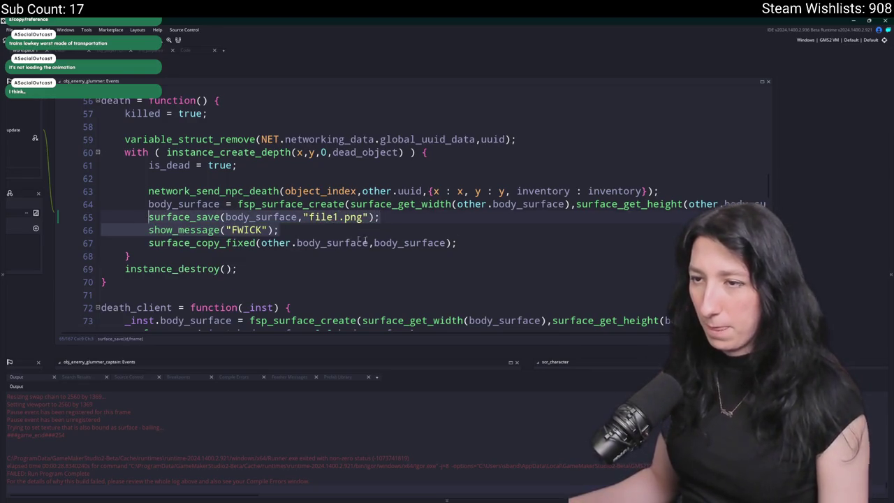
{"action": "key", "text": "ctrl+c"}
{"action": "left_click", "coordinate": [501, 245]}
{"action": "key", "text": "Return"}
{"action": "key", "text": "ctrl+v"}
{"action": "key", "text": "F5"}
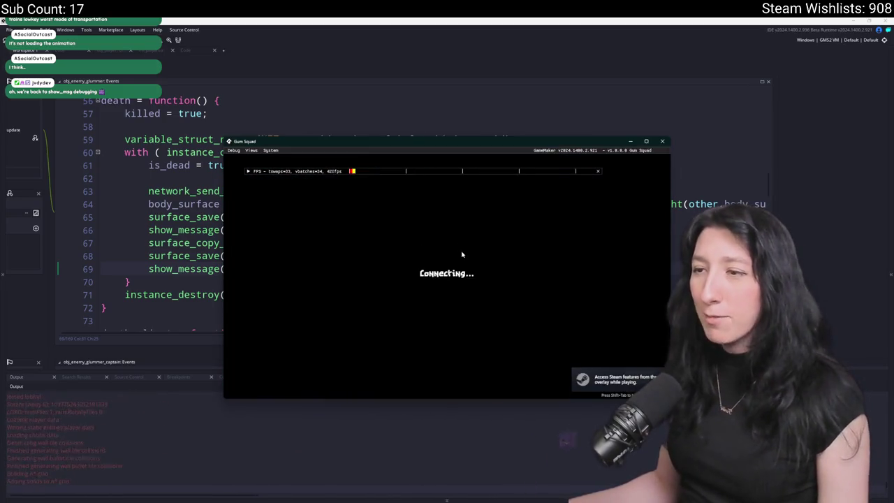
Walk to the enemies and attack the Glummer to trigger its death.
{"action": "key", "text": "a"}
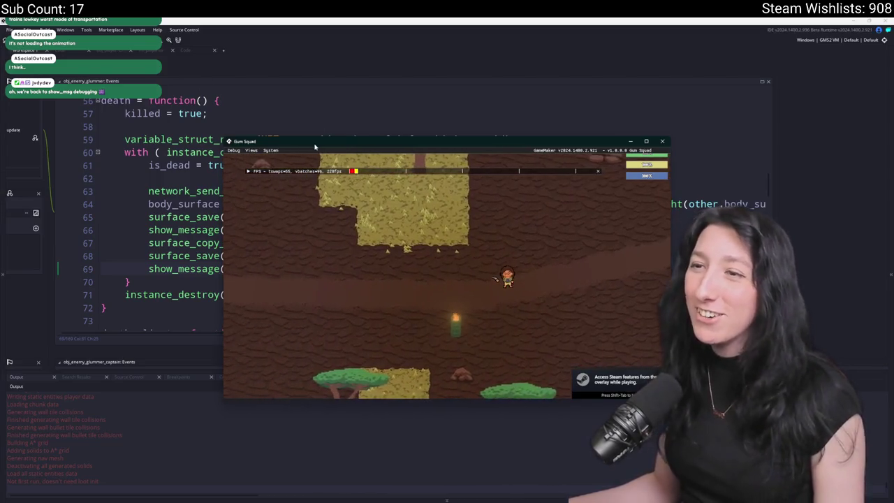
{"action": "double_click", "coordinate": [341, 141]}
{"action": "key", "text": "a"}
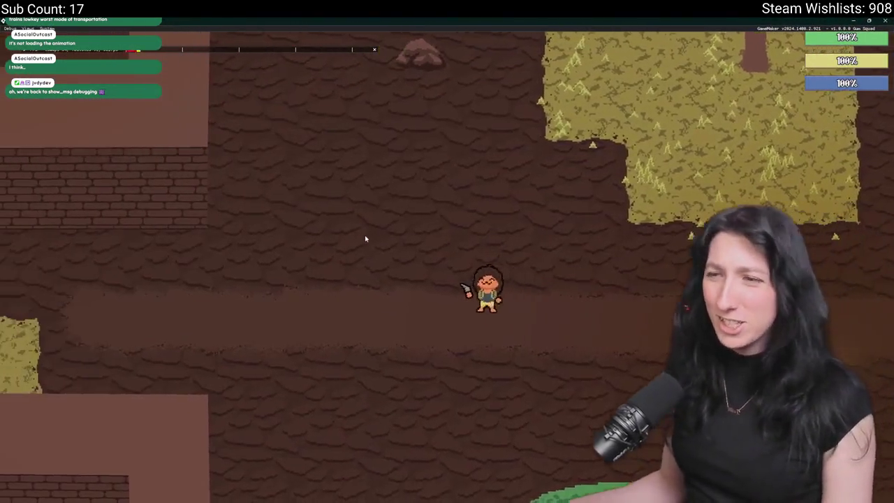
{"action": "scroll", "coordinate": [361, 242], "scroll_direction": "down", "scroll_amount": 5}
{"action": "scroll", "coordinate": [361, 242], "scroll_direction": "up", "scroll_amount": 5}
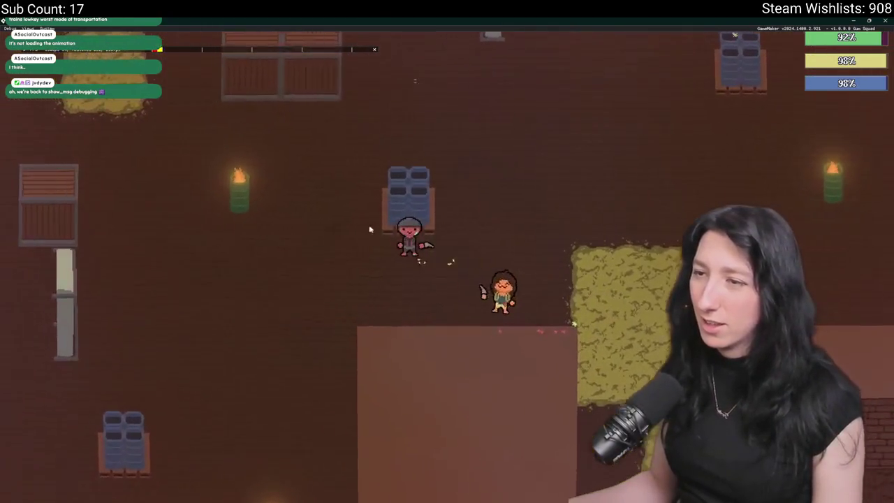
{"action": "left_click", "coordinate": [427, 239]}
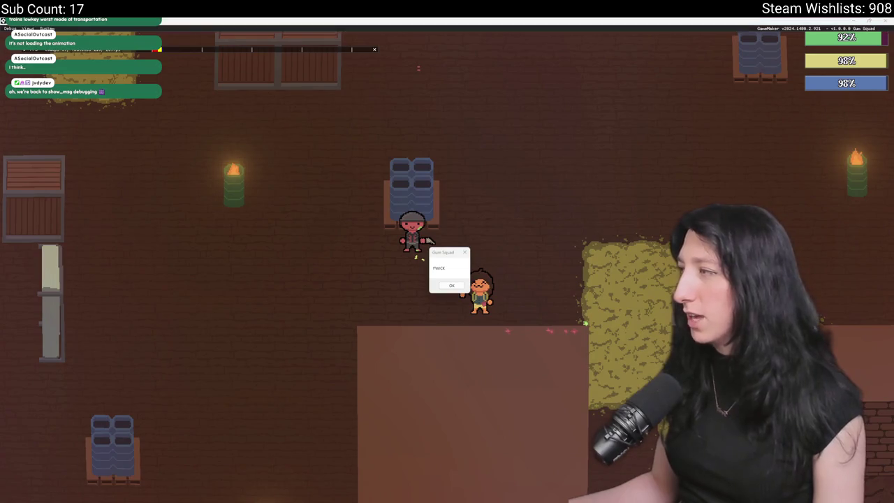
Open the saved file1.png, then move the game window aside and check the sprite editor.
{"action": "key", "text": "Return"}
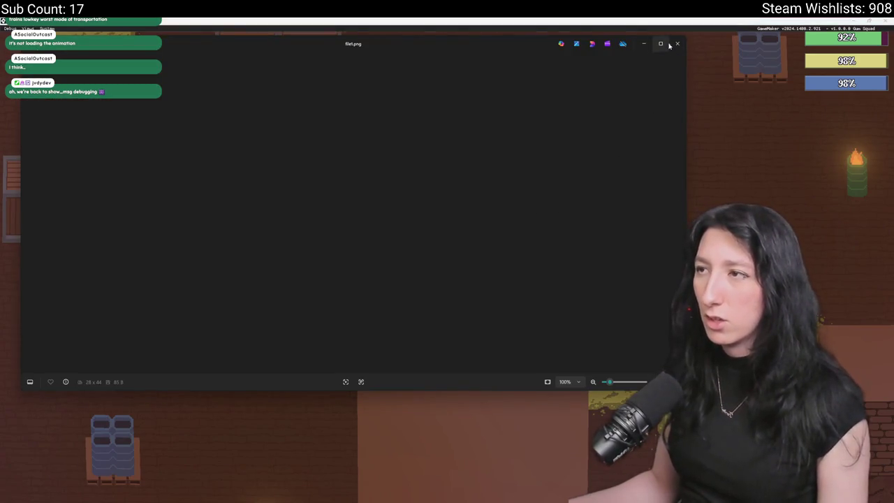
{"action": "left_click", "coordinate": [679, 43]}
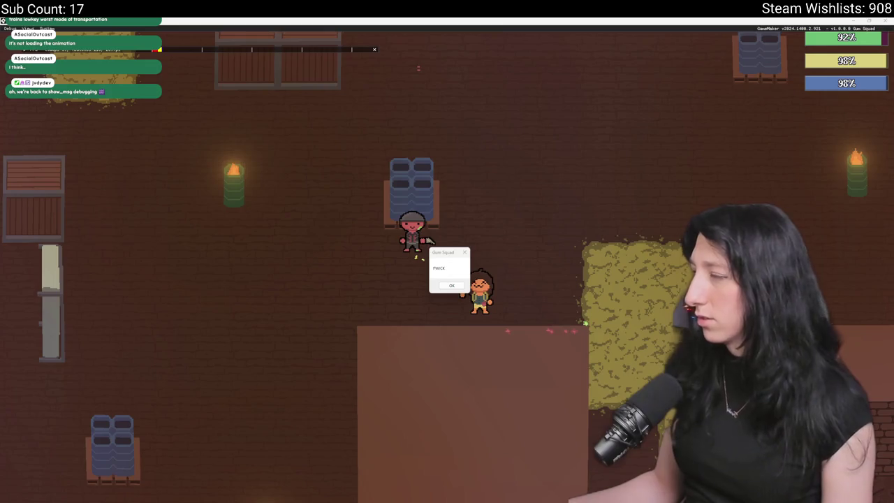
{"action": "mouse_move", "coordinate": [547, 21]}
{"action": "left_mouse_down"}
{"action": "mouse_move", "coordinate": [531, 101]}
{"action": "mouse_move", "coordinate": [531, 388]}
{"action": "mouse_move", "coordinate": [400, 18]}
{"action": "left_mouse_up"}
{"action": "key", "text": "alt+Tab"}
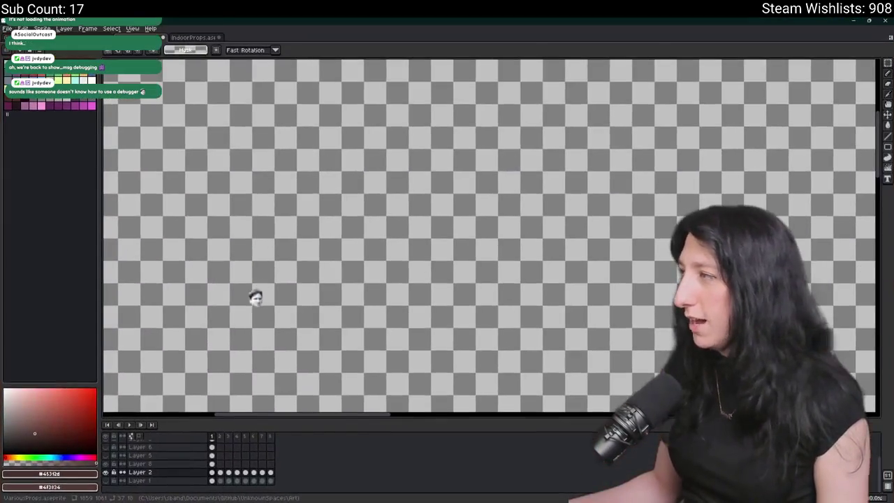
{"action": "scroll", "coordinate": [503, 217], "scroll_direction": "up", "scroll_amount": 6}
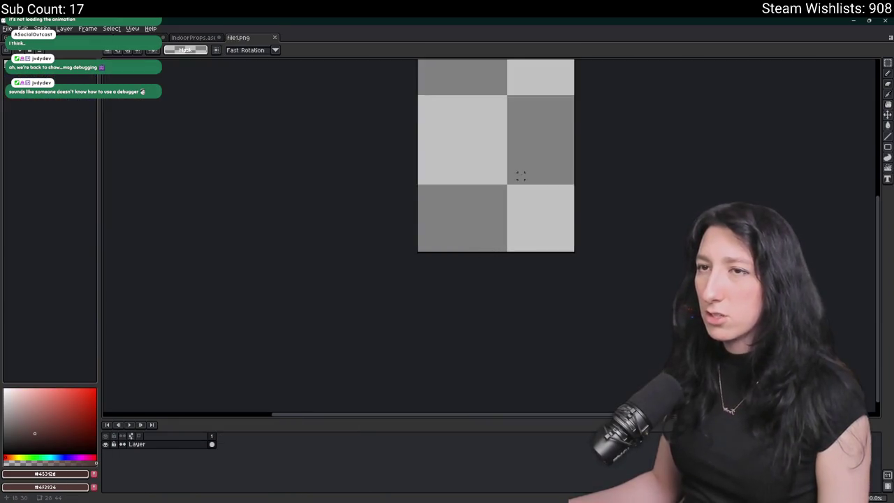
{"action": "key", "text": "alt+Tab"}
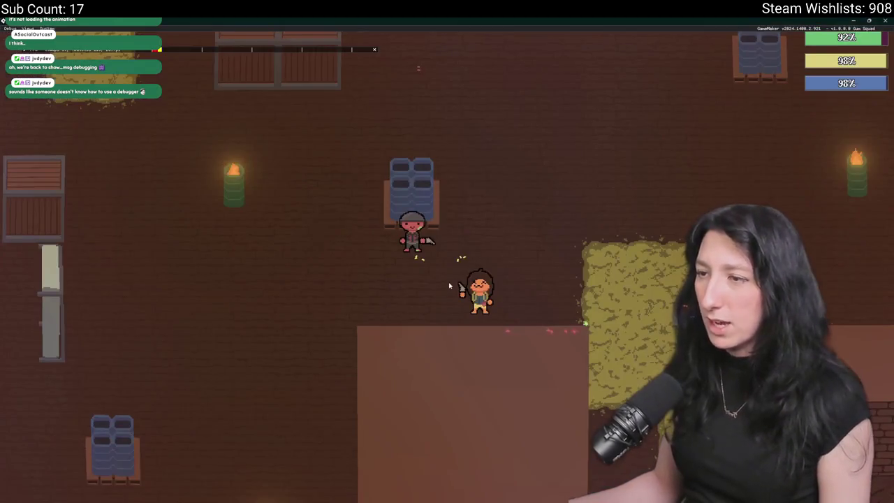
{"action": "key", "text": "alt+Tab"}
Inspect file1.png in Aseprite, dismiss the FWICK message, and return to GameMaker.
{"action": "left_click", "coordinate": [456, 246]}
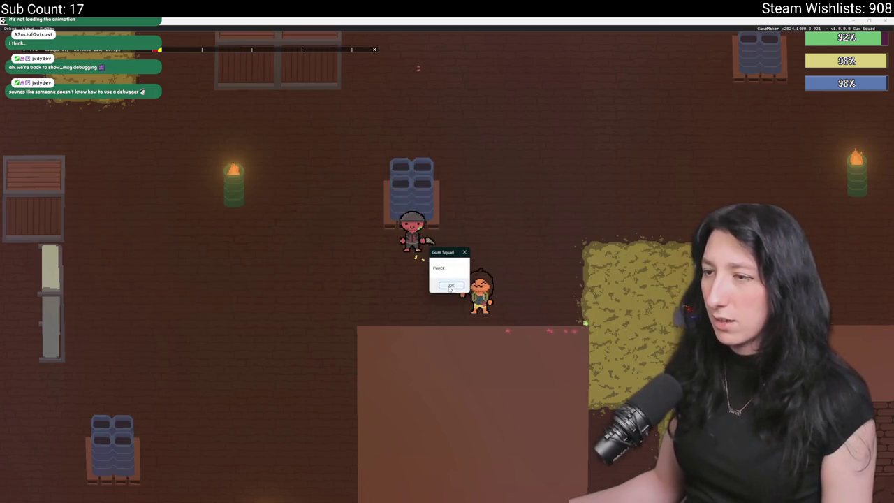
{"action": "key", "text": "alt+Tab"}
{"action": "key", "text": "Tab"}
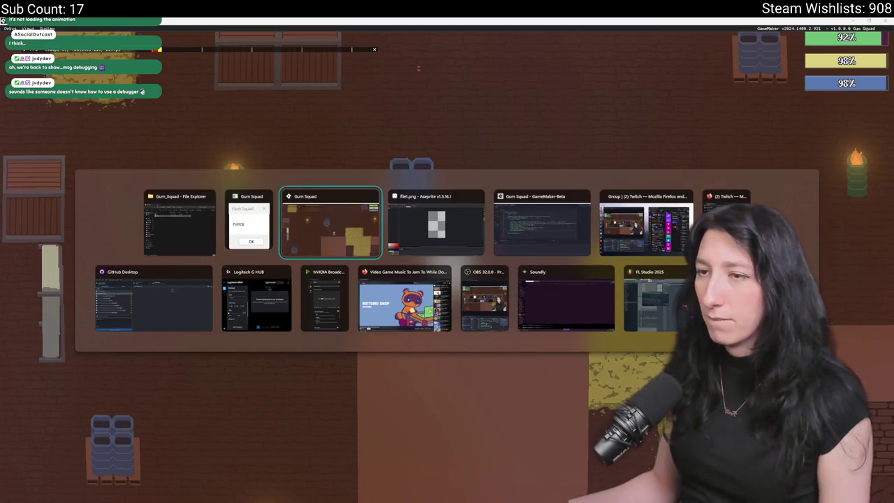
{"action": "left_click", "coordinate": [433, 218]}
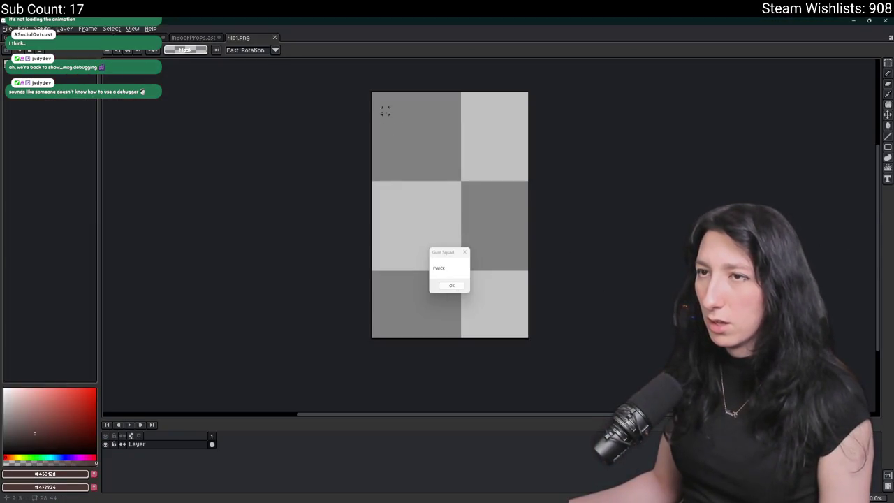
{"action": "left_click", "coordinate": [451, 286]}
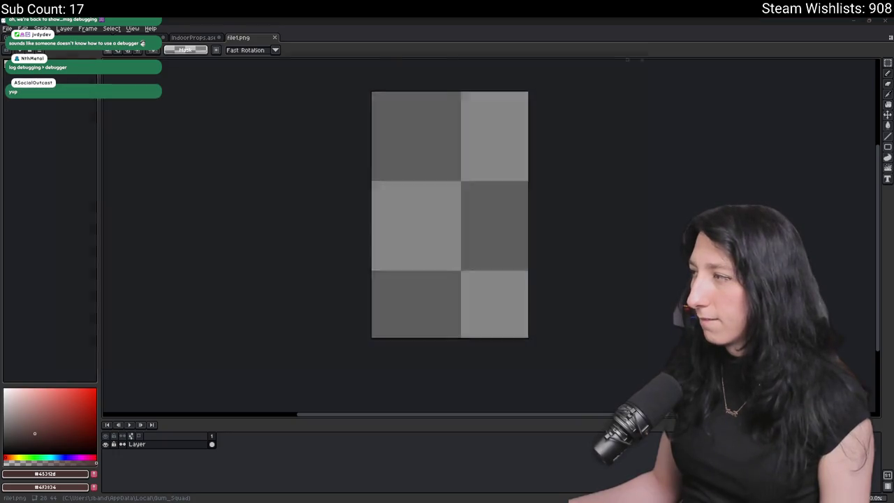
{"action": "left_click", "coordinate": [677, 43]}
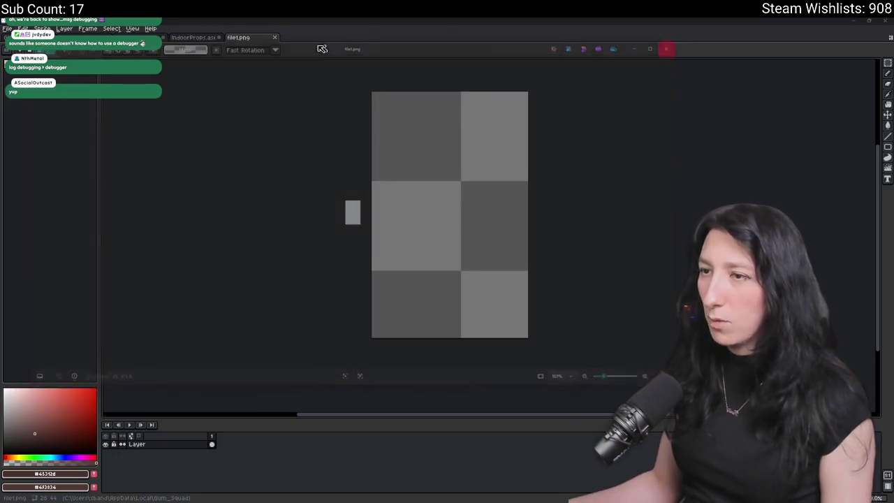
{"action": "key", "text": "alt+Tab"}
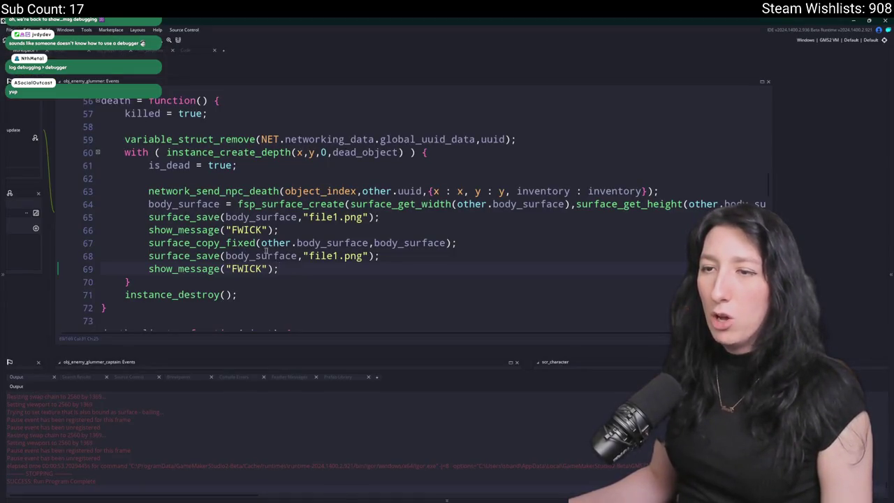
Delete the duplicated save and message lines around surface_copy_fixed.
{"action": "mouse_move", "coordinate": [306, 271]}
{"action": "left_mouse_down"}
{"action": "mouse_move", "coordinate": [115, 255]}
{"action": "mouse_move", "coordinate": [88, 269]}
{"action": "left_mouse_up"}
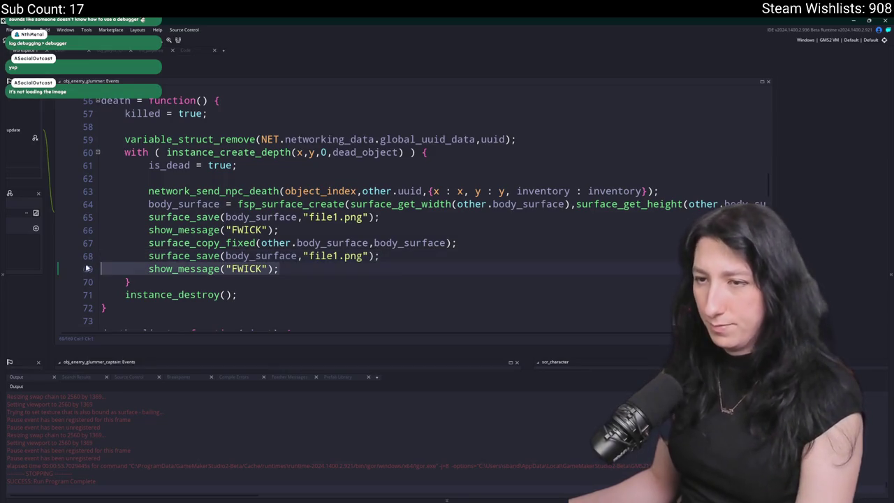
{"action": "key", "text": "Delete"}
{"action": "left_click_drag", "start_coordinate": [382, 256], "coordinate": [80, 256]}
{"action": "key", "text": "Delete"}
{"action": "left_click_drag", "start_coordinate": [280, 230], "coordinate": [62, 233]}
{"action": "key", "text": "Delete"}
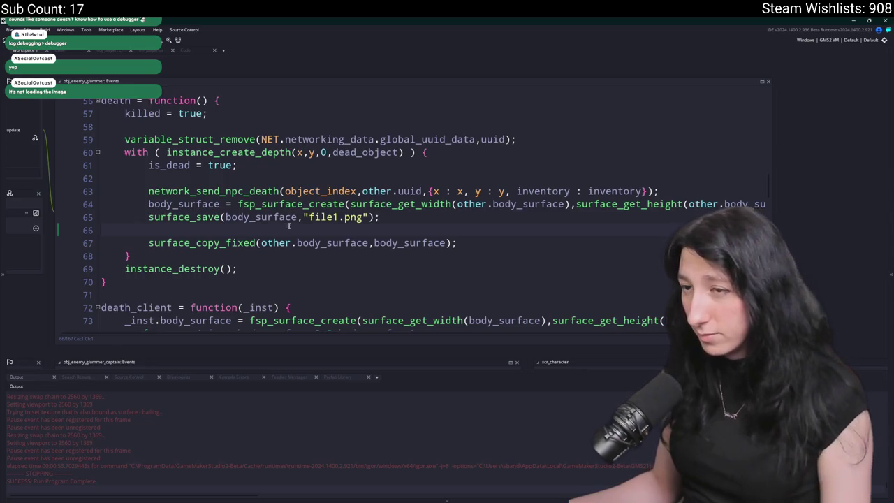
{"action": "key", "text": "ctrl+z"}
{"action": "key", "text": "ctrl+z"}
{"action": "key", "text": "ctrl+y"}
{"action": "left_click_drag", "start_coordinate": [279, 230], "coordinate": [94, 210]}
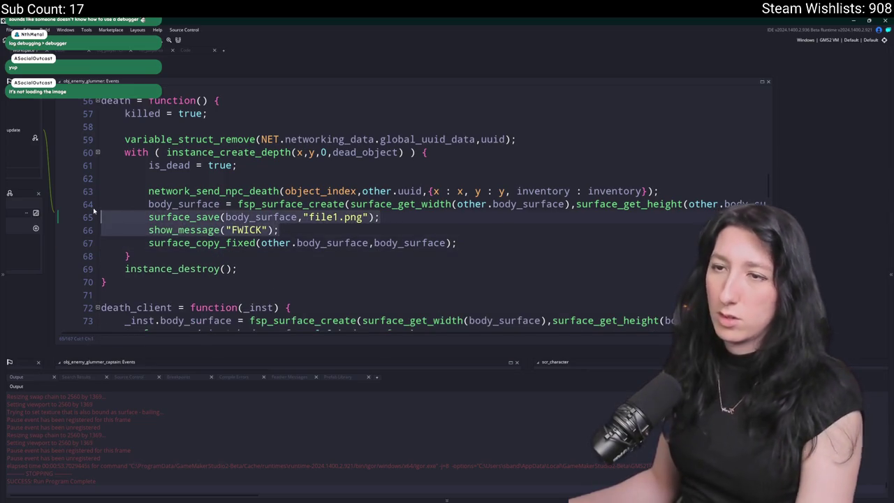
{"action": "key", "text": "BackSpace"}
{"action": "key", "text": "BackSpace"}
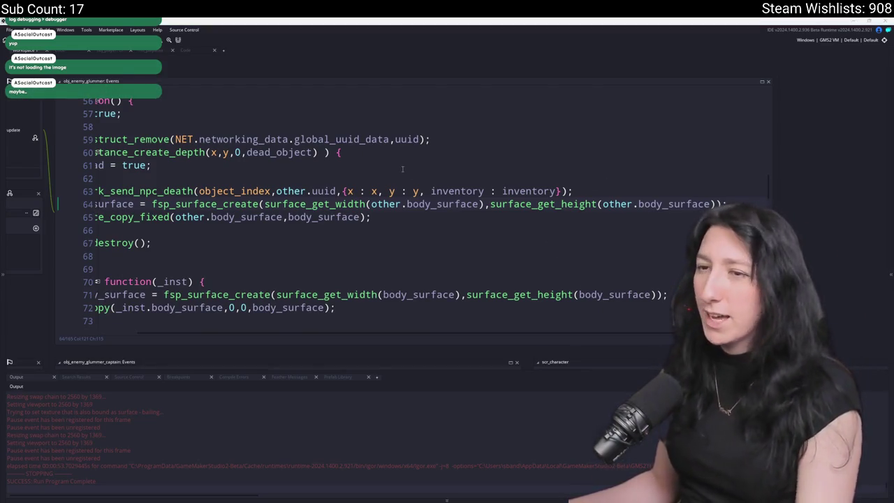
Restore a single save-and-message pair above the surface_copy_fixed call.
{"action": "left_click", "coordinate": [381, 189]}
{"action": "left_click", "coordinate": [372, 230]}
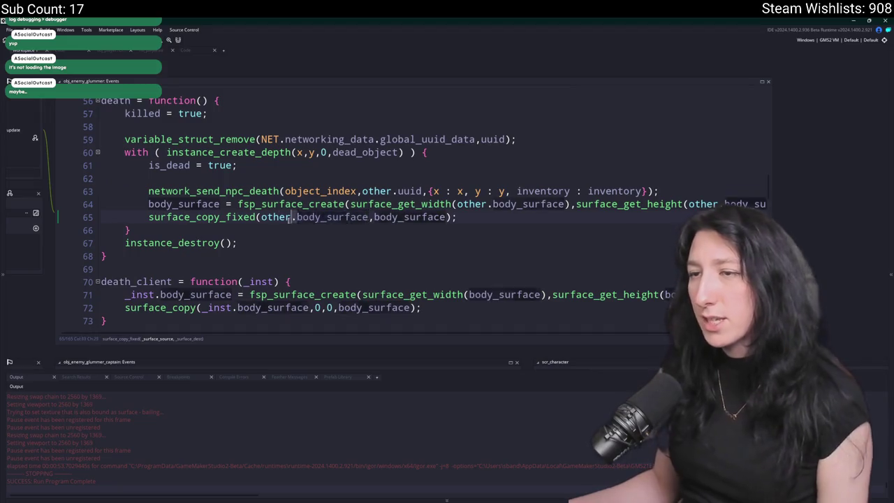
{"action": "left_click", "coordinate": [262, 217]}
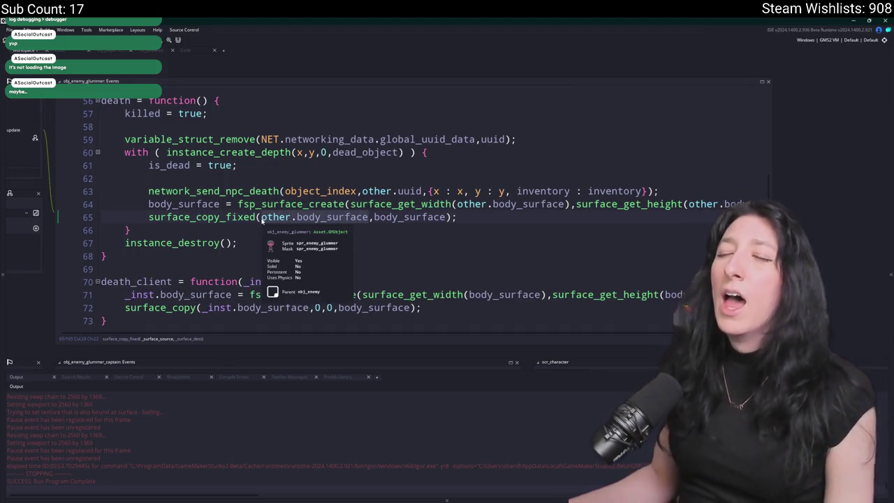
{"action": "key", "text": "Home"}
{"action": "key", "text": "Return"}
{"action": "key", "text": "Up"}
{"action": "key", "text": "ctrl+v"}
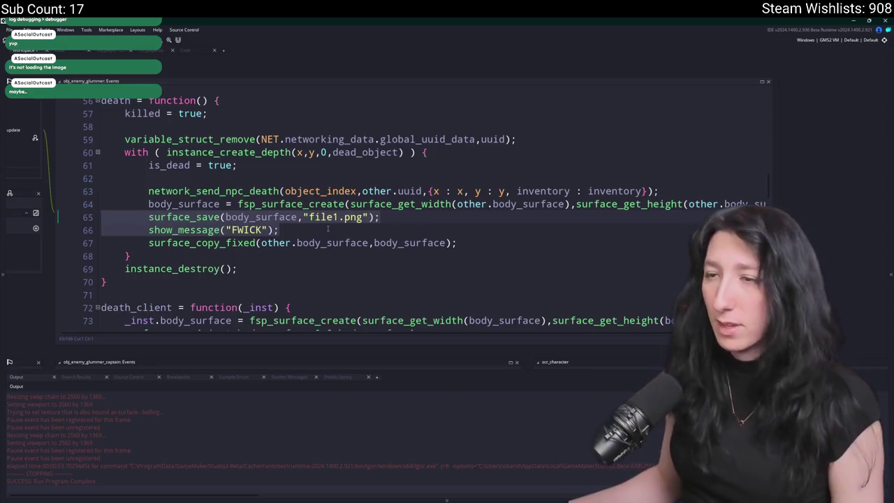
Change surface_save's argument to other.body_surface and rebuild the game.
{"action": "double_click", "coordinate": [349, 244]}
{"action": "left_click", "coordinate": [225, 217]}
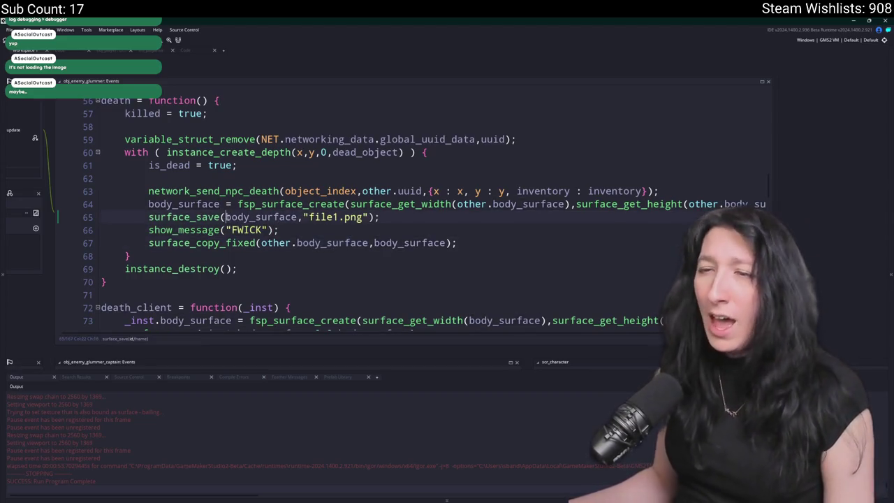
{"action": "type", "text": "other."}
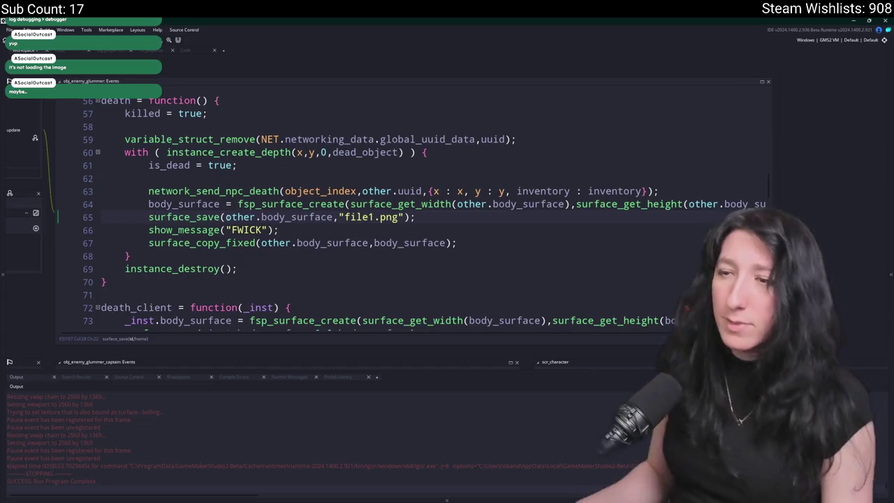
{"action": "key", "text": "F5"}
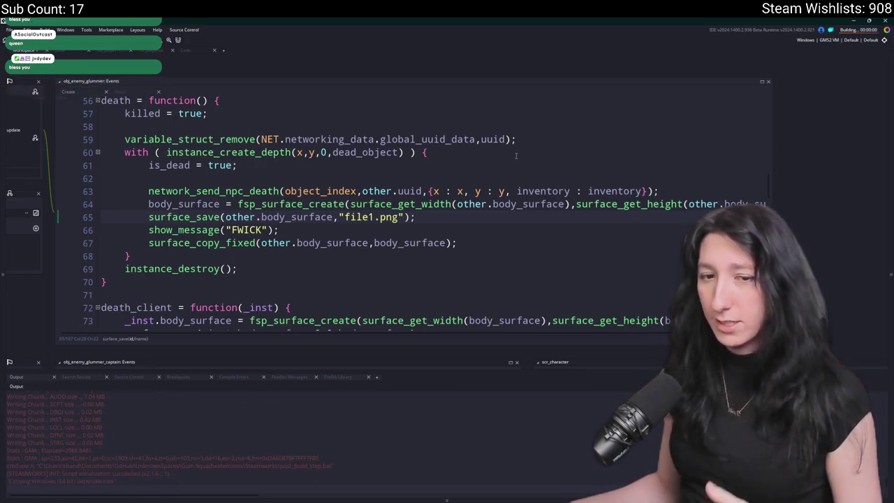
Start the test game, maximize its window, and walk the character toward the Glummers to kill one.
{"action": "left_click", "coordinate": [428, 246]}
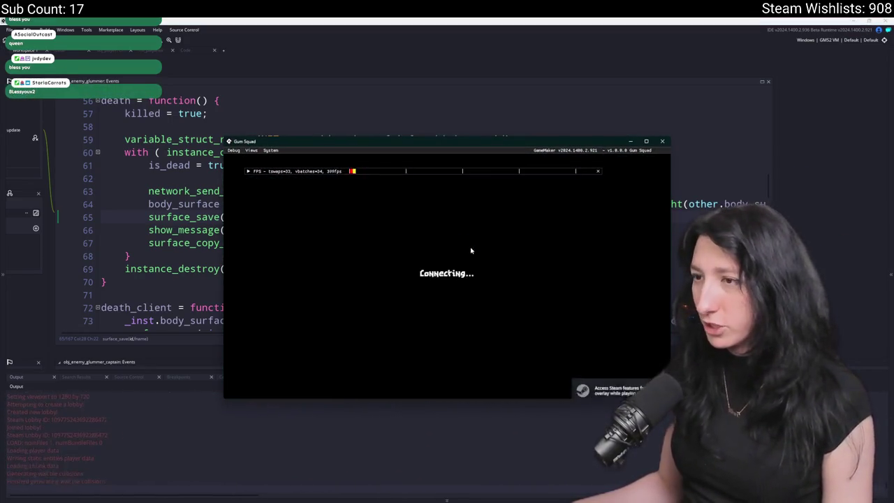
{"action": "key", "text": "Escape"}
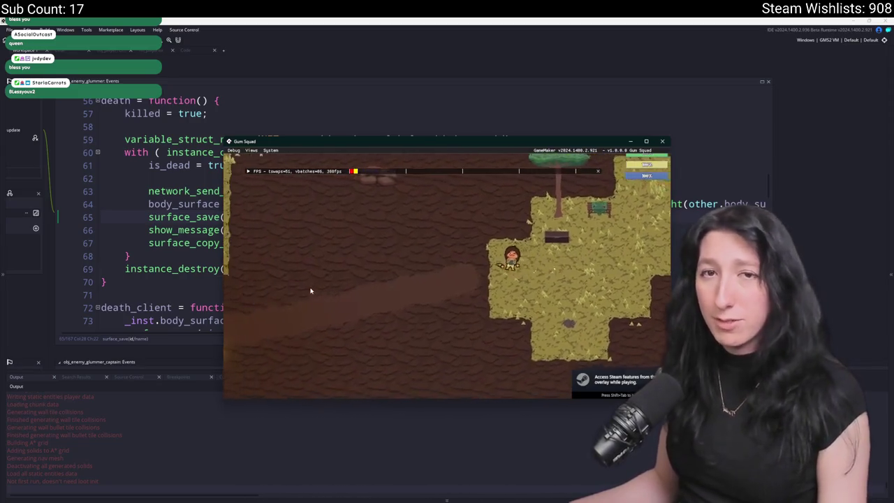
{"action": "left_click_drag", "start_coordinate": [424, 141], "coordinate": [424, 20]}
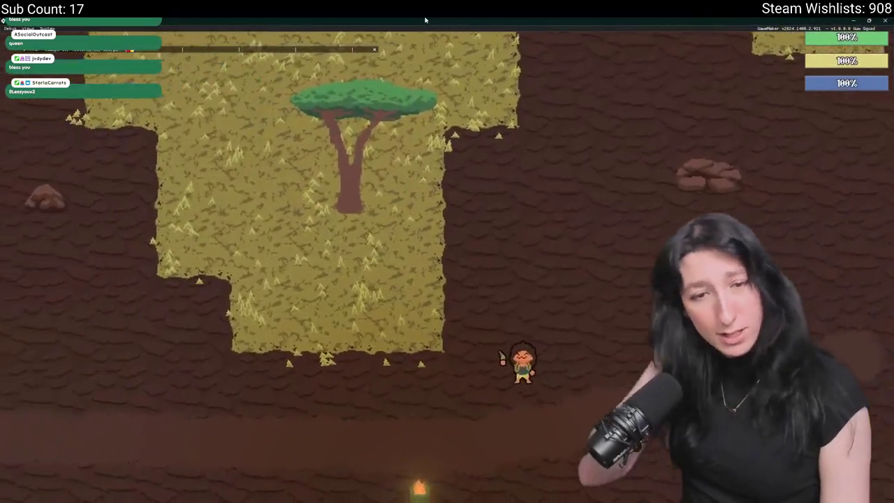
{"action": "key", "text": "a"}
{"action": "key", "text": "w"}
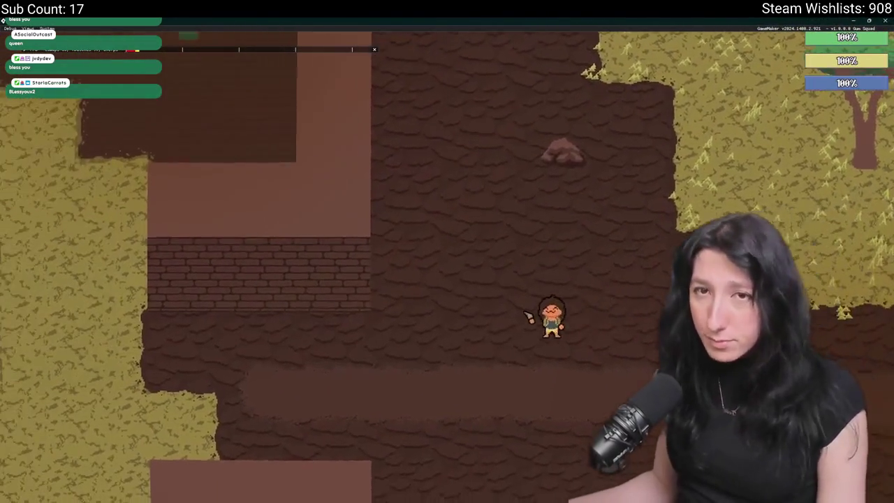
{"action": "key", "text": "a"}
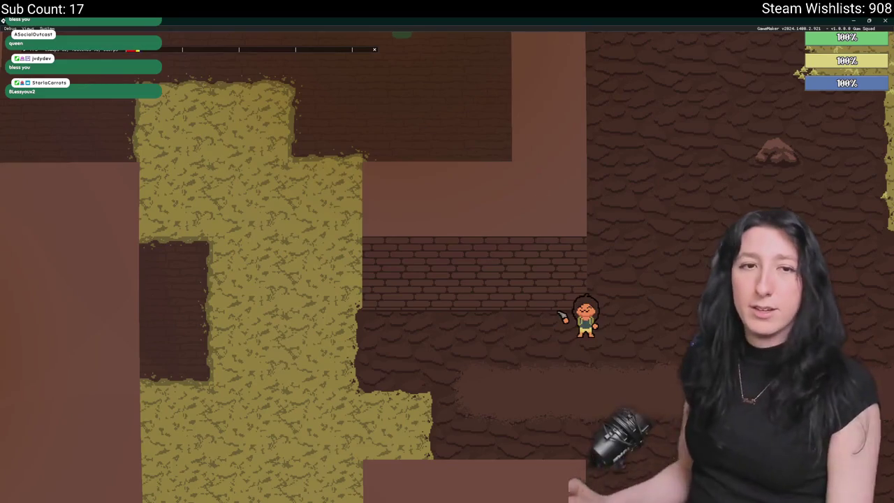
{"action": "key", "text": "a"}
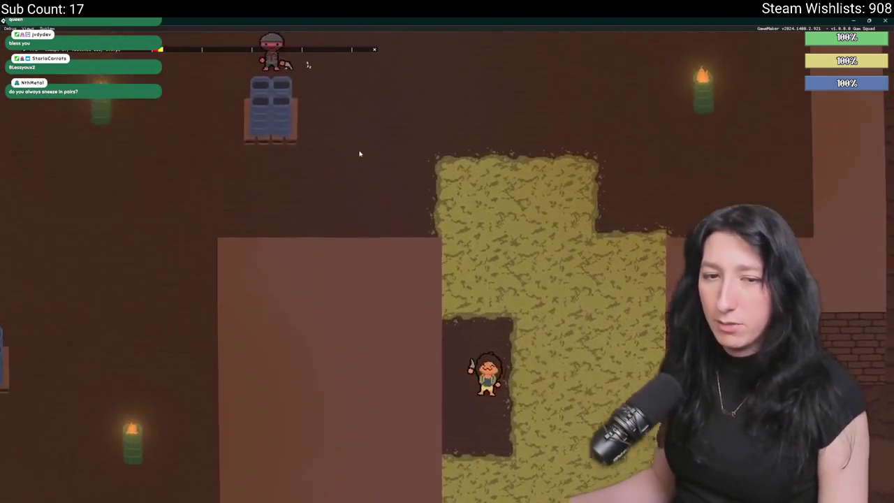
{"action": "key", "text": "w"}
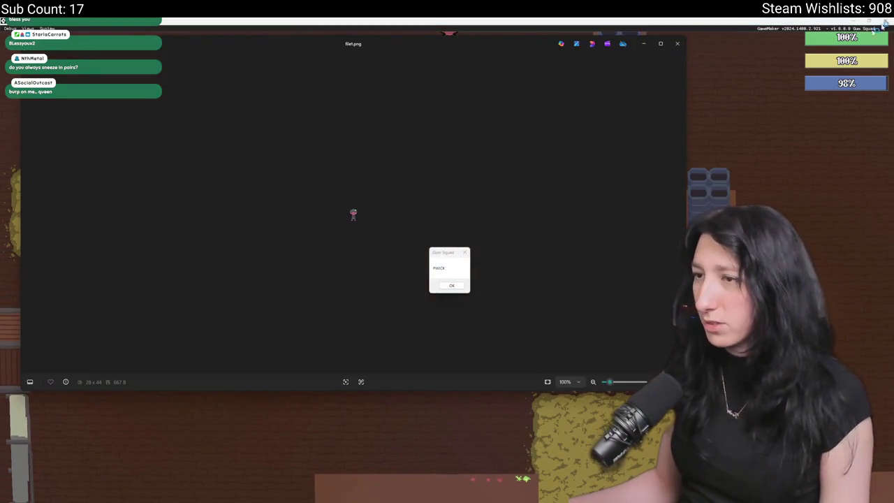
Check that file1.png holds the 28×44 Glummer body sprite, then close the viewer, game and Aseprite.
{"action": "key", "text": "Return"}
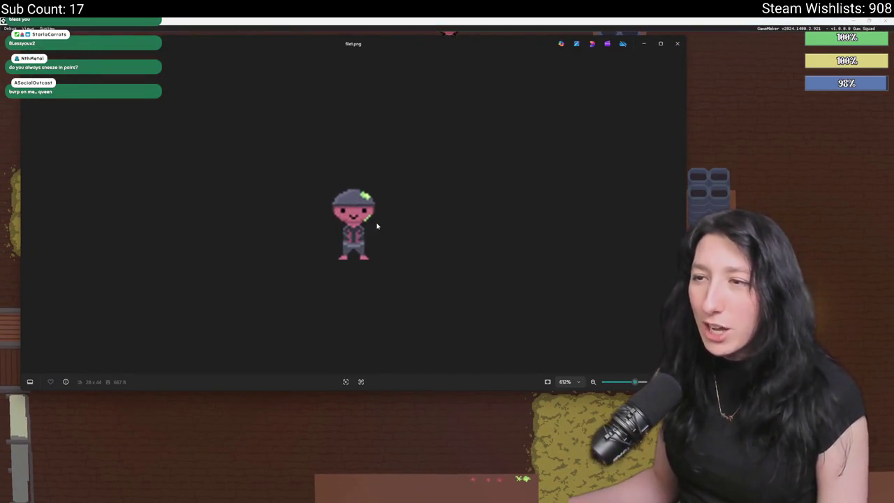
{"action": "left_click", "coordinate": [677, 43]}
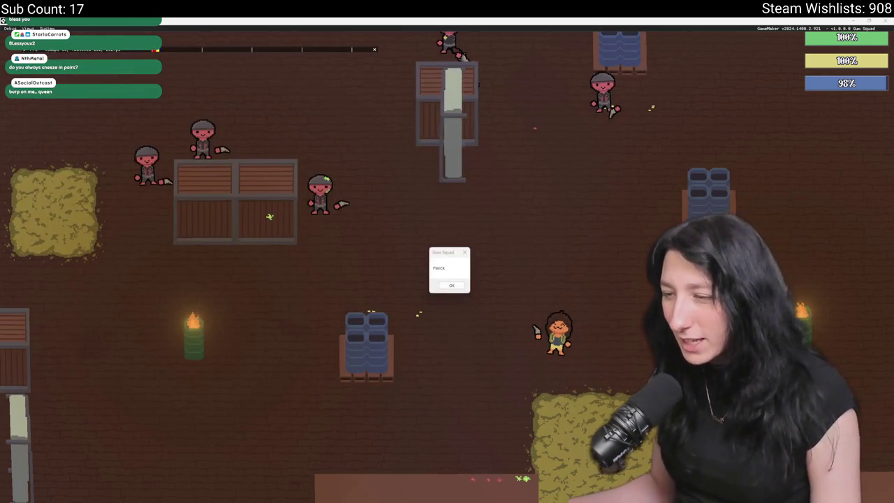
{"action": "key", "text": "Return"}
{"action": "key", "text": "ctrl+Tab"}
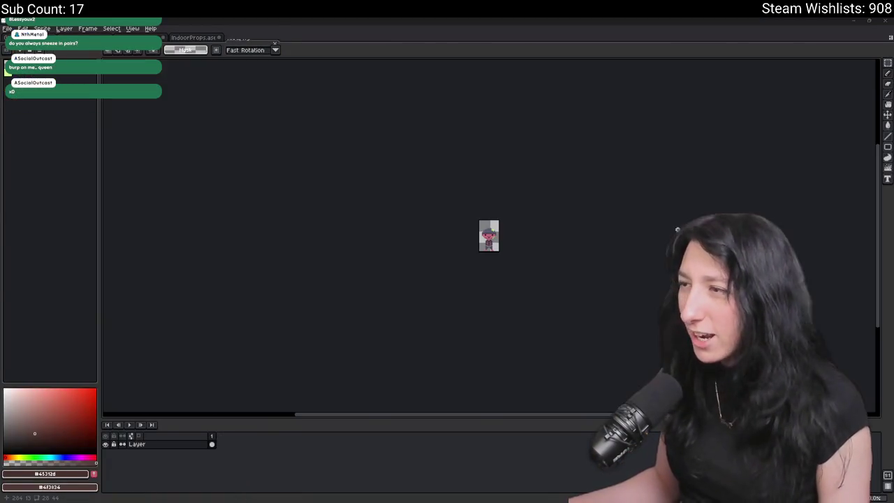
{"action": "scroll", "coordinate": [484, 261], "scroll_direction": "up", "scroll_amount": 8}
{"action": "scroll", "coordinate": [506, 257], "scroll_direction": "down", "scroll_amount": 3}
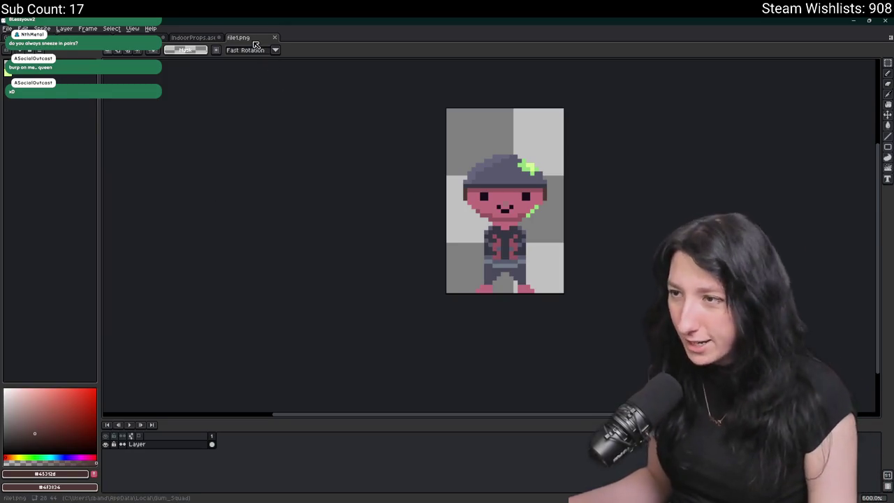
{"action": "left_click", "coordinate": [274, 37]}
{"action": "key", "text": "alt+Tab"}
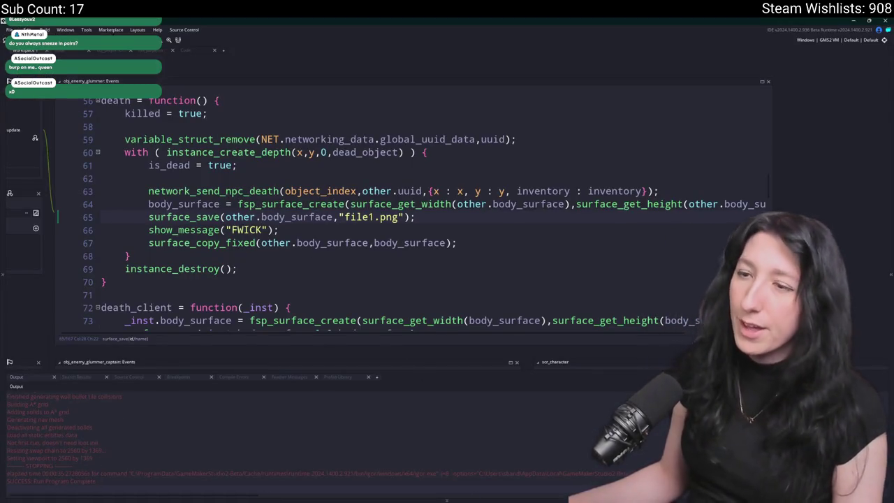
Delete the show_message("FWICK") debug line from the death code.
{"action": "mouse_move", "coordinate": [336, 235]}
{"action": "left_mouse_down"}
{"action": "mouse_move", "coordinate": [116, 232]}
{"action": "mouse_move", "coordinate": [106, 221]}
{"action": "left_mouse_up"}
{"action": "key", "text": "shift+Down"}
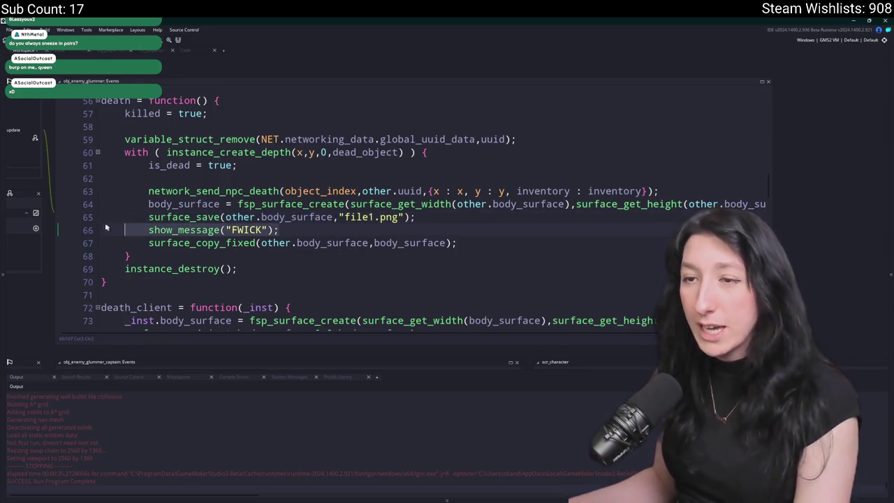
{"action": "key", "text": "BackSpace"}
{"action": "key", "text": "BackSpace"}
{"action": "scroll", "coordinate": [291, 236], "scroll_direction": "down", "scroll_amount": 1}
{"action": "scroll", "coordinate": [292, 236], "scroll_direction": "up", "scroll_amount": 3}
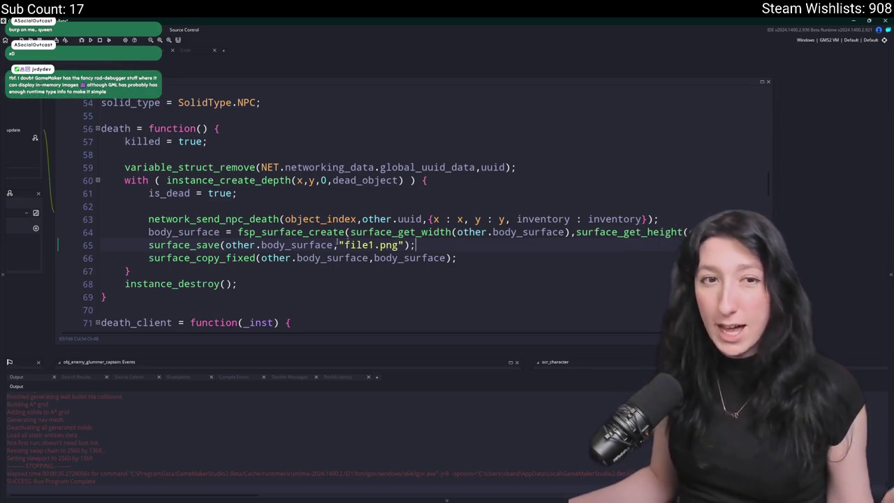
Rename surface_copy_fixed to surface_copy on line 66 and look it up in the manual with F1.
{"action": "left_click", "coordinate": [491, 260]}
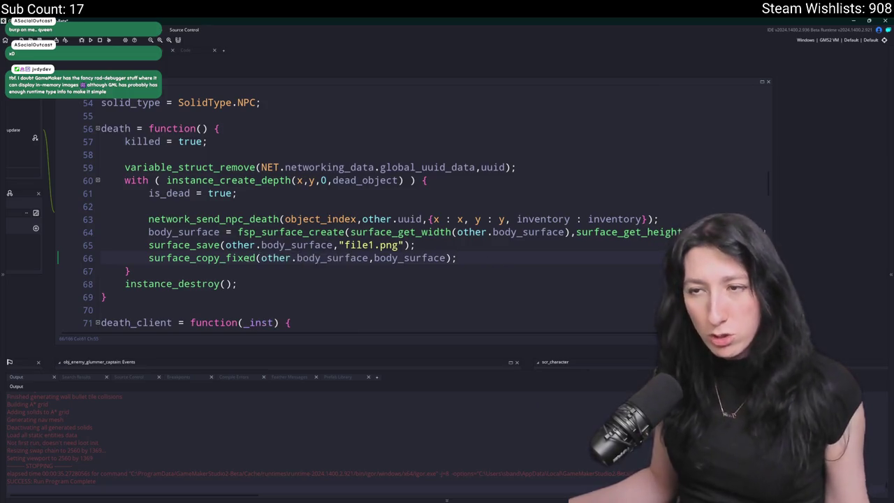
{"action": "left_click", "coordinate": [231, 259]}
{"action": "key", "text": "ctrl+Delete"}
{"action": "left_click", "coordinate": [258, 259]}
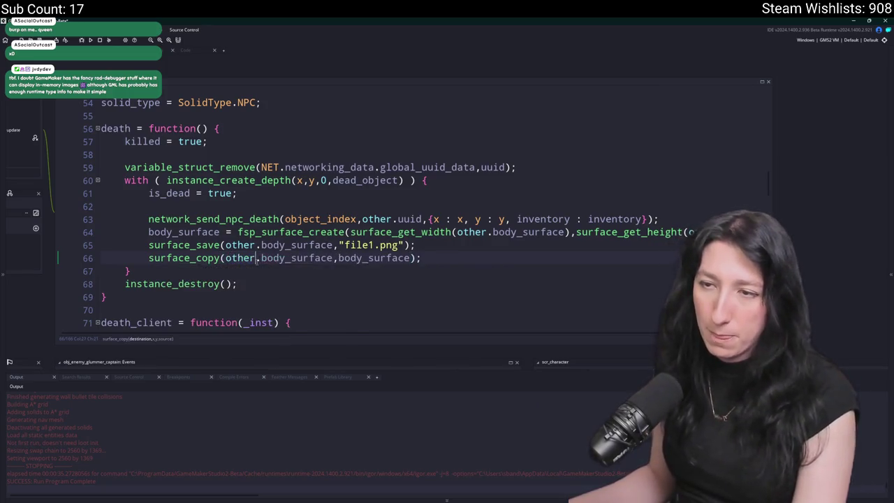
{"action": "key", "text": "F1"}
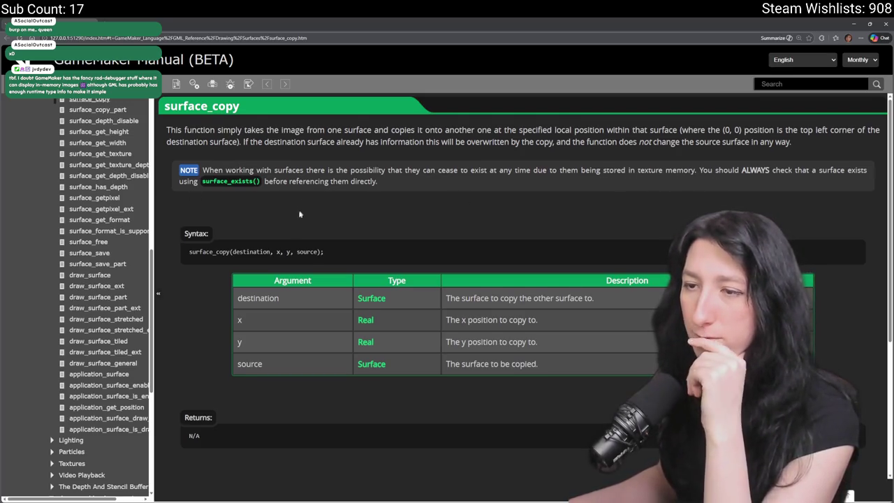
Read through the surface_copy manual page and its argument table.
{"action": "scroll", "coordinate": [299, 214], "scroll_direction": "down", "scroll_amount": 2}
{"action": "scroll", "coordinate": [273, 169], "scroll_direction": "up", "scroll_amount": 2}
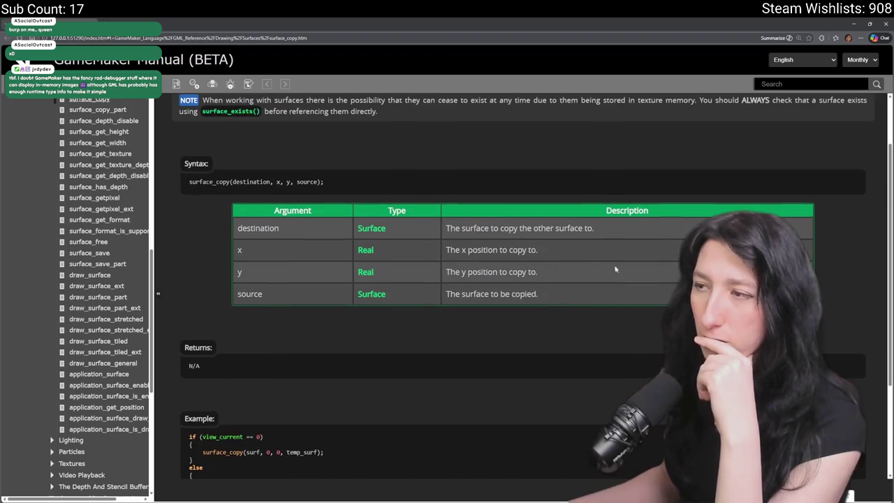
{"action": "scroll", "coordinate": [535, 299], "scroll_direction": "down", "scroll_amount": 2}
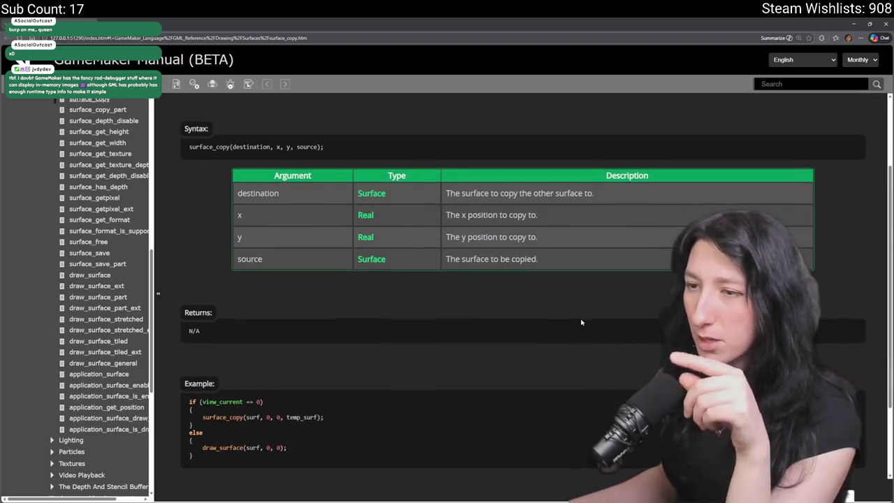
{"action": "left_click_drag", "start_coordinate": [488, 237], "coordinate": [538, 237]}
{"action": "left_click", "coordinate": [538, 237]}
{"action": "scroll", "coordinate": [290, 253], "scroll_direction": "down", "scroll_amount": 2}
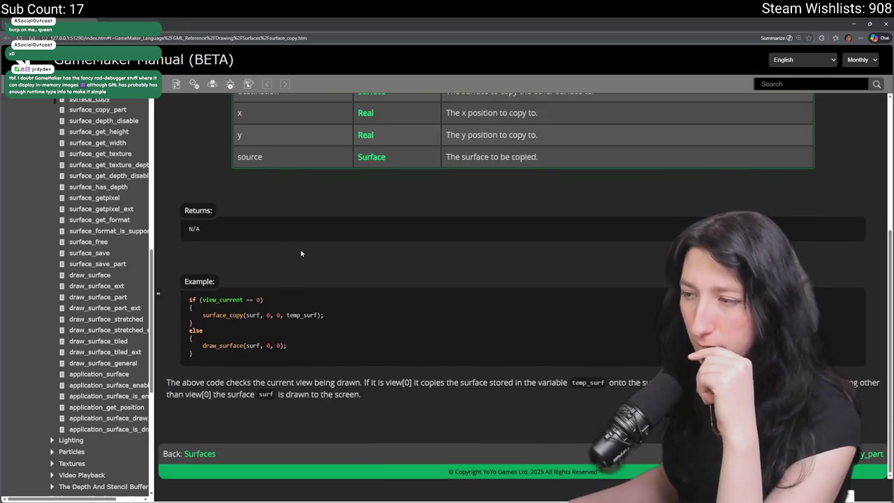
Back in the death code, put the caret before line 66's second body_surface argument.
{"action": "key", "text": "alt+Tab"}
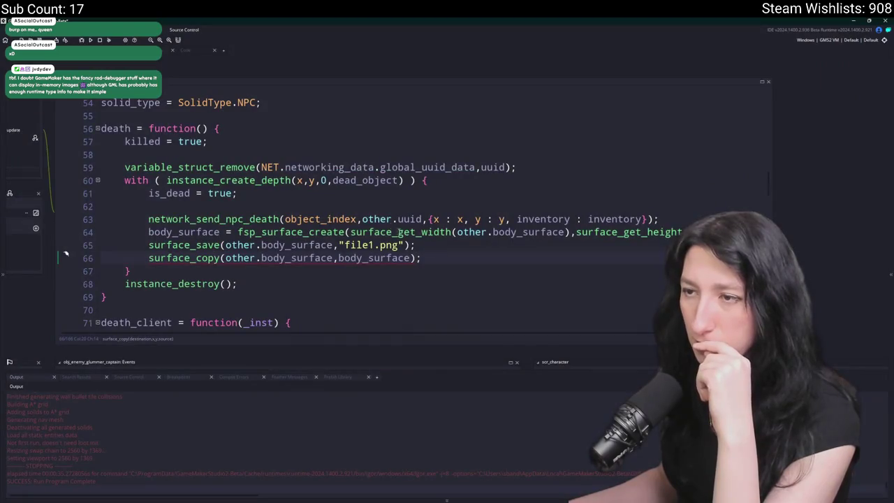
{"action": "mouse_move", "coordinate": [333, 260]}
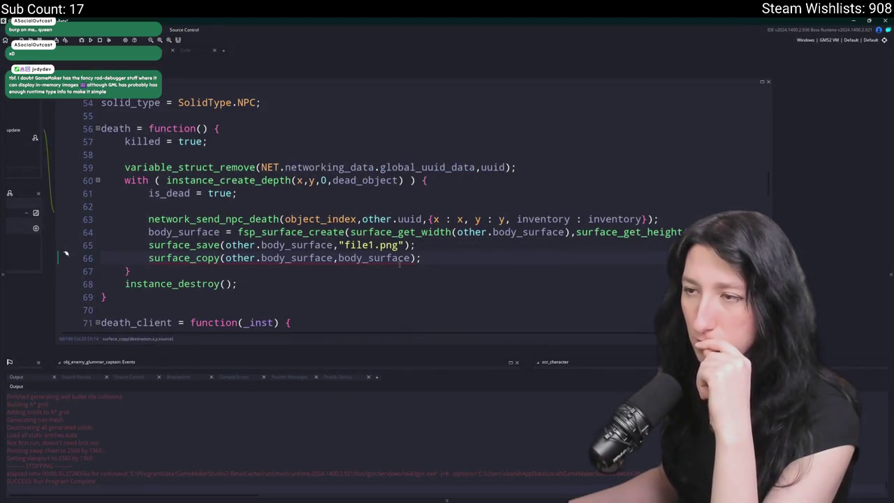
{"action": "left_click", "coordinate": [340, 259]}
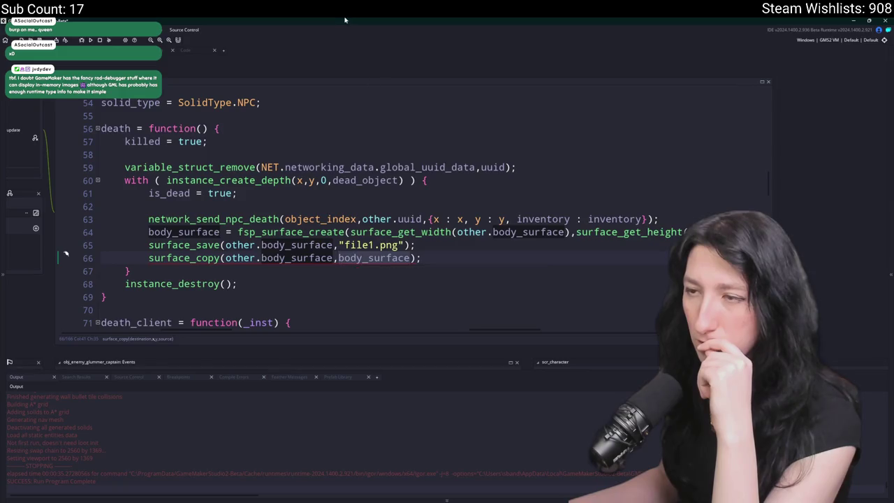
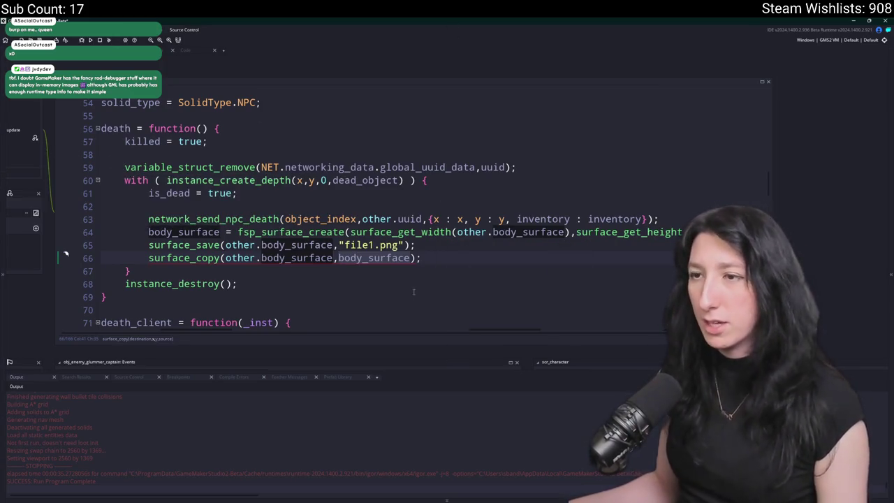
In death, replace the surface create/save/copy code with other.body_surface and begin 'other.body_surface ='.
{"action": "right_click", "coordinate": [447, 246]}
{"action": "left_click", "coordinate": [433, 248]}
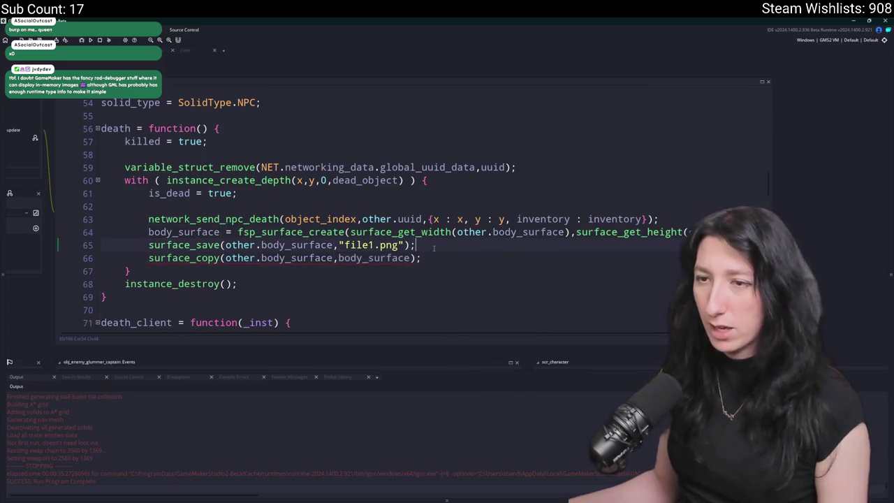
{"action": "key", "text": "Down"}
{"action": "key", "text": "Down"}
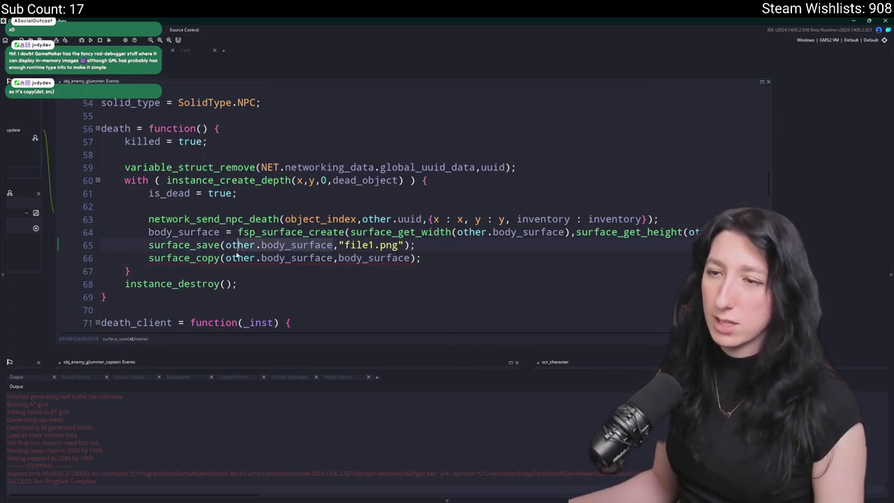
{"action": "left_click", "coordinate": [240, 232], "text": "shift"}
{"action": "type", "text": "other.body_surface"}
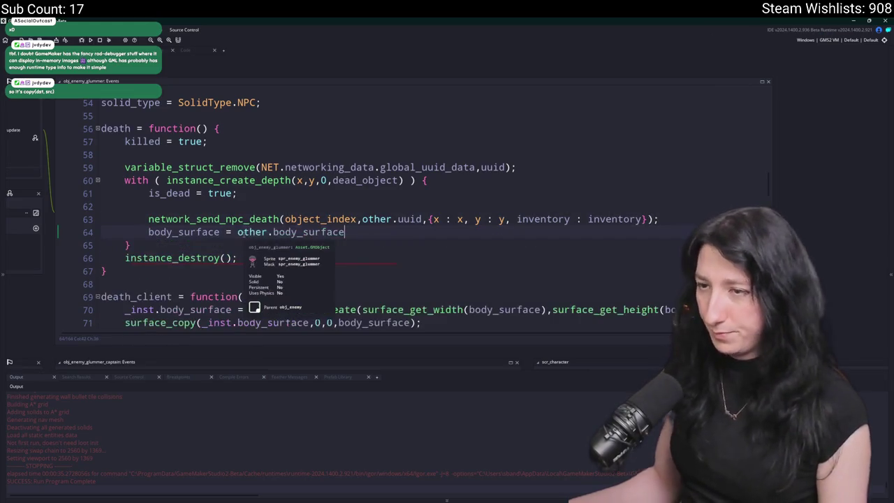
{"action": "type", "text": ";"}
{"action": "key", "text": "Return"}
{"action": "type", "text": "other.body_surface ="}
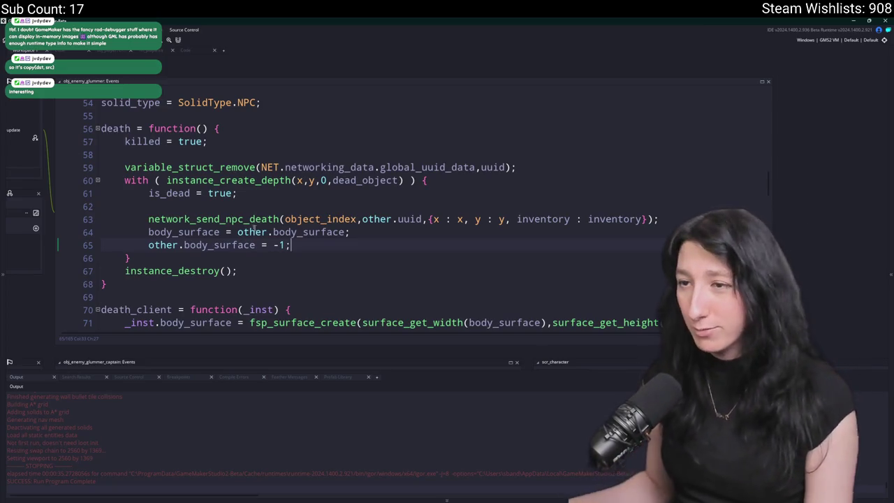
Paste the body_surface handoff lines over death_client's surface code, prefixing with _inst.
{"action": "left_click_drag", "start_coordinate": [322, 250], "coordinate": [333, 199]}
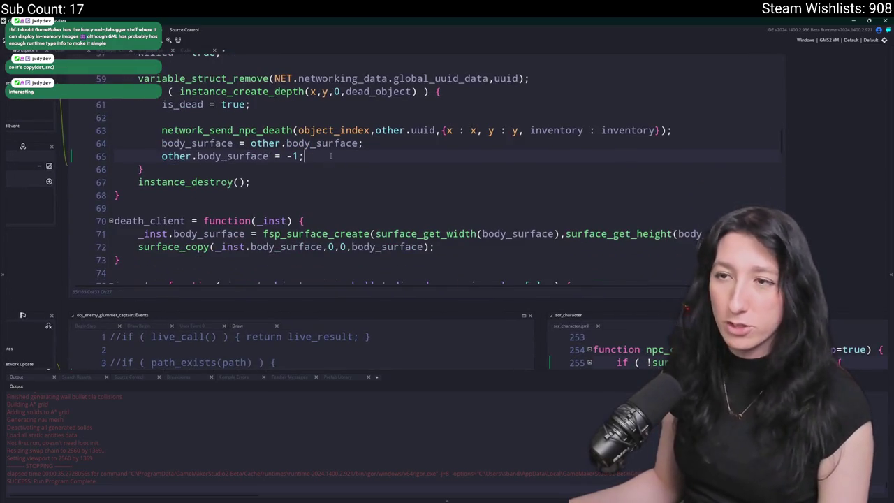
{"action": "left_click_drag", "start_coordinate": [330, 156], "coordinate": [162, 142]}
{"action": "key", "text": "ctrl+c"}
{"action": "left_click", "coordinate": [173, 244]}
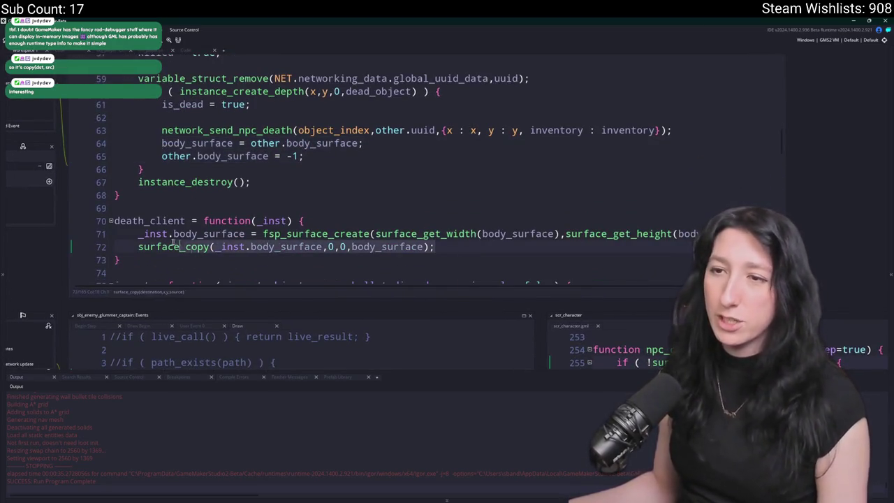
{"action": "left_click_drag", "start_coordinate": [172, 244], "coordinate": [144, 235]}
{"action": "key", "text": "ctrl+v"}
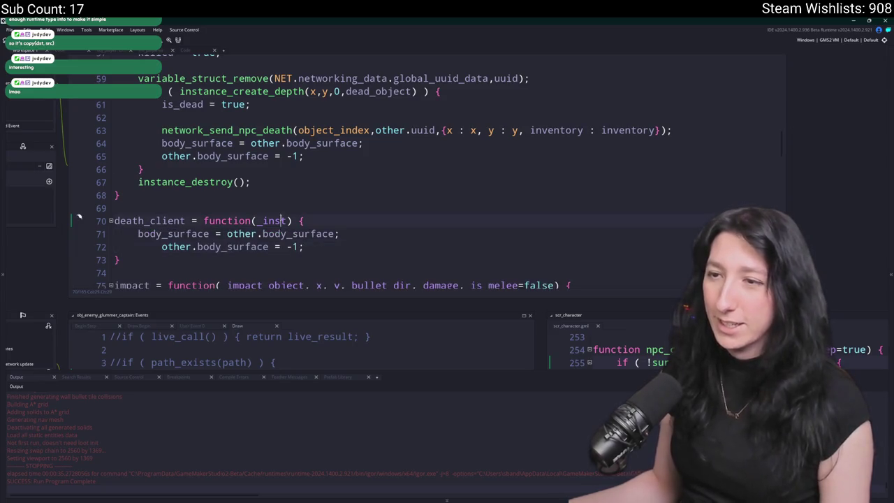
{"action": "left_click", "coordinate": [138, 234]}
{"action": "type", "text": "_inst."}
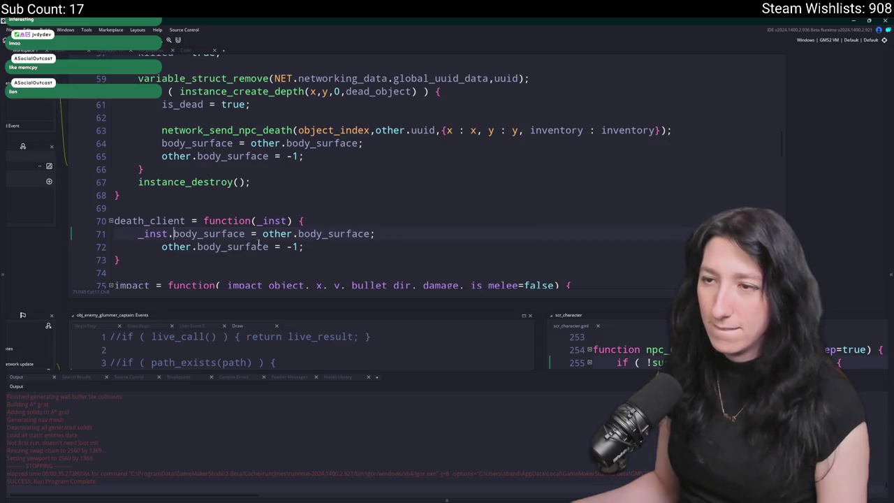
Undo the death_client paste, reverting it to the earlier handoff version.
{"action": "key", "text": "ctrl+z"}
{"action": "key", "text": "ctrl+z"}
{"action": "key", "text": "ctrl+z"}
{"action": "left_click", "coordinate": [227, 240]}
{"action": "left_click", "coordinate": [225, 234]}
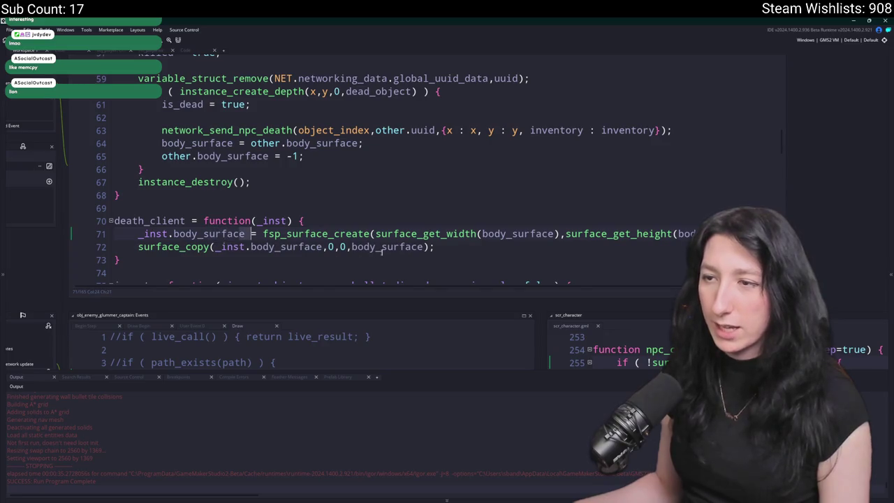
{"action": "key", "text": "ctrl+z"}
{"action": "key", "text": "ctrl+z"}
{"action": "key", "text": "ctrl+z"}
Search the project for death_client and open the scr_networking match at line 867.
{"action": "double_click", "coordinate": [149, 220]}
{"action": "key", "text": "ctrl+f"}
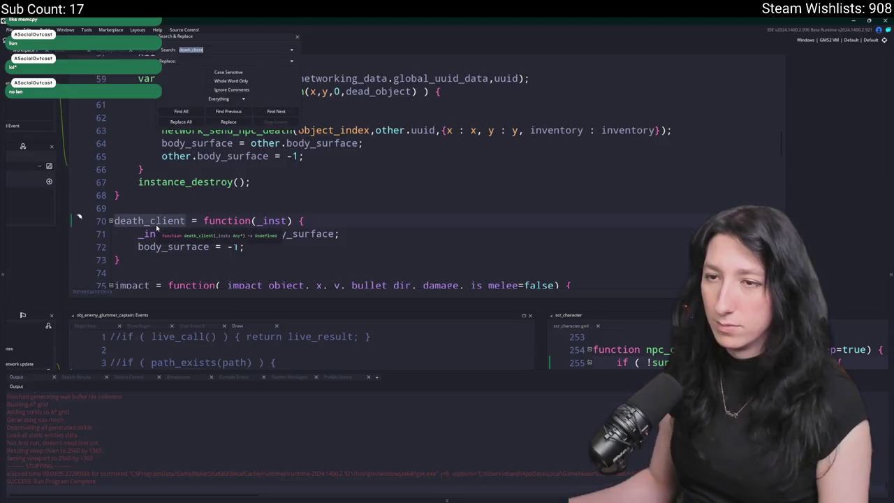
{"action": "key", "text": "Return"}
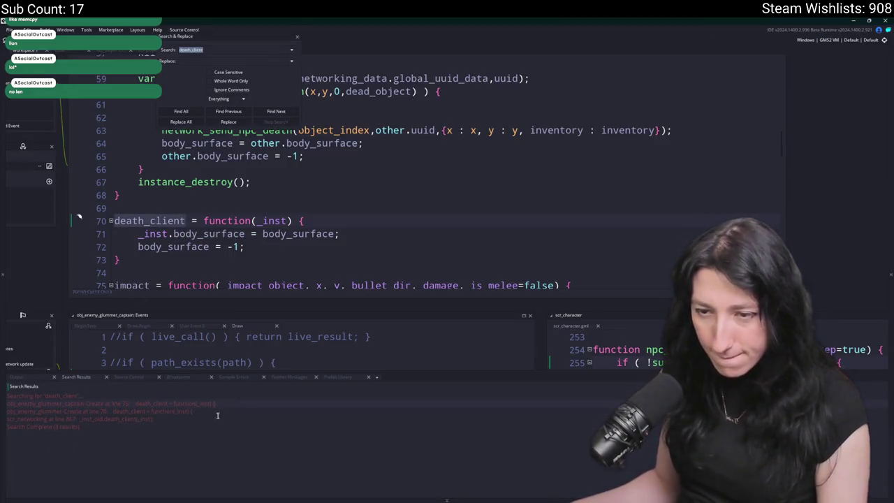
{"action": "double_click", "coordinate": [217, 418]}
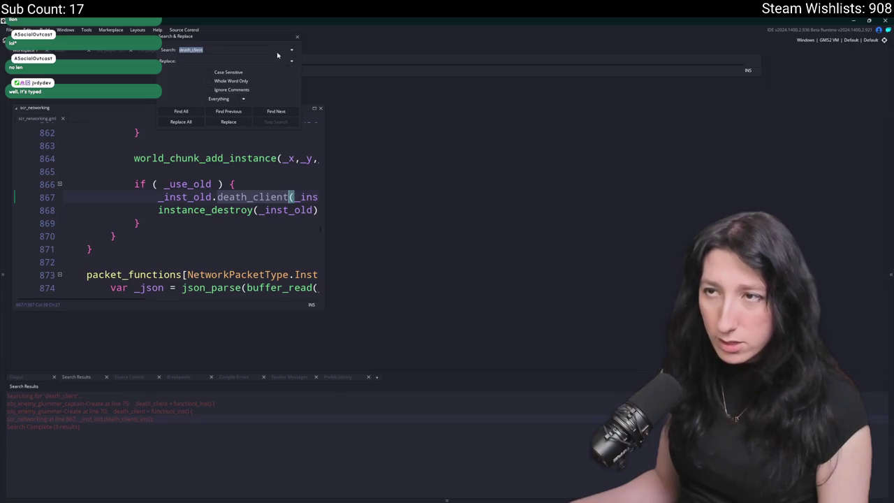
{"action": "left_click", "coordinate": [298, 37]}
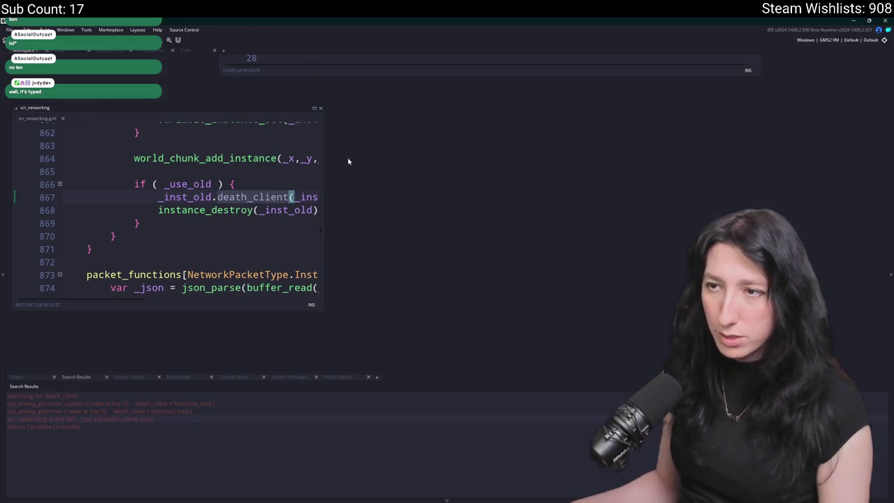
{"action": "left_click_drag", "start_coordinate": [327, 144], "coordinate": [408, 146]}
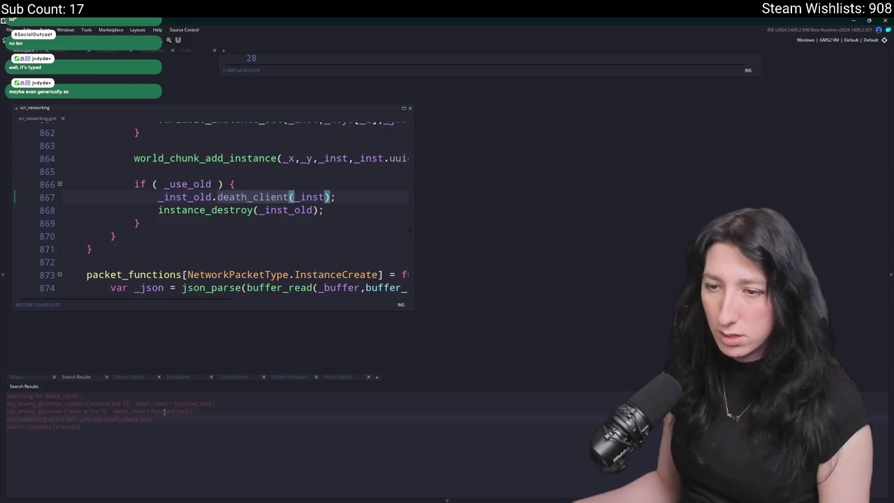
Search for 'su' to open obj_enemy_glummer_captain's Create code with body_surface matches.
{"action": "key", "text": "ctrl+shift+f"}
{"action": "type", "text": "surfa"}
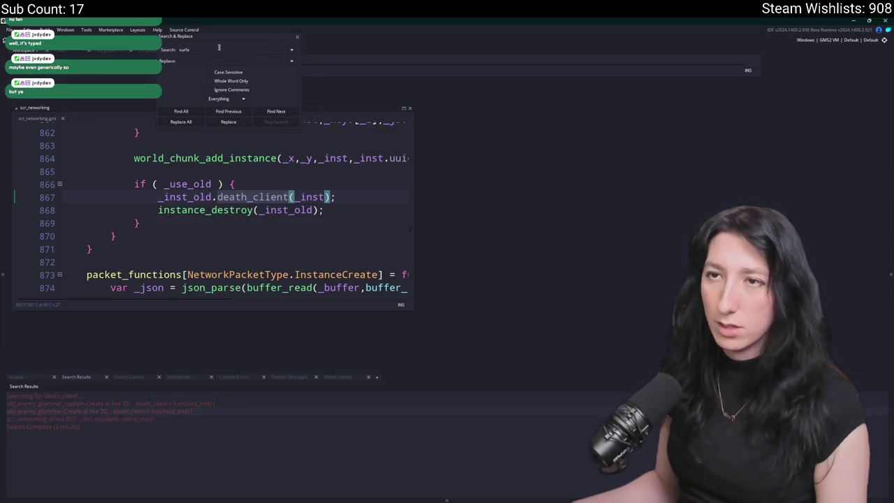
{"action": "key", "text": "Return"}
{"action": "left_click", "coordinate": [310, 237]}
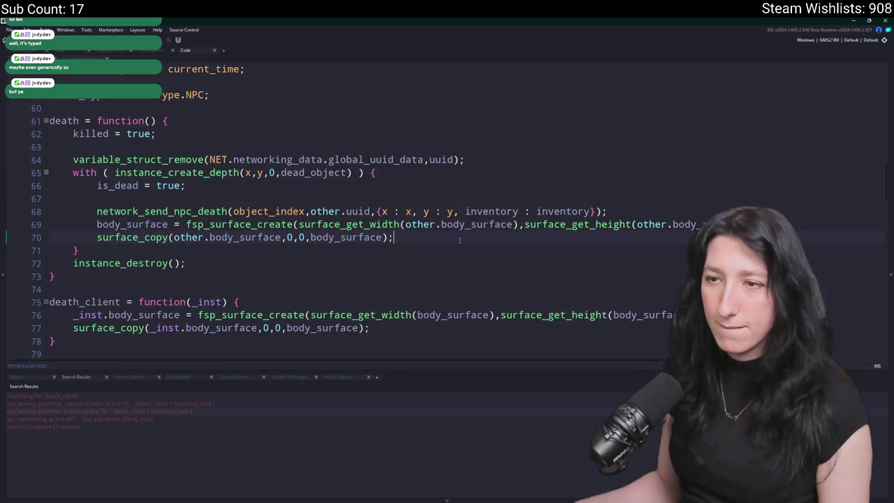
{"action": "double_click", "coordinate": [143, 224]}
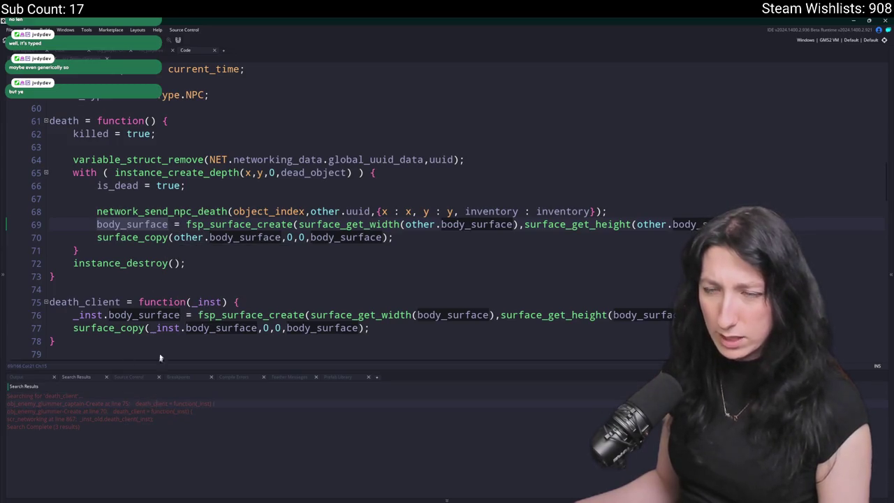
{"action": "scroll", "coordinate": [168, 189], "scroll_direction": "up", "scroll_amount": 1}
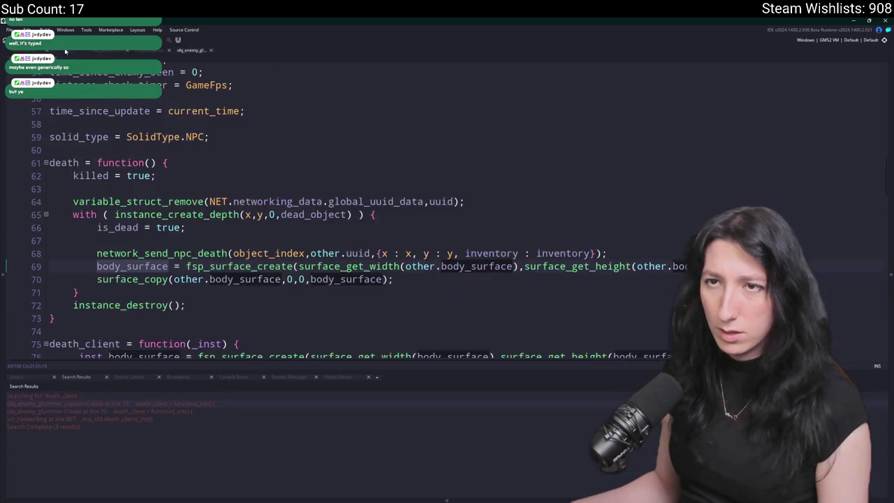
{"action": "double_click", "coordinate": [77, 419]}
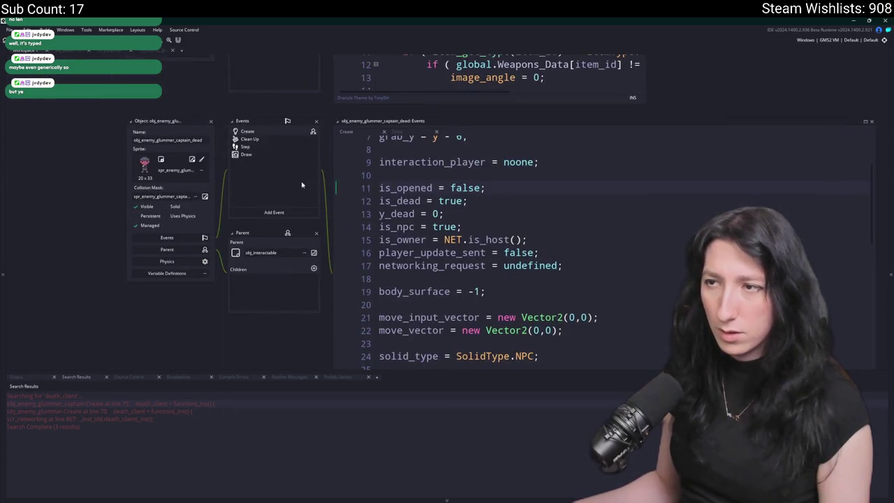
{"action": "scroll", "coordinate": [468, 239], "scroll_direction": "down", "scroll_amount": 9}
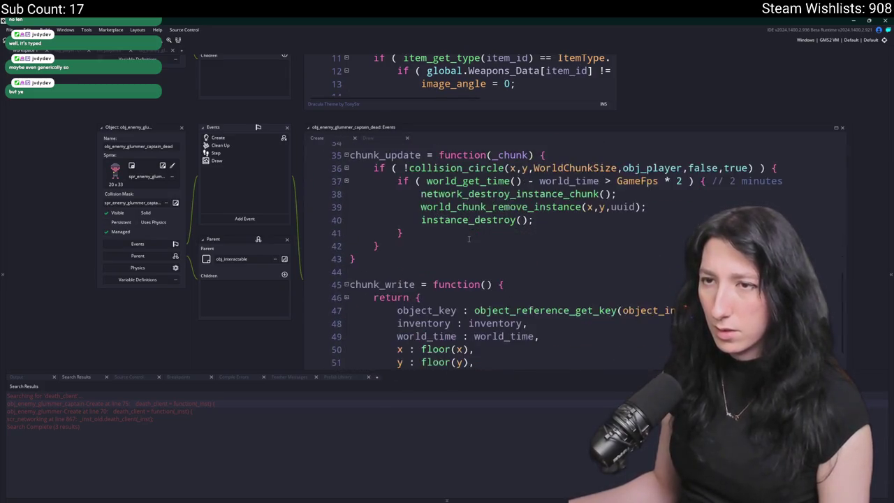
{"action": "scroll", "coordinate": [468, 239], "scroll_direction": "up", "scroll_amount": 15}
{"action": "scroll", "coordinate": [403, 333], "scroll_direction": "down", "scroll_amount": 5, "text": "ctrl"}
{"action": "scroll", "coordinate": [413, 189], "scroll_direction": "up", "scroll_amount": 5, "text": "ctrl"}
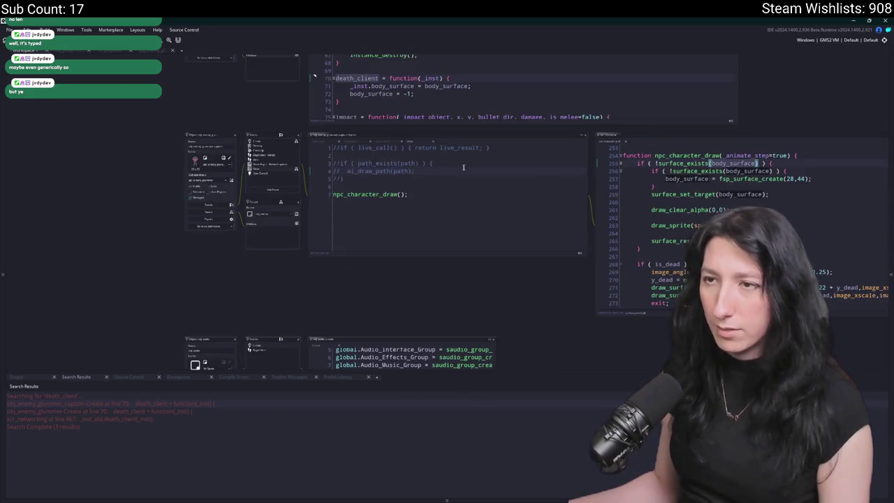
{"action": "scroll", "coordinate": [388, 204], "scroll_direction": "up", "scroll_amount": 3, "text": "ctrl"}
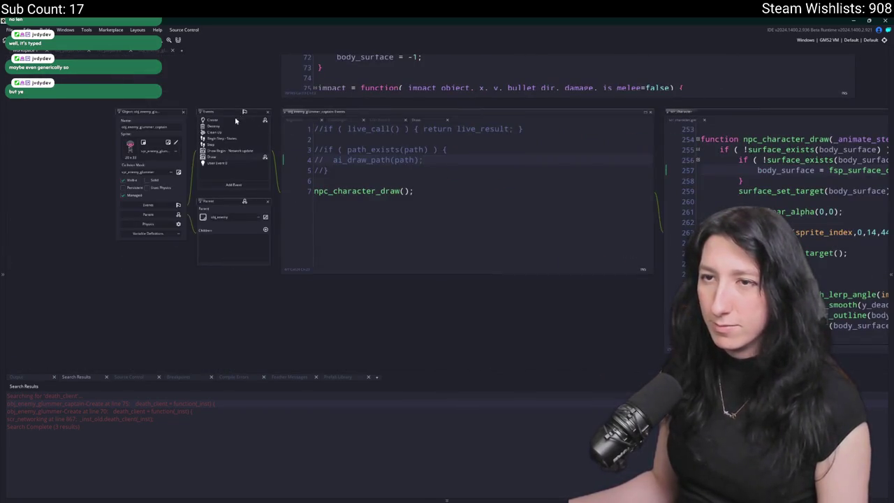
{"action": "left_click", "coordinate": [236, 120]}
{"action": "scroll", "coordinate": [363, 252], "scroll_direction": "down", "scroll_amount": 2}
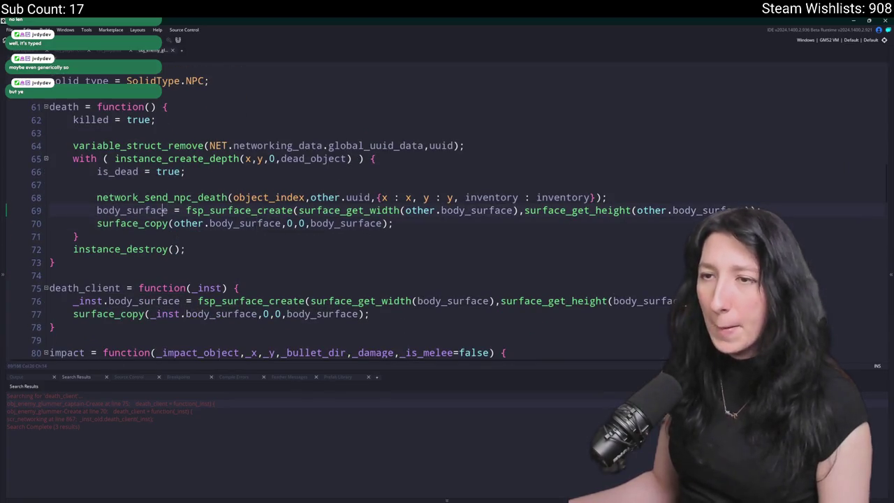
In death, replace the surface creation and copy with the body_surface handoff and reset lines.
{"action": "left_click_drag", "start_coordinate": [98, 223], "coordinate": [174, 223]}
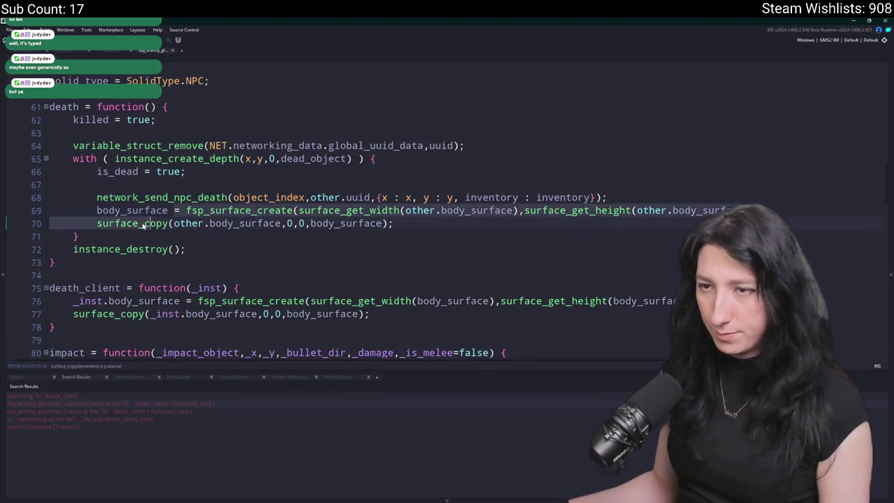
{"action": "type", "text": "body_surface"}
{"action": "type", "text": " ="}
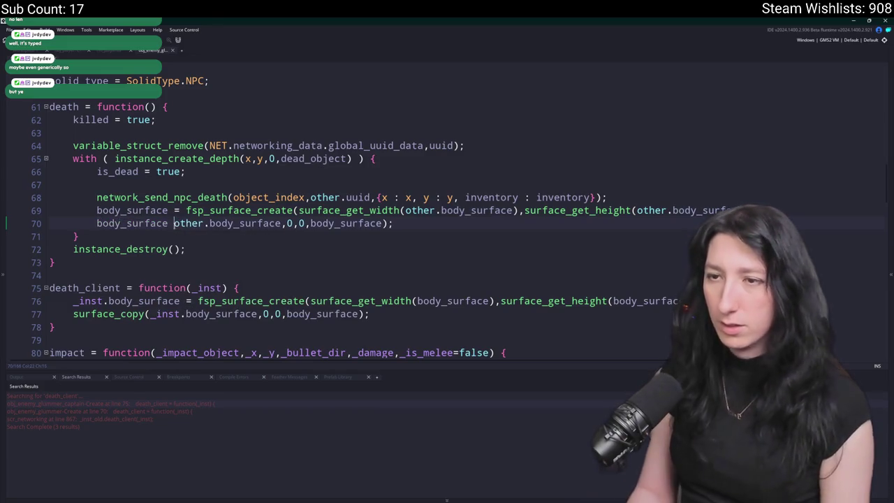
{"action": "left_click_drag", "start_coordinate": [296, 223], "coordinate": [407, 222]}
{"action": "type", "text": ";"}
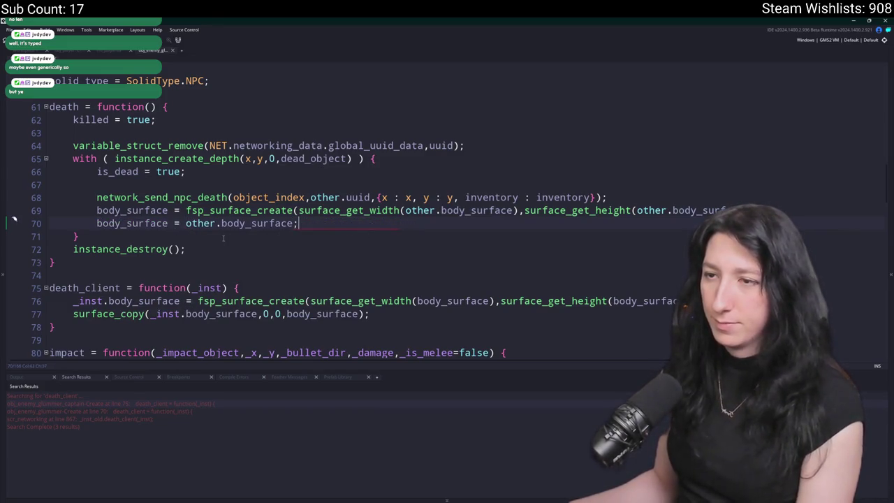
{"action": "key", "text": "shift+Up"}
{"action": "key", "text": "Delete"}
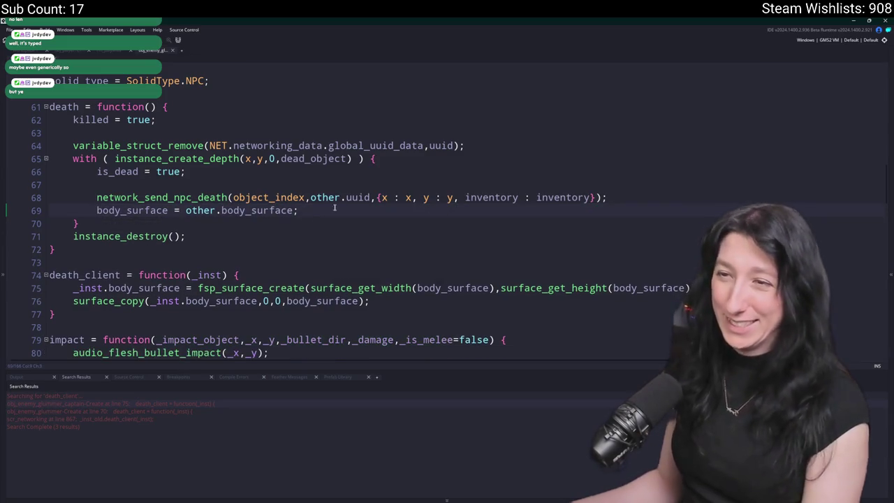
{"action": "key", "text": "Return"}
{"action": "type", "text": "other."}
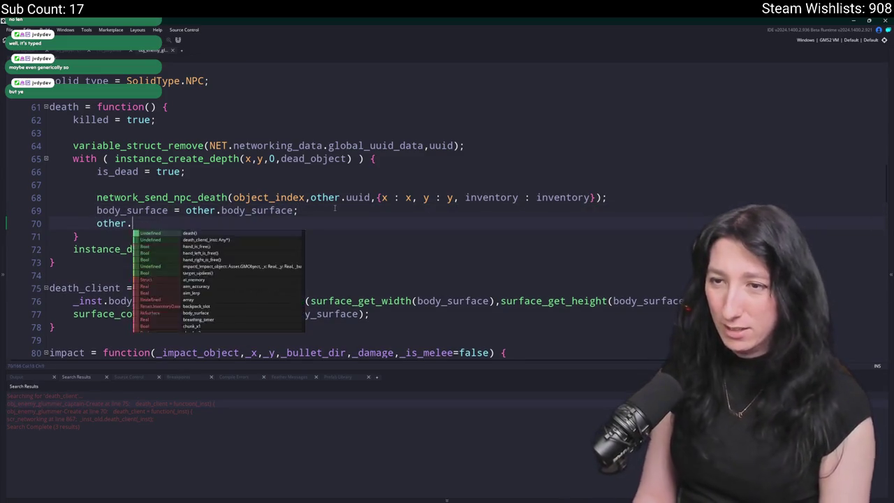
{"action": "type", "text": "body_surface = -1;"}
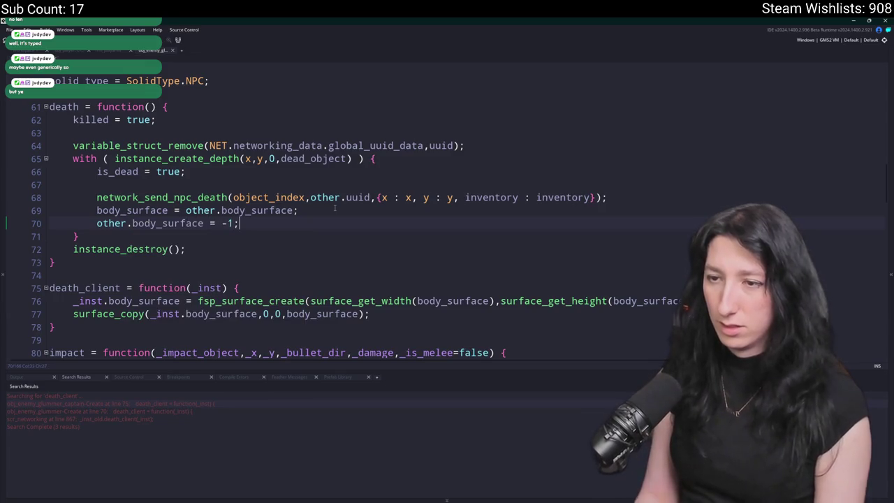
In death_client, assign body_surface to _inst instead of creating and copying, then run with F5.
{"action": "left_click", "coordinate": [359, 314]}
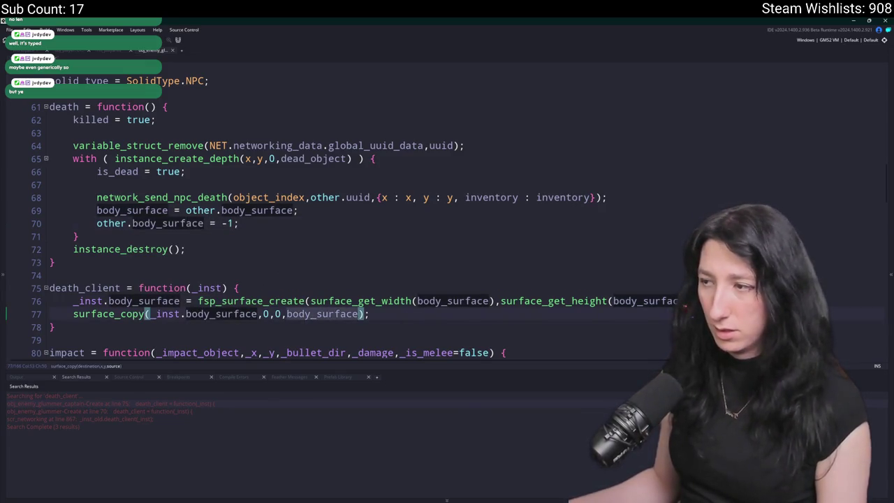
{"action": "left_click", "coordinate": [199, 301]}
{"action": "key", "text": "shift+End"}
{"action": "type", "text": "body_surface;"}
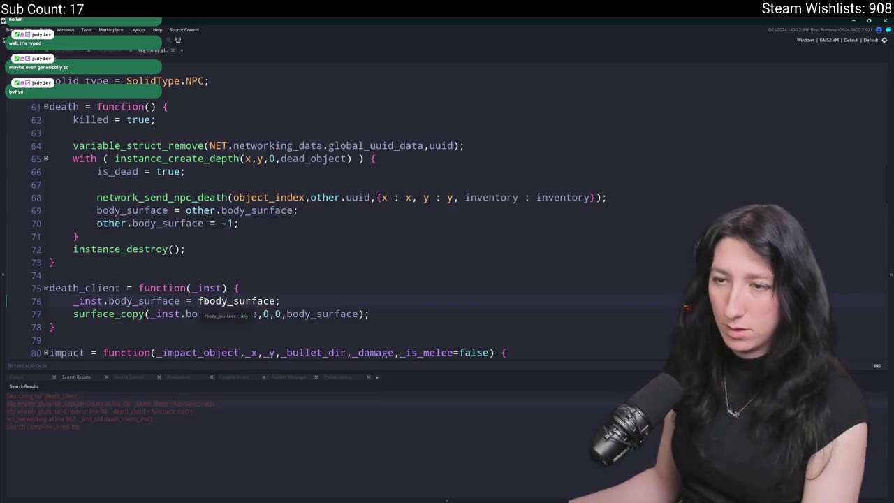
{"action": "left_click", "coordinate": [202, 301]}
{"action": "key", "text": "BackSpace"}
{"action": "left_click_drag", "start_coordinate": [371, 314], "coordinate": [69, 314]}
{"action": "type", "text": "body_surface = - 1;"}
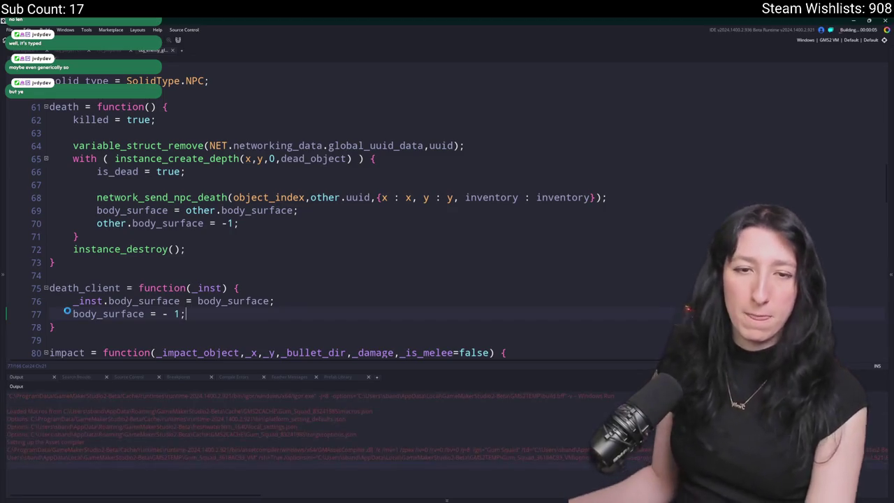
{"action": "key", "text": "F5"}
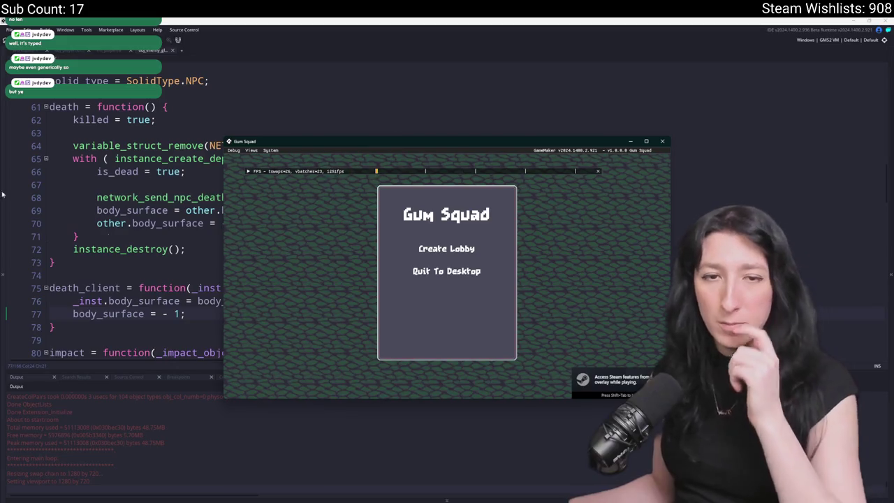
Create a lobby and walk the character through the enemy base and hay area.
{"action": "left_click", "coordinate": [446, 249]}
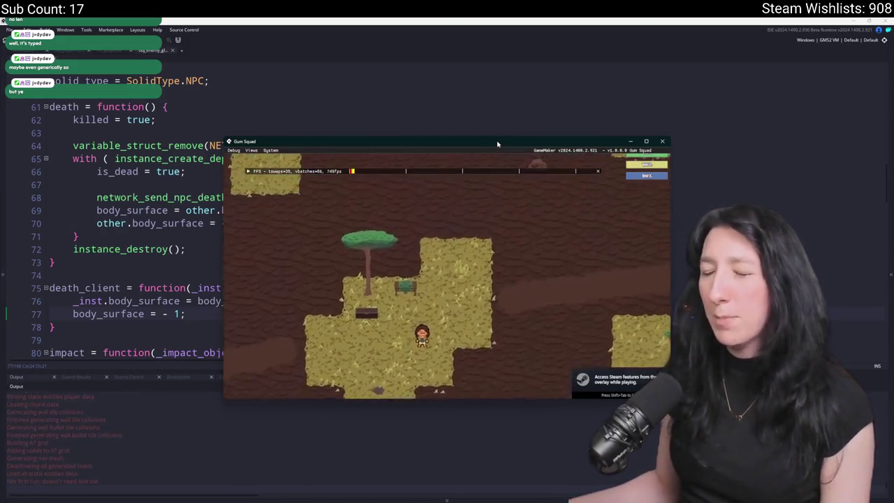
{"action": "key", "text": "Tab"}
{"action": "key", "text": "Tab"}
{"action": "key", "text": "a"}
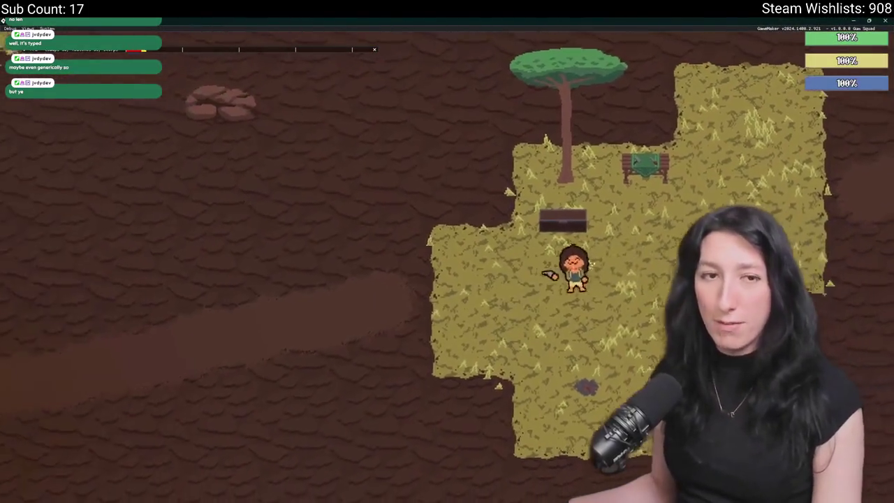
{"action": "key", "text": "a"}
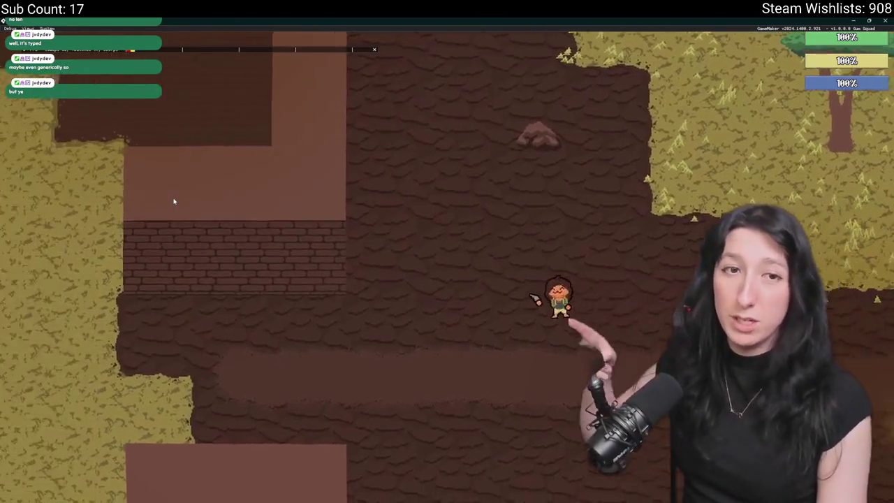
{"action": "key", "text": "m"}
{"action": "key", "text": "m"}
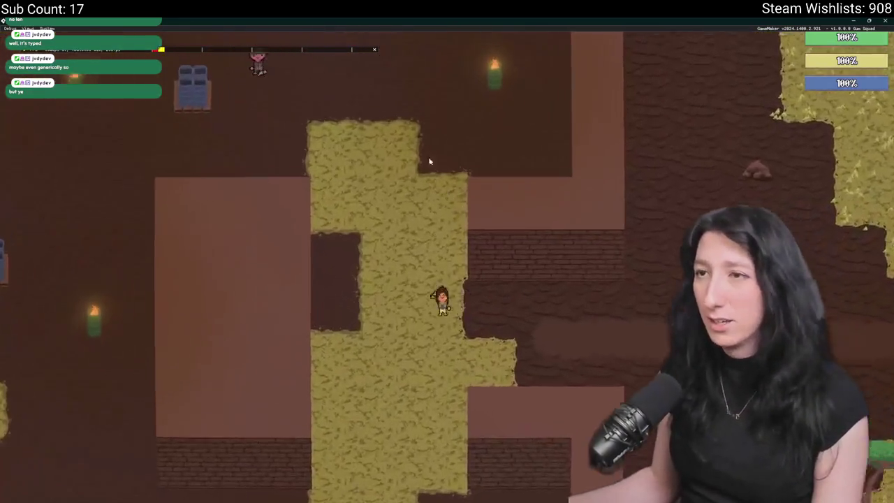
{"action": "key", "text": "w"}
{"action": "key", "text": "a"}
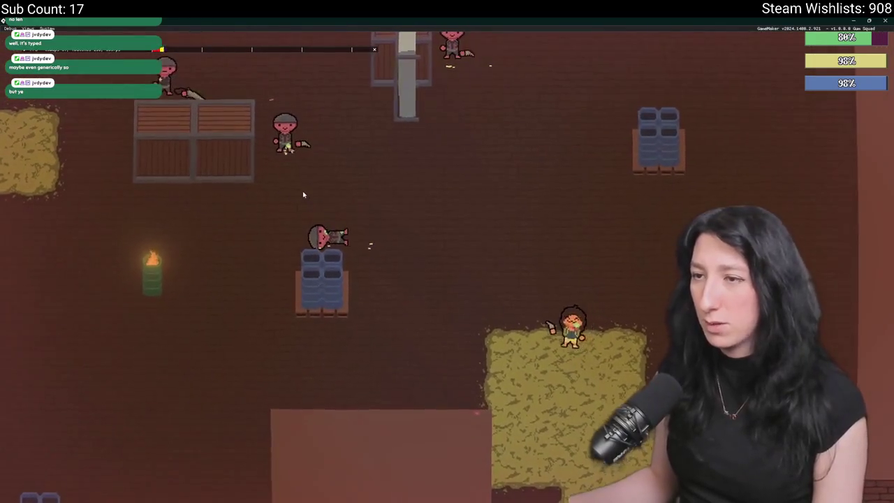
{"action": "key", "text": "w"}
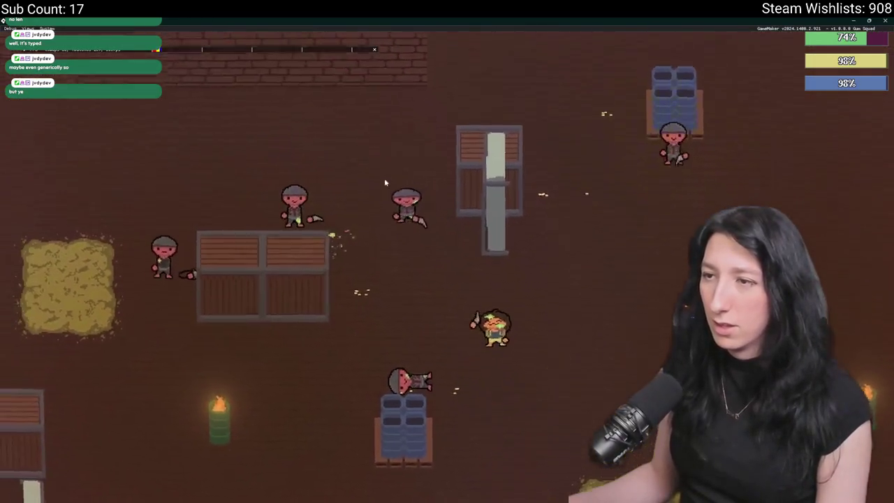
{"action": "key", "text": "w"}
{"action": "key", "text": "a"}
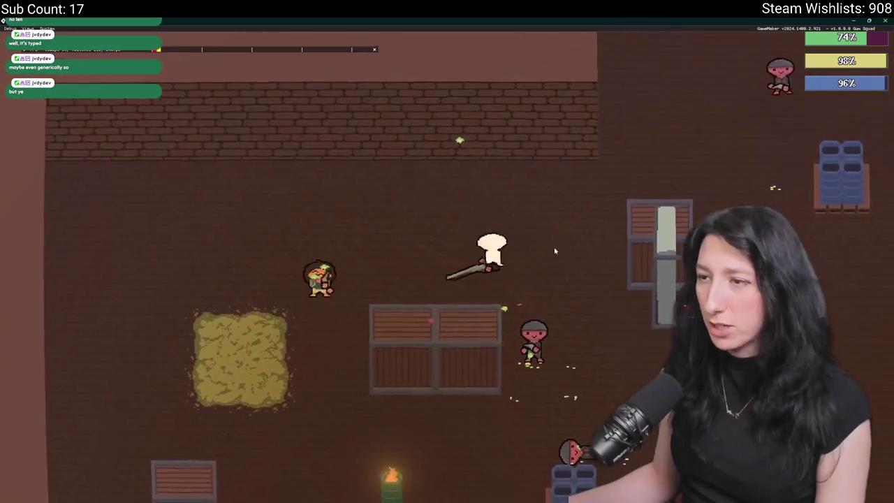
{"action": "key", "text": "s"}
{"action": "key", "text": "d"}
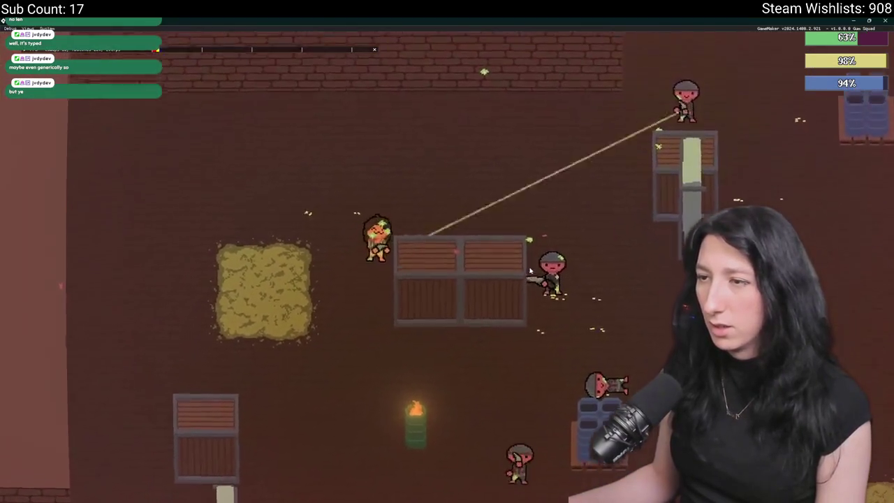
{"action": "key", "text": "d"}
{"action": "key", "text": "a"}
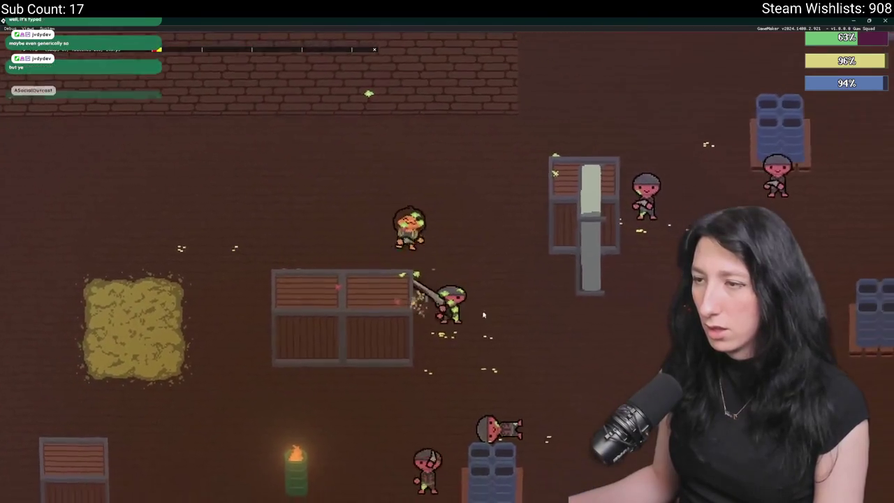
{"action": "key", "text": "w"}
{"action": "key", "text": "a"}
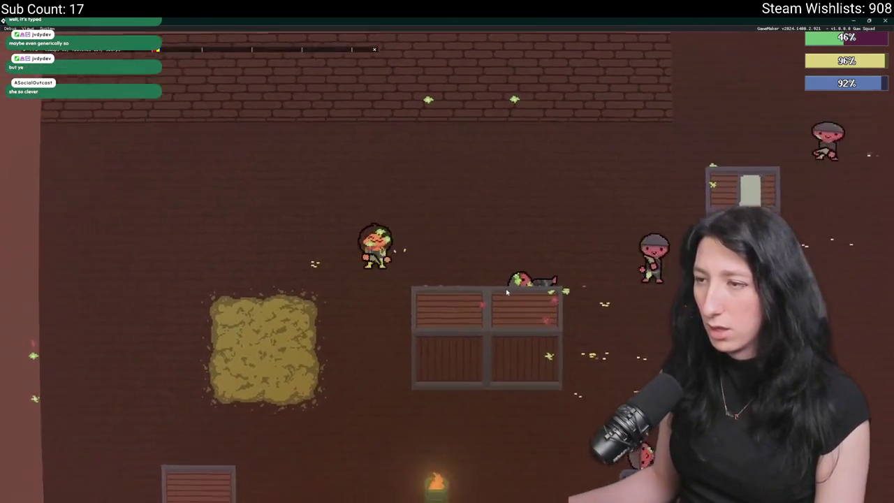
{"action": "key", "text": "w"}
{"action": "key", "text": "a"}
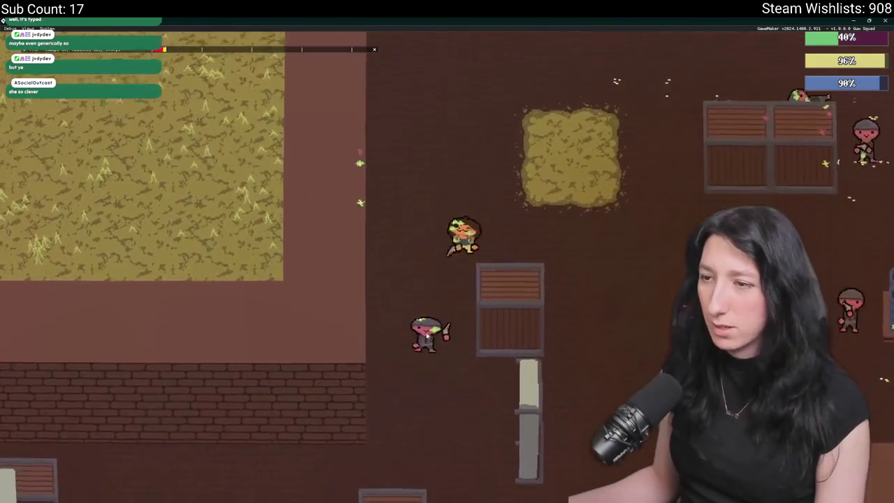
{"action": "key", "text": "s"}
{"action": "key", "text": "d"}
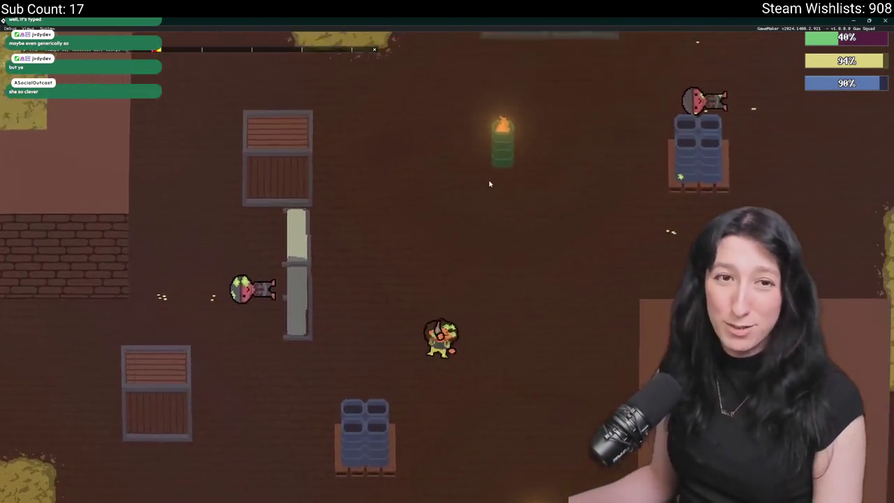
{"action": "key", "text": "w"}
{"action": "key", "text": "d"}
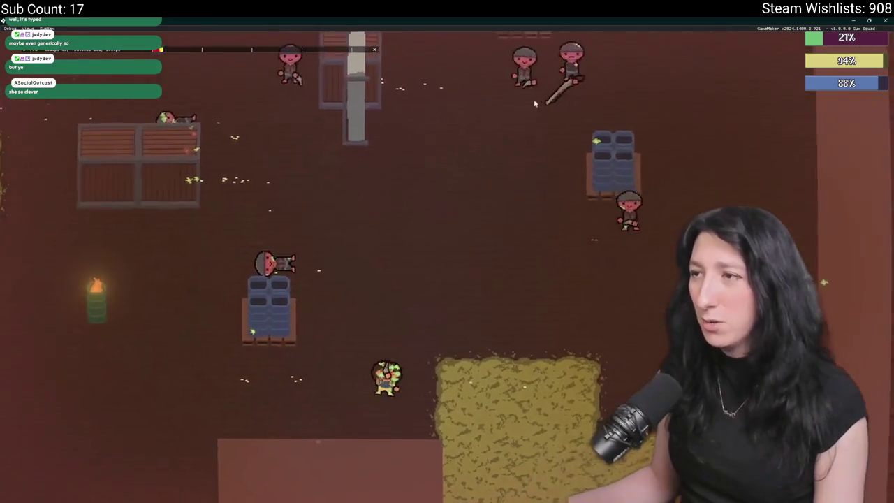
{"action": "key", "text": "s"}
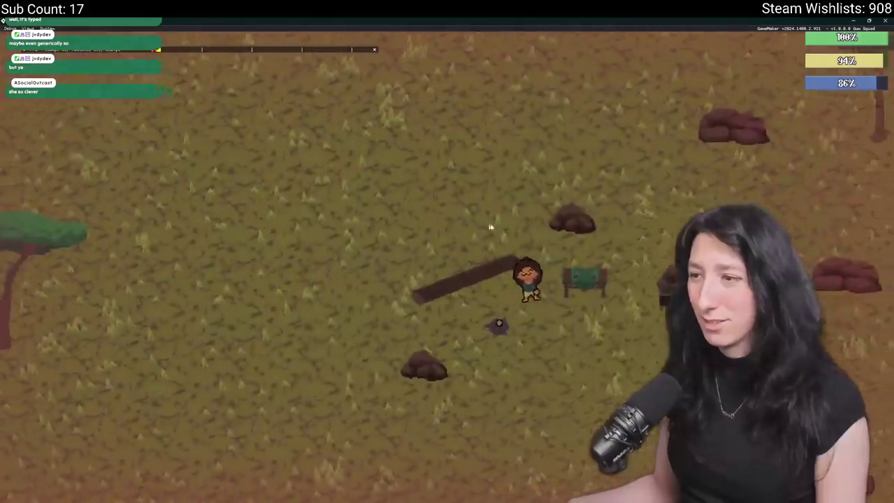
Walk the respawned character right along the road into the brick building, zooming out and back.
{"action": "key", "text": "d"}
{"action": "key", "text": "s"}
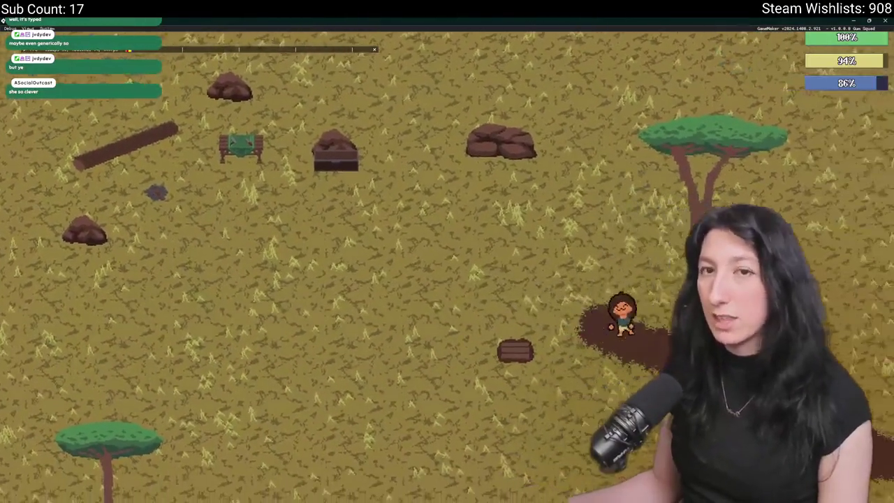
{"action": "key", "text": "d"}
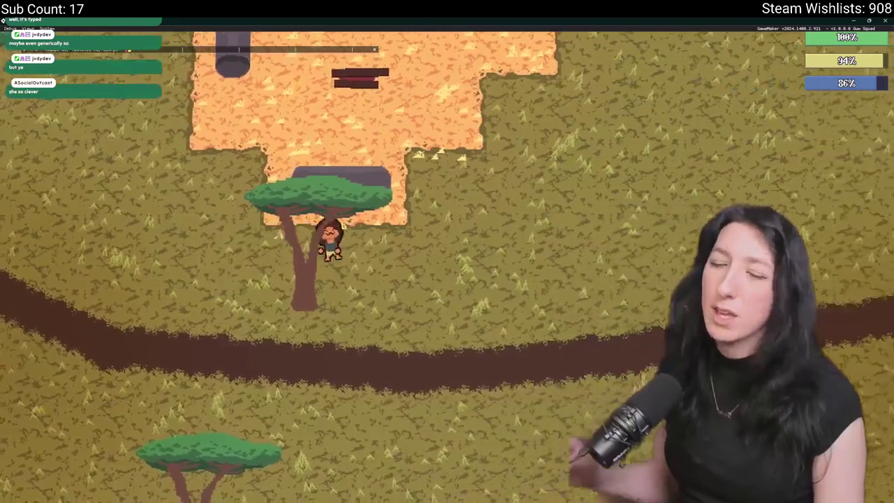
{"action": "key", "text": "d"}
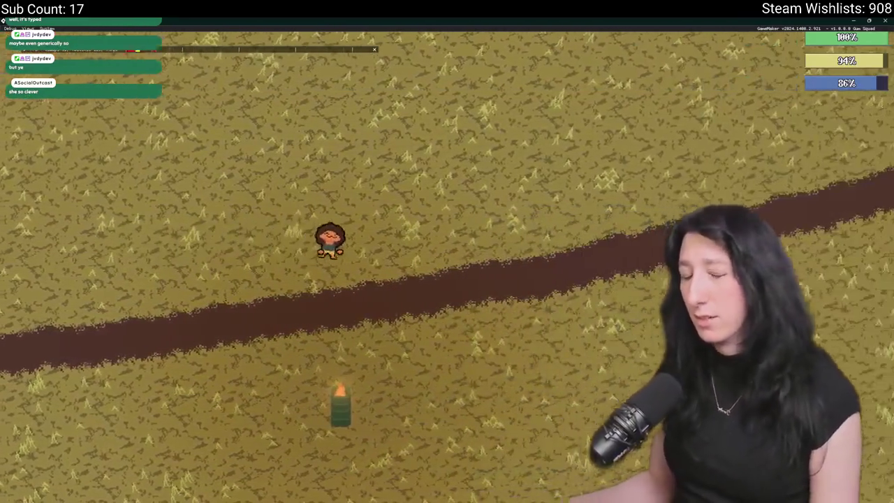
{"action": "key", "text": "d"}
{"action": "key", "text": "d"}
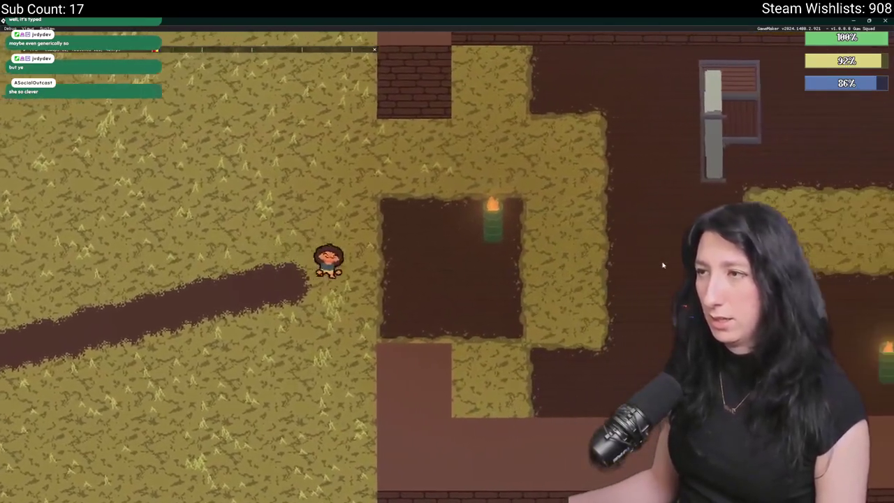
{"action": "key", "text": "d"}
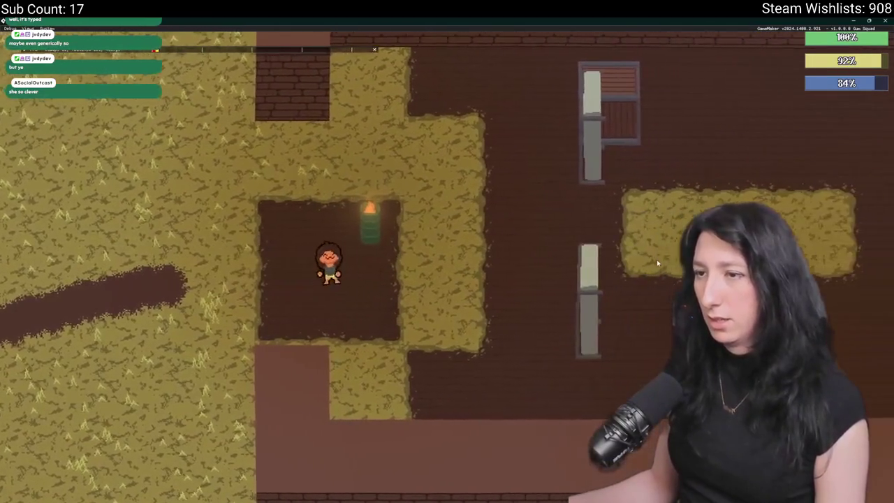
{"action": "key", "text": "d"}
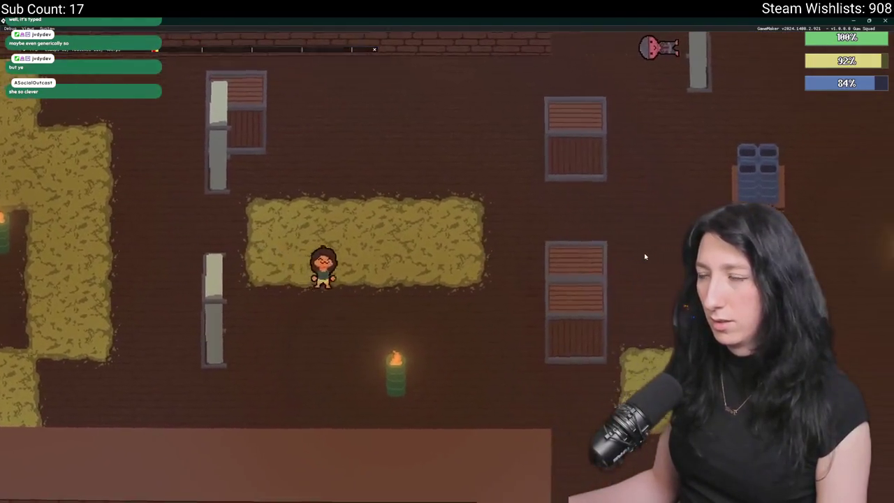
{"action": "key", "text": "w"}
{"action": "key", "text": "w"}
{"action": "key", "text": "d"}
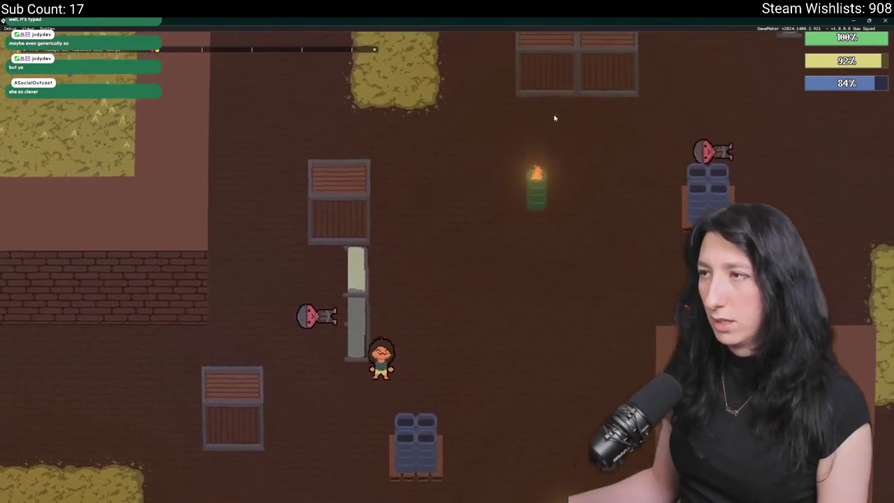
{"action": "key", "text": "w"}
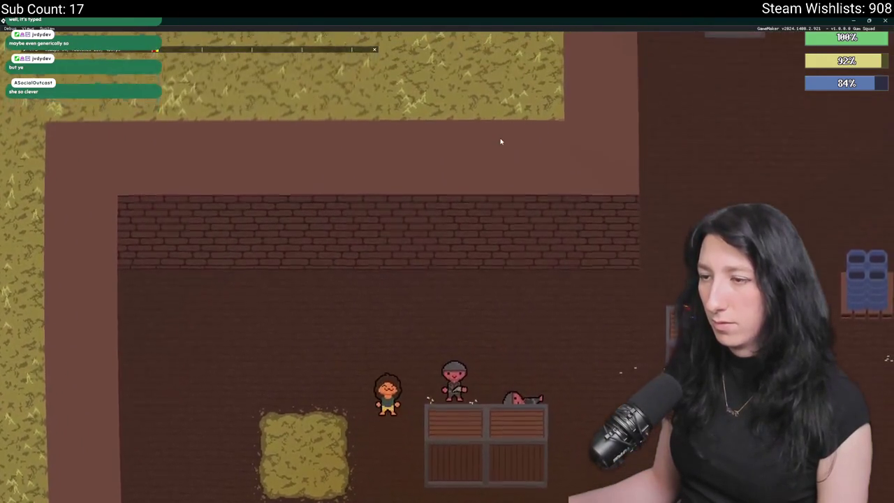
{"action": "key", "text": "d"}
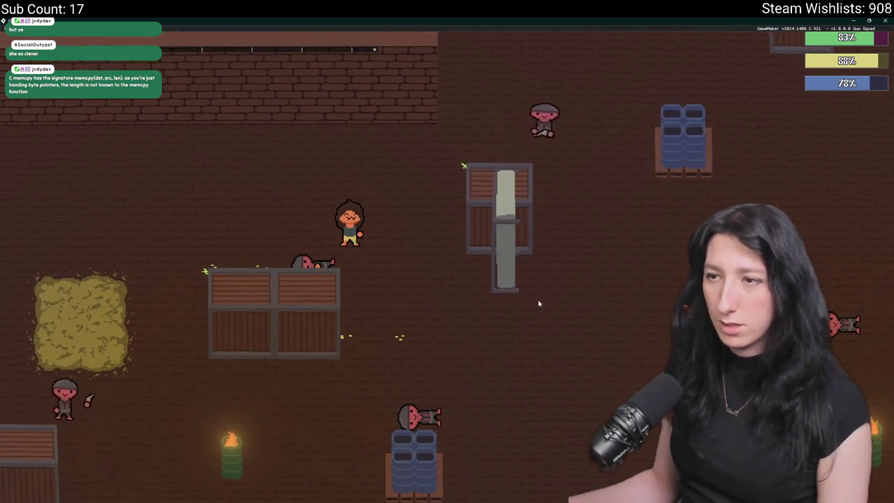
{"action": "scroll", "coordinate": [538, 304], "scroll_direction": "down", "scroll_amount": 5}
{"action": "scroll", "coordinate": [605, 264], "scroll_direction": "up", "scroll_amount": 3}
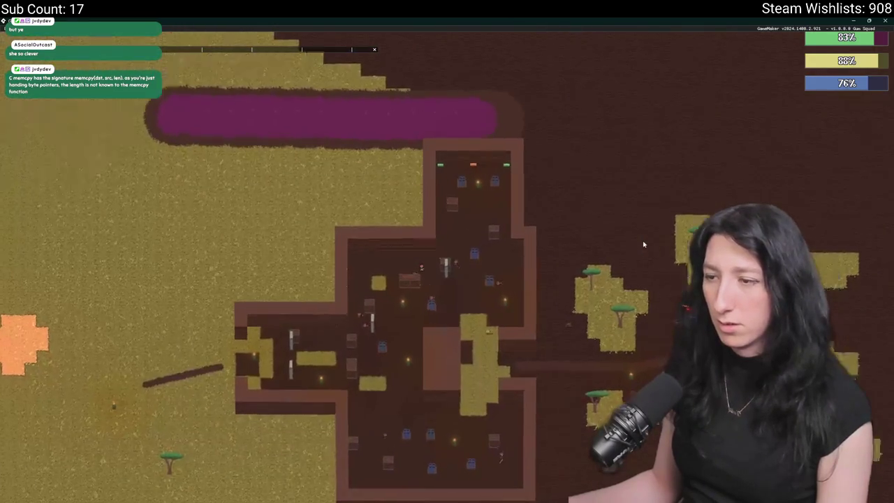
{"action": "scroll", "coordinate": [515, 326], "scroll_direction": "up", "scroll_amount": 4}
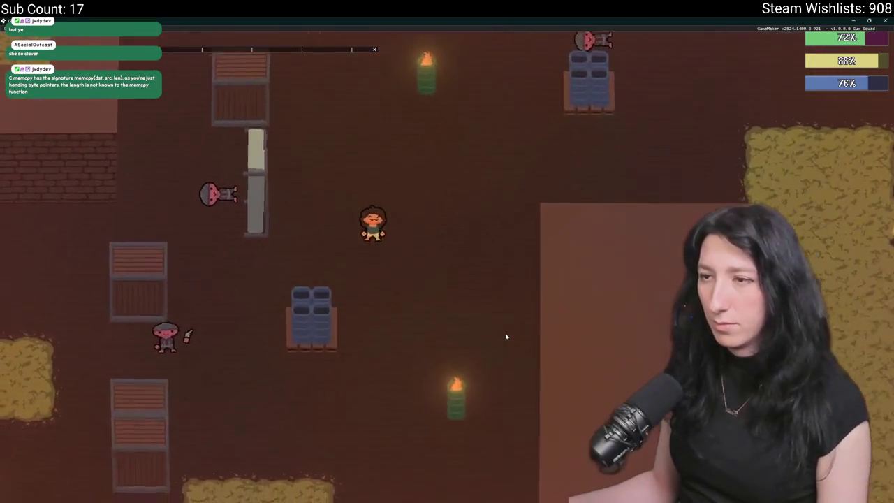
Keep moving the player around the crates while enemies attack, then stop the test.
{"action": "key", "text": "s"}
{"action": "key", "text": "d"}
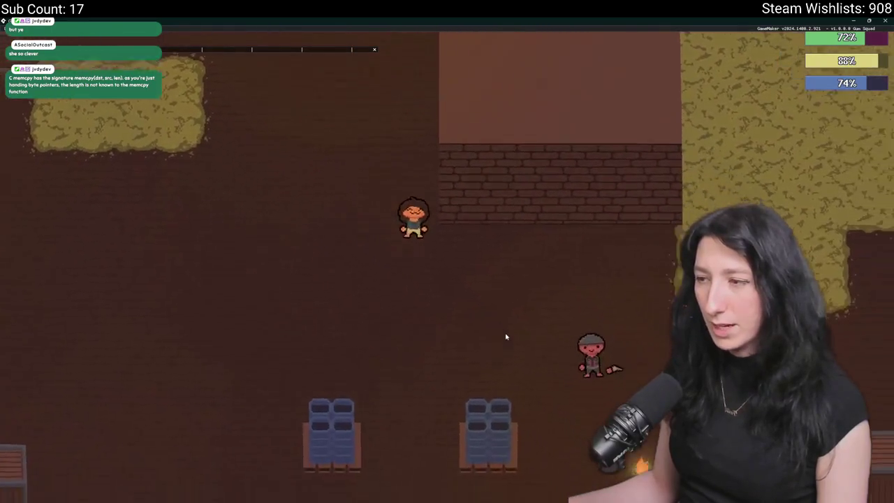
{"action": "key", "text": "w"}
{"action": "key", "text": "a"}
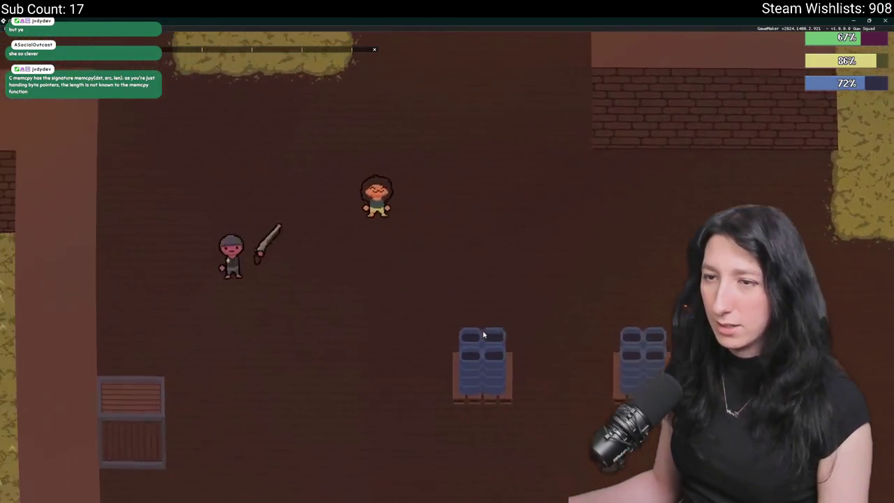
{"action": "key", "text": "s"}
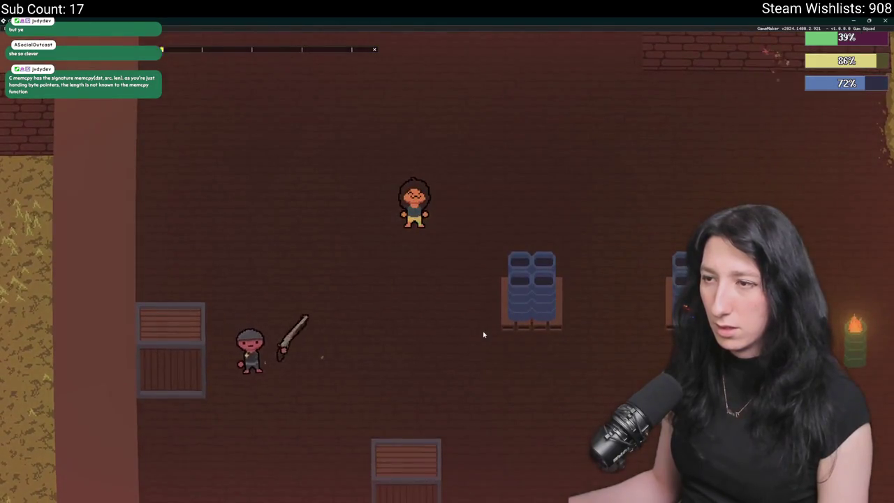
{"action": "left_click", "coordinate": [885, 22]}
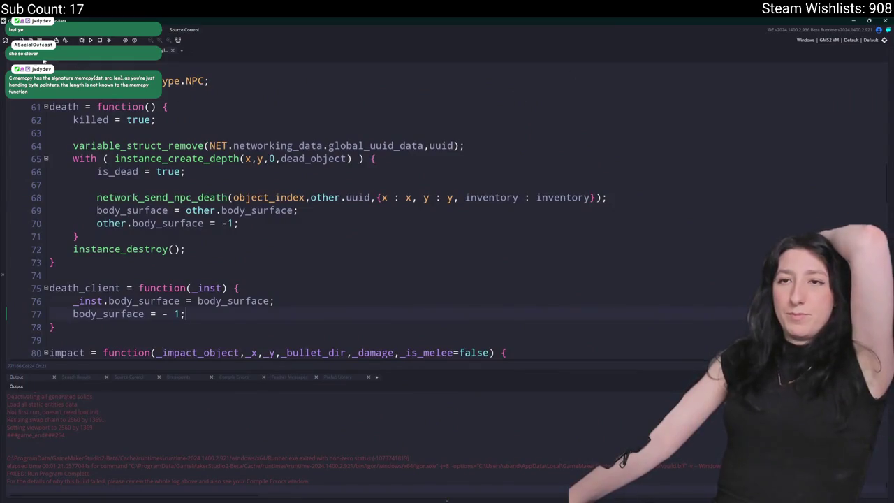
Open obj_player's code at the respawn function and inspect the body_surface free calls.
{"action": "key", "text": "ctrl+t"}
{"action": "type", "text": "ob"}
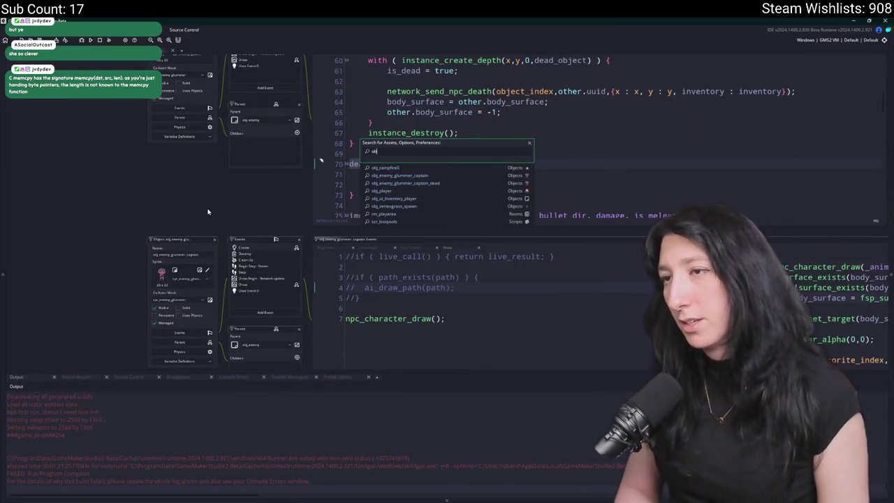
{"action": "type", "text": "j_player"}
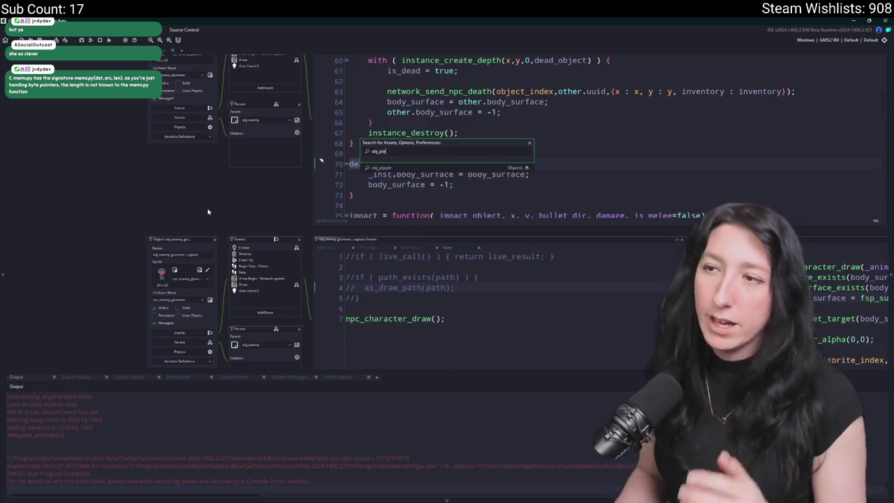
{"action": "key", "text": "Return"}
{"action": "double_click", "coordinate": [165, 125]}
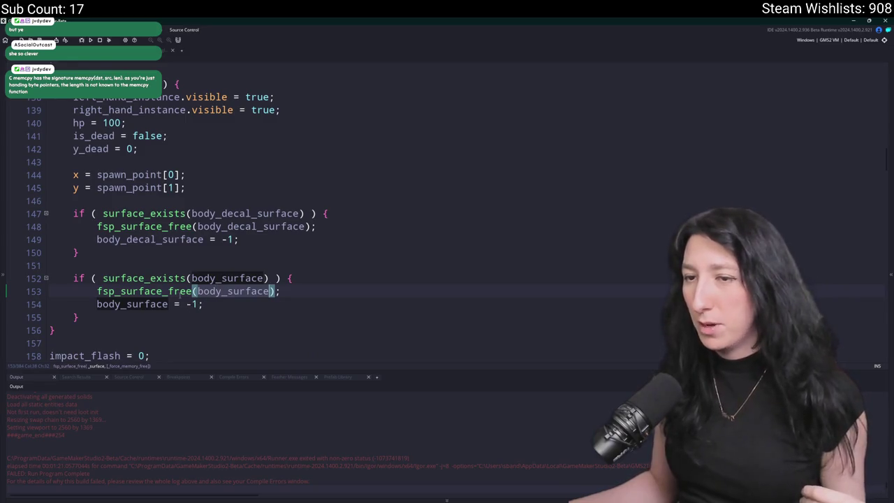
{"action": "left_click", "coordinate": [180, 292]}
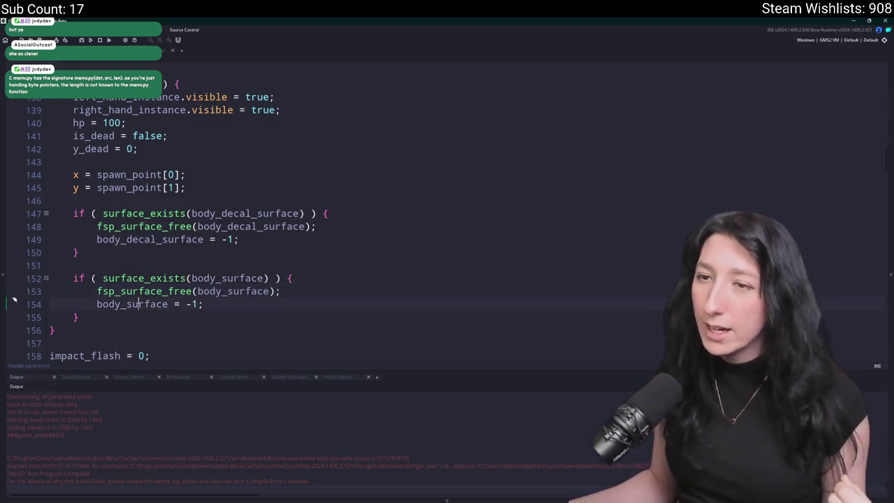
{"action": "double_click", "coordinate": [138, 304]}
Add a respawn_surface_reset line after the spawn coordinates in respawn.
{"action": "mouse_move", "coordinate": [105, 318]}
{"action": "left_mouse_down"}
{"action": "mouse_move", "coordinate": [74, 256]}
{"action": "mouse_move", "coordinate": [74, 213]}
{"action": "left_mouse_up"}
{"action": "left_click", "coordinate": [140, 239]}
{"action": "left_click", "coordinate": [142, 304]}
{"action": "double_click", "coordinate": [143, 304]}
{"action": "left_click", "coordinate": [203, 199]}
{"action": "key", "text": "Return"}
{"action": "type", "text": "respawn"}
{"action": "key", "text": "Escape"}
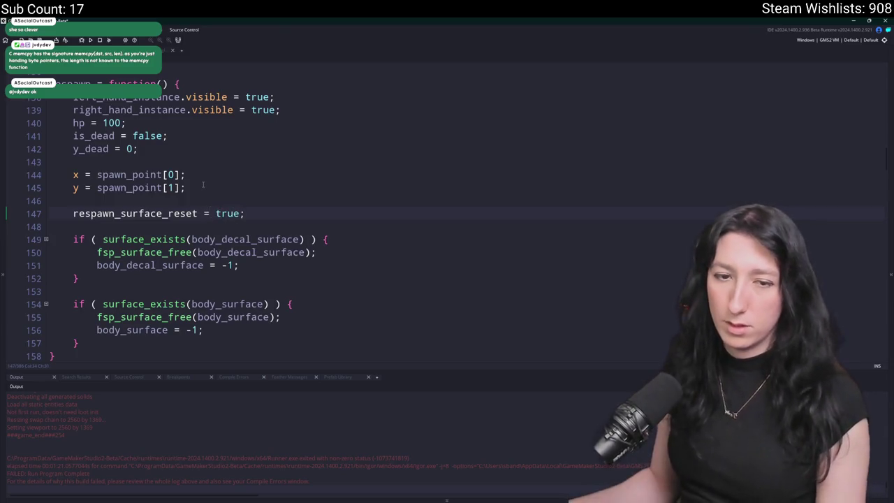
Delete the two surface-free if-blocks from the respawn function.
{"action": "scroll", "coordinate": [204, 185], "scroll_direction": "down", "scroll_amount": 1}
{"action": "left_click_drag", "start_coordinate": [96, 302], "coordinate": [50, 263]}
{"action": "left_click", "coordinate": [96, 301]}
{"action": "left_click_drag", "start_coordinate": [97, 301], "coordinate": [81, 250]}
{"action": "mouse_move", "coordinate": [78, 315]}
{"action": "left_mouse_down"}
{"action": "mouse_move", "coordinate": [45, 231]}
{"action": "mouse_move", "coordinate": [77, 198]}
{"action": "left_mouse_up"}
{"action": "key", "text": "BackSpace"}
Declare respawn_surface_reset = false below the respawn function and close the code editor.
{"action": "key", "text": "ctrl+a"}
{"action": "scroll", "coordinate": [268, 232], "scroll_direction": "up", "scroll_amount": 20}
{"action": "left_click", "coordinate": [149, 192]}
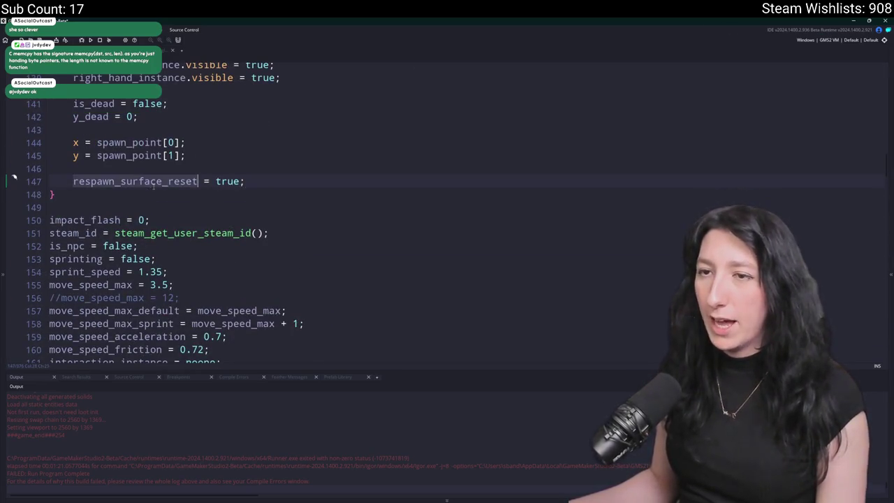
{"action": "scroll", "coordinate": [154, 185], "scroll_direction": "up", "scroll_amount": 3}
{"action": "scroll", "coordinate": [139, 231], "scroll_direction": "down", "scroll_amount": 1}
{"action": "left_click", "coordinate": [106, 278]}
{"action": "key", "text": "Return"}
{"action": "key", "text": "Return"}
{"action": "type", "text": "respawn_surface_reset = flse;"}
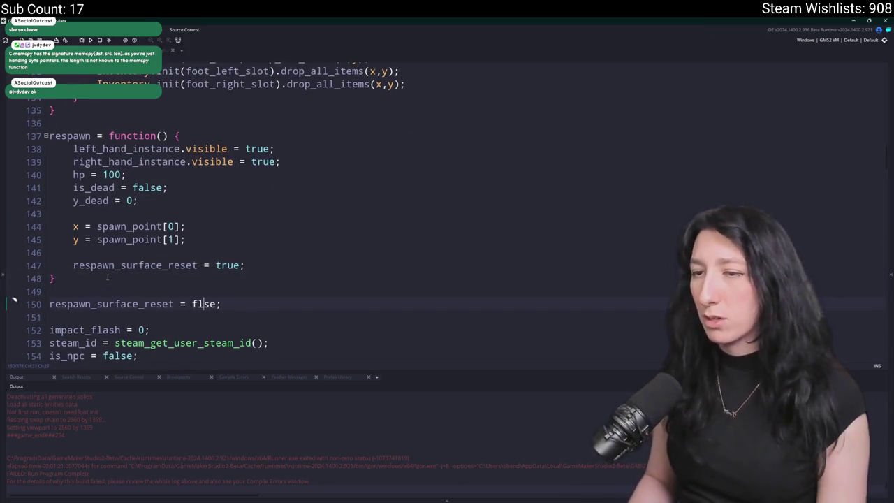
{"action": "key", "text": "Left"}
{"action": "type", "text": "a"}
{"action": "key", "text": "ctrl+w"}
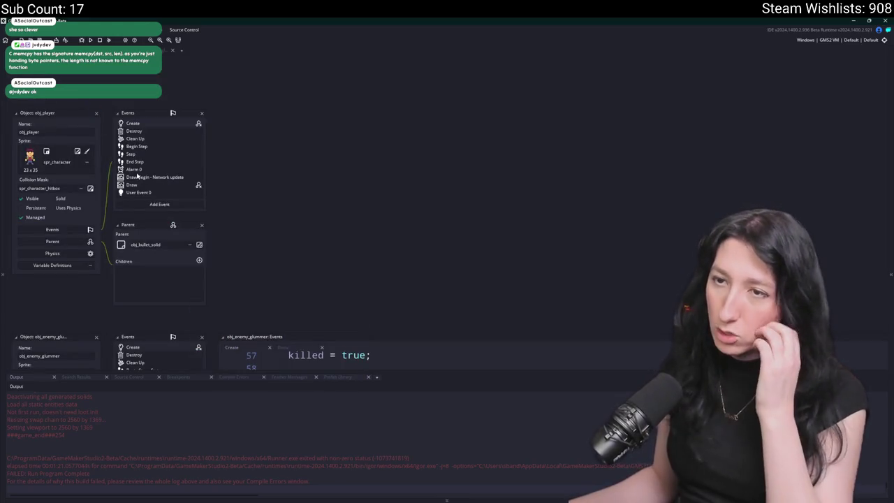
Jump from obj_player's Draw event to player_character_draw and maximise the scr_character script.
{"action": "double_click", "coordinate": [136, 185]}
{"action": "key", "text": "F12"}
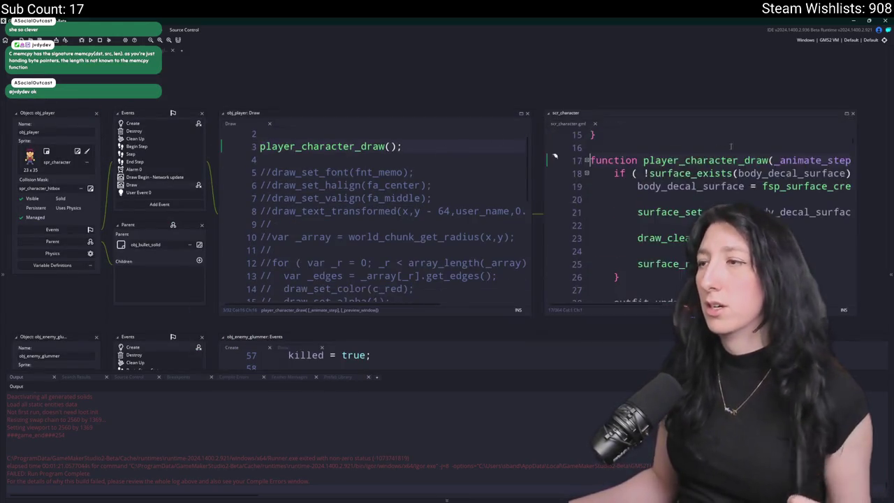
{"action": "left_click", "coordinate": [605, 107]}
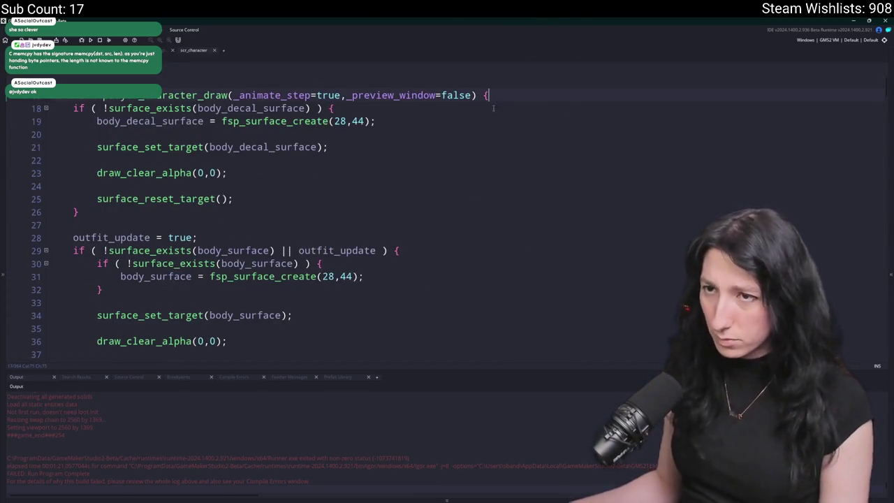
{"action": "scroll", "coordinate": [493, 108], "scroll_direction": "down", "scroll_amount": 1}
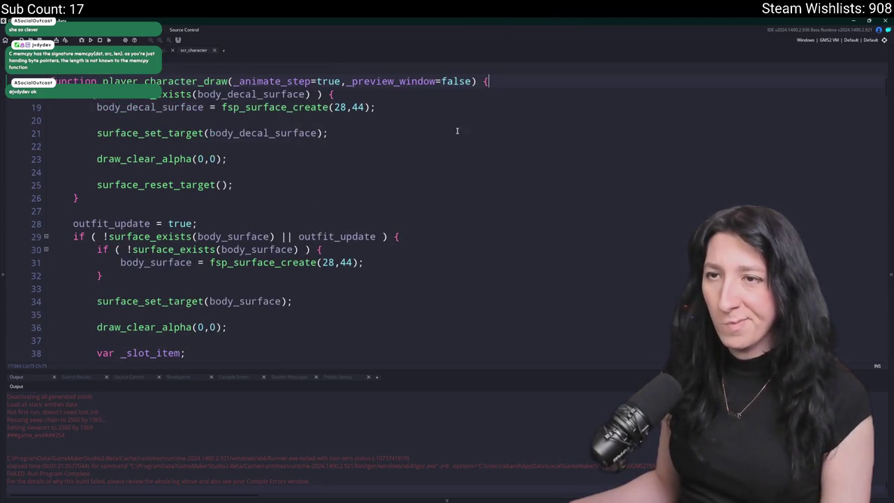
{"action": "scroll", "coordinate": [457, 130], "scroll_direction": "down", "scroll_amount": 3}
{"action": "scroll", "coordinate": [457, 130], "scroll_direction": "up", "scroll_amount": 2}
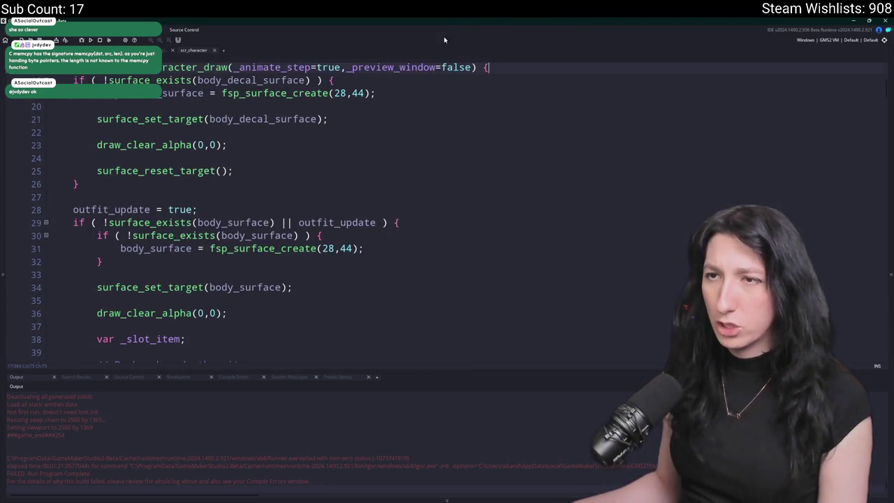
Start a respawn_surface_reset block at the top, pasting in two decal surface existence checks.
{"action": "key", "text": "Return"}
{"action": "key", "text": "Return"}
{"action": "type", "text": "if ( respawn_surface_reset"}
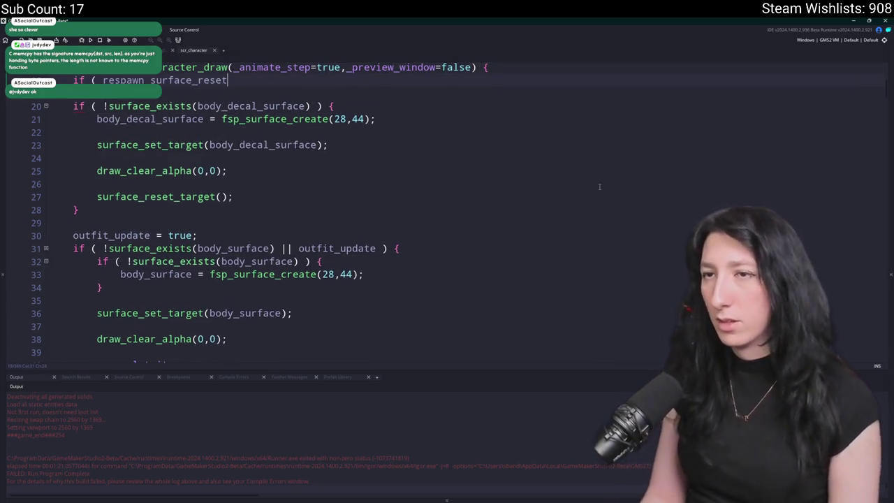
{"action": "type", "text": "{"}
{"action": "key", "text": "Return"}
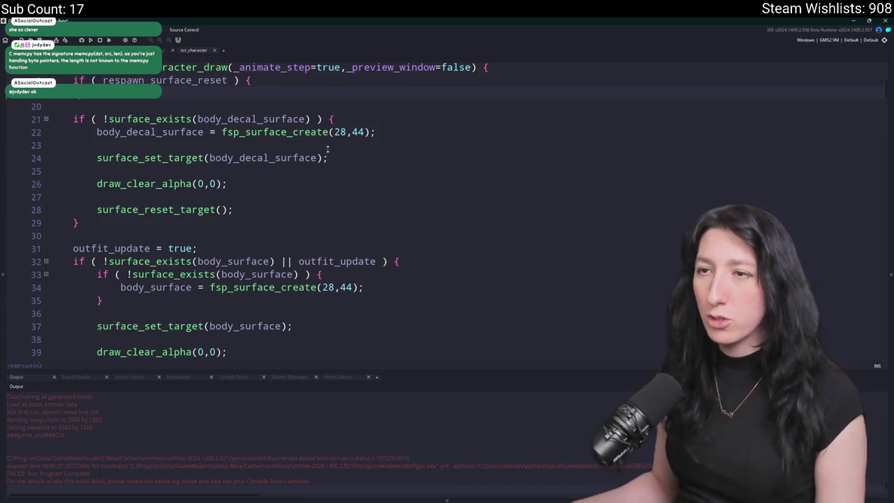
{"action": "left_click", "coordinate": [126, 119]}
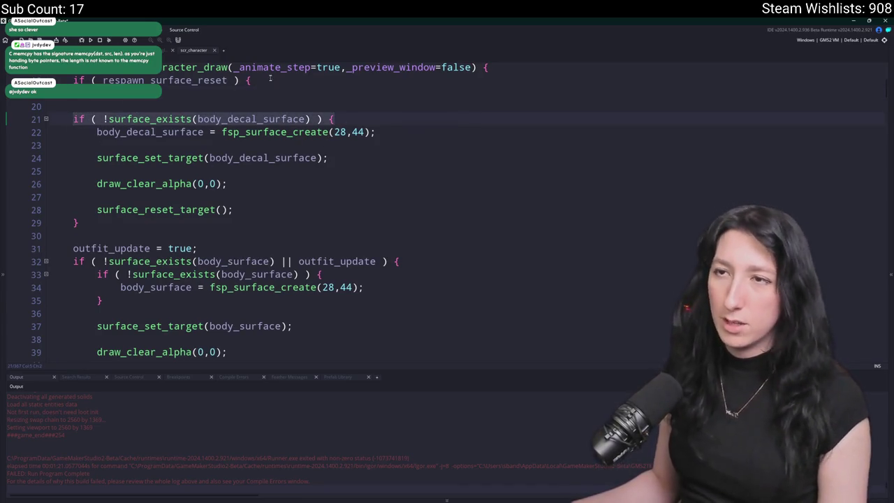
{"action": "type", "text": "if ( !surface_exists(body_decal_surface) ) {"}
{"action": "key", "text": "Return"}
{"action": "type", "text": "}"}
{"action": "key", "text": "Return"}
{"action": "type", "text": "if ( !surface_exists(body_decal_surface) ) {  }"}
{"action": "left_click", "coordinate": [120, 131]}
{"action": "key", "text": "Return"}
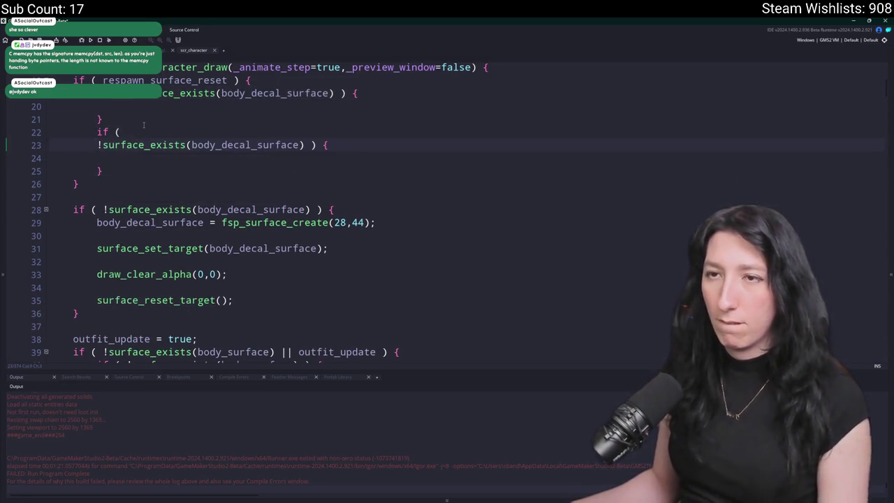
{"action": "key", "text": "BackSpace"}
Tidy the second existence check, removing its empty line, after reviewing the body_surface code below.
{"action": "scroll", "coordinate": [202, 191], "scroll_direction": "down", "scroll_amount": 4}
{"action": "left_click", "coordinate": [218, 276]}
{"action": "scroll", "coordinate": [218, 277], "scroll_direction": "up", "scroll_amount": 4}
{"action": "left_click", "coordinate": [271, 131]}
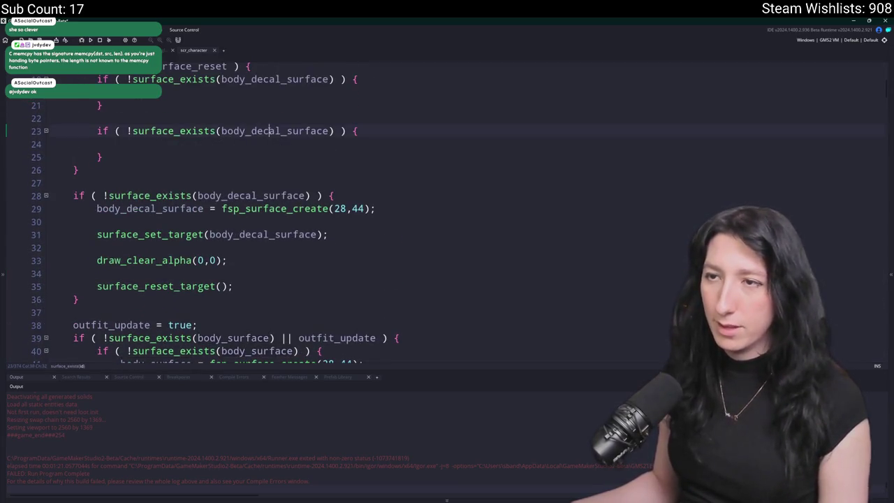
{"action": "scroll", "coordinate": [271, 130], "scroll_direction": "down", "scroll_amount": 4}
{"action": "mouse_move", "coordinate": [228, 288]}
{"action": "left_mouse_down"}
{"action": "mouse_move", "coordinate": [99, 264]}
{"action": "mouse_move", "coordinate": [140, 84]}
{"action": "mouse_move", "coordinate": [183, 103]}
{"action": "left_mouse_up"}
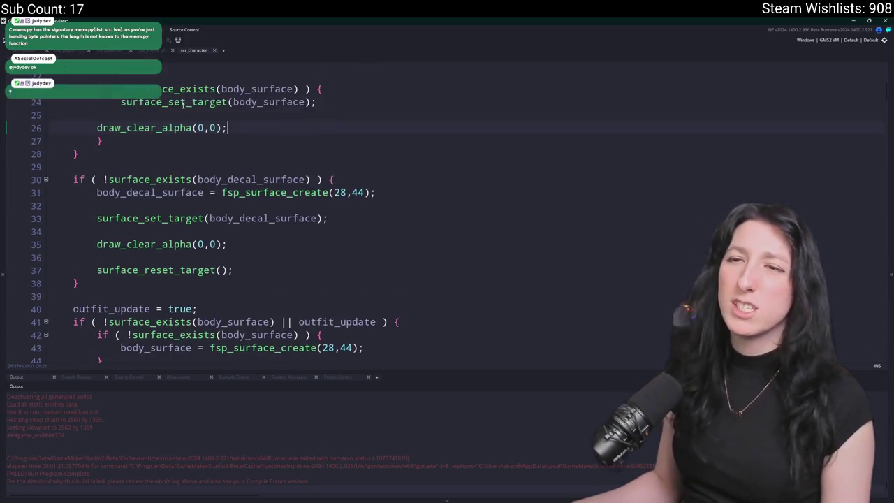
{"action": "key", "text": "BackSpace"}
{"action": "scroll", "coordinate": [223, 160], "scroll_direction": "up", "scroll_amount": 2}
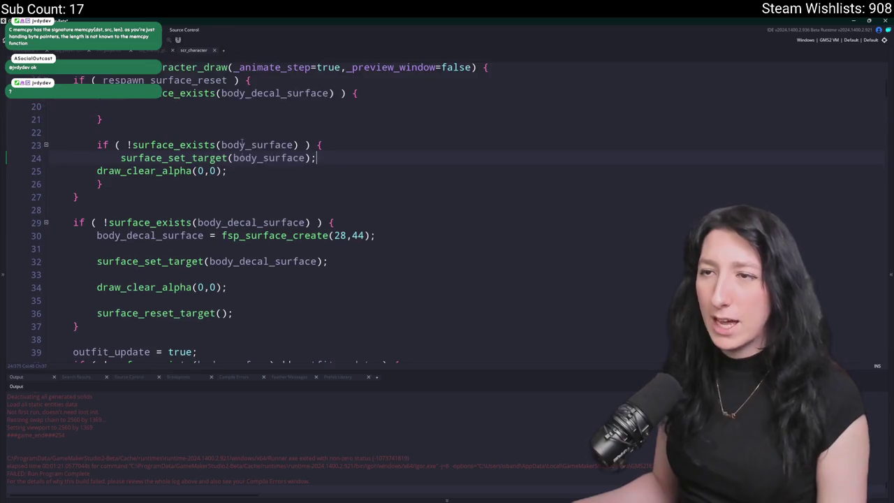
Copy the surface_set_target and draw_clear_alpha lines into the first check and delete the redundant second check.
{"action": "left_click_drag", "start_coordinate": [228, 200], "coordinate": [99, 186]}
{"action": "key", "text": "ctrl+c"}
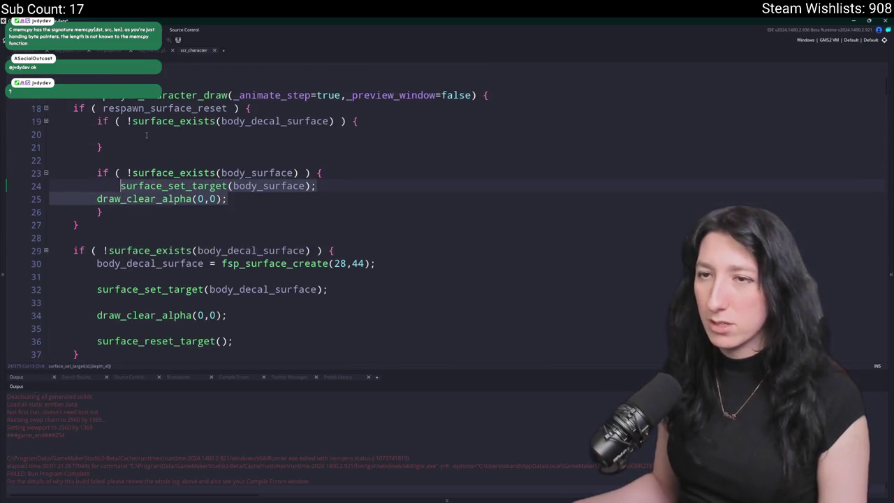
{"action": "left_click", "coordinate": [144, 134]}
{"action": "key", "text": "ctrl+v"}
{"action": "mouse_move", "coordinate": [117, 235]}
{"action": "left_mouse_down"}
{"action": "mouse_move", "coordinate": [82, 195]}
{"action": "mouse_move", "coordinate": [102, 160]}
{"action": "left_mouse_up"}
{"action": "key", "text": "BackSpace"}
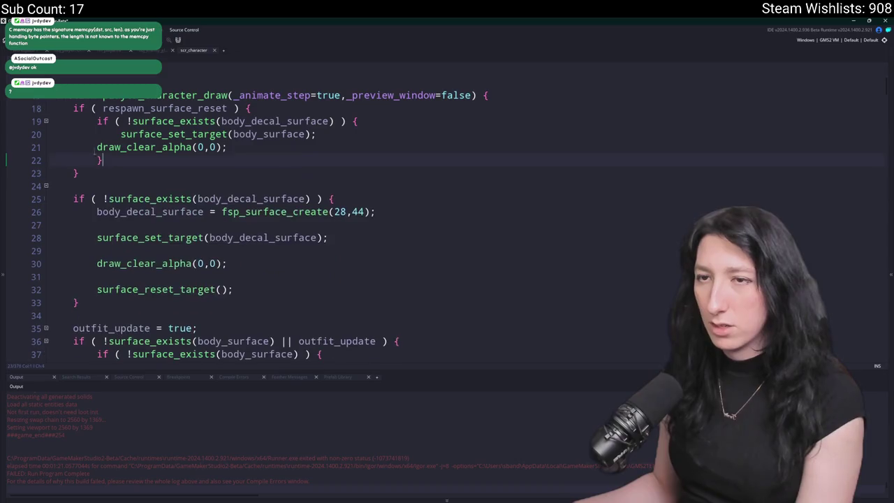
Add surface_reset_target(); after the clear and build and run the game.
{"action": "left_click", "coordinate": [96, 146]}
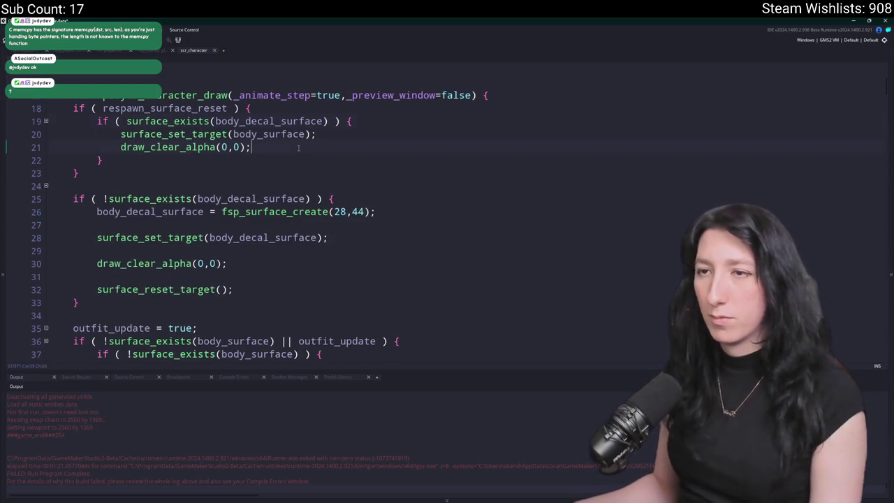
{"action": "key", "text": "Return"}
{"action": "type", "text": "surface_reset"}
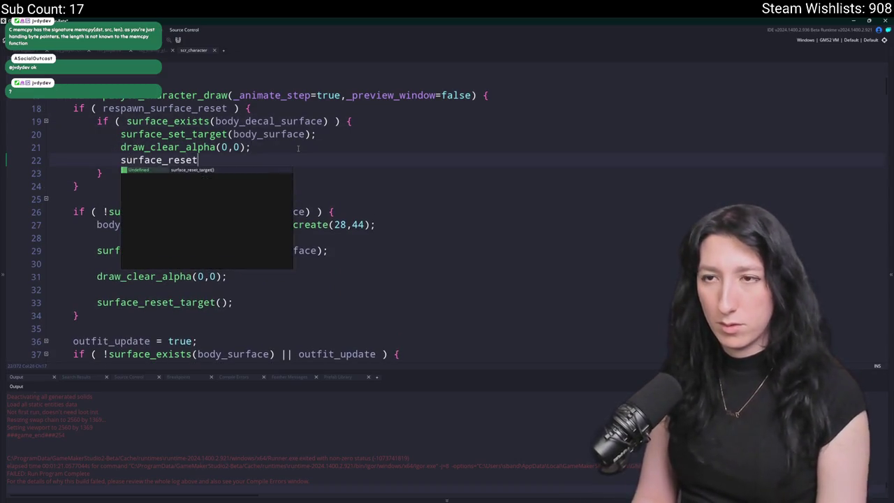
{"action": "key", "text": "Return"}
{"action": "type", "text": ";"}
{"action": "key", "text": "F5"}
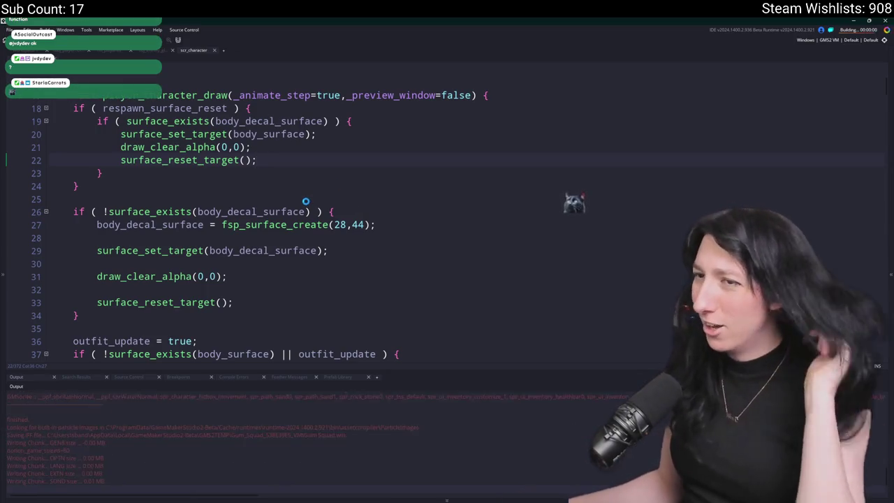
Add respawn_surface_reset = false; after the inner block and run the game again.
{"action": "left_click", "coordinate": [157, 109]}
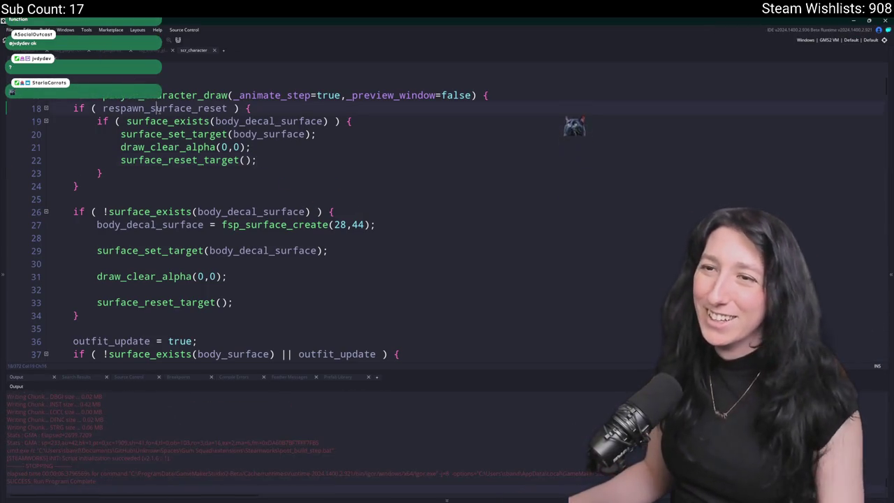
{"action": "key", "text": "Return"}
{"action": "key", "text": "Return"}
{"action": "type", "text": "respawn_surface_reset = false;"}
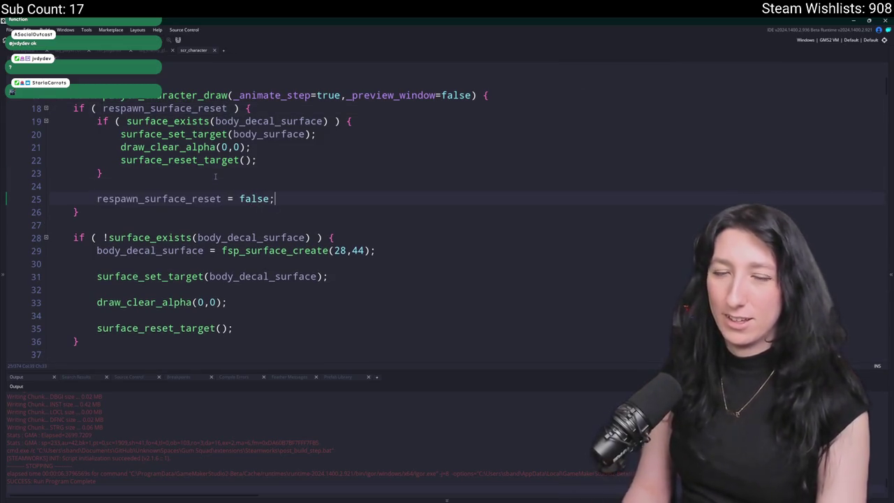
{"action": "type", "text": "false;"}
{"action": "key", "text": "F5"}
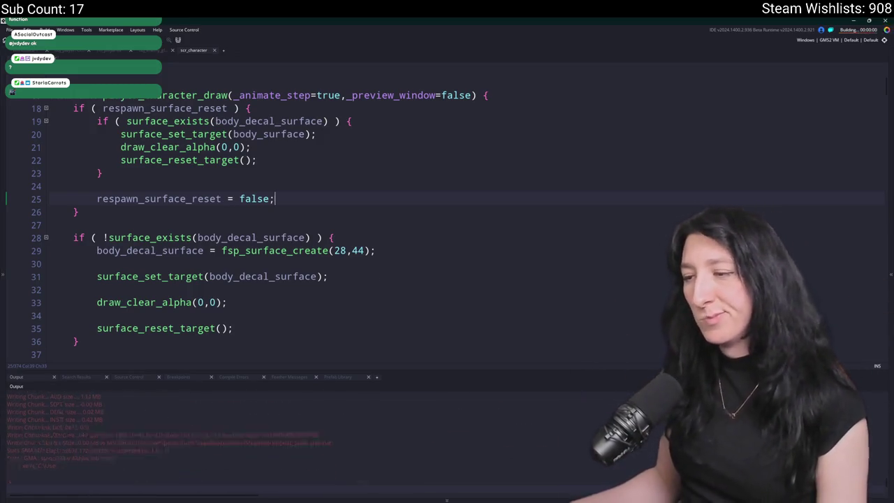
{"action": "left_click", "coordinate": [228, 108]}
Set obj_audio's Create master gain to 0.2, then rebuild and run the game, starting a lobby.
{"action": "key", "text": "ctrl+t"}
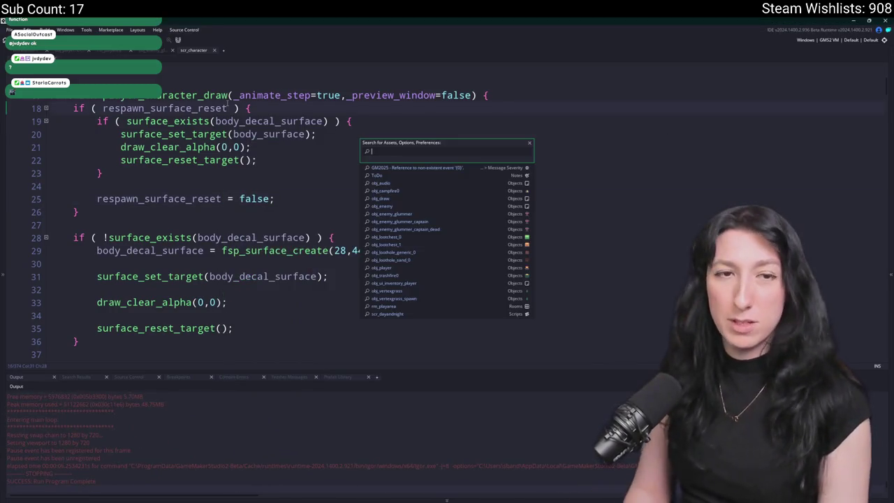
{"action": "type", "text": "obj_au"}
{"action": "key", "text": "Return"}
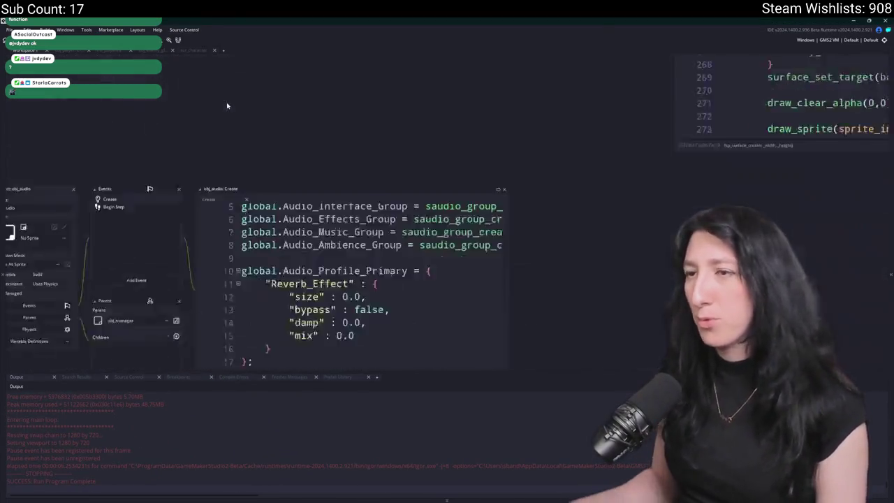
{"action": "scroll", "coordinate": [388, 178], "scroll_direction": "up", "scroll_amount": 2}
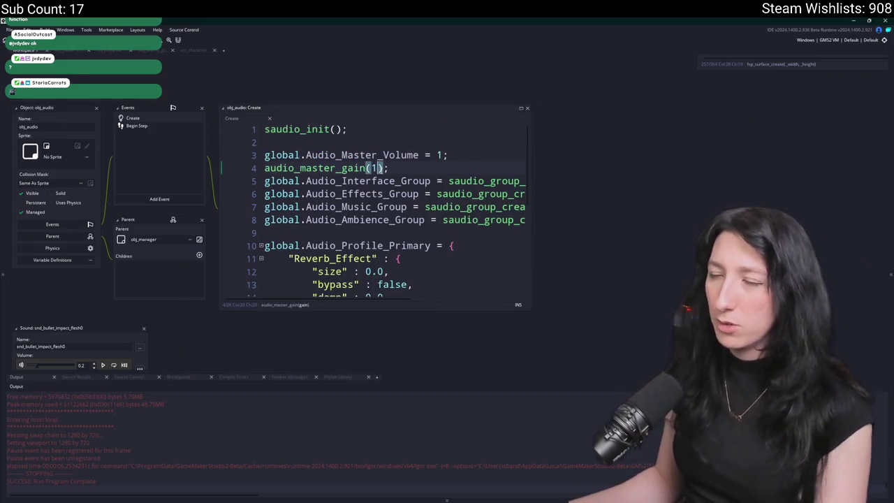
{"action": "key", "text": "F5"}
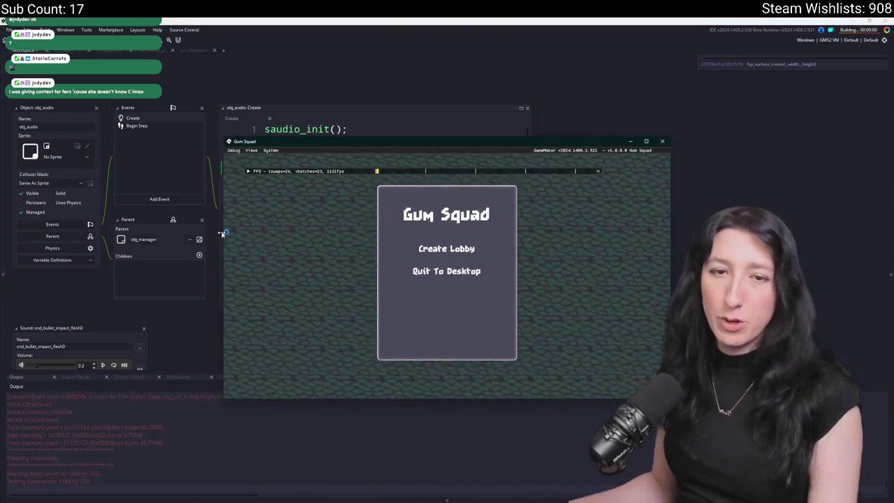
{"action": "left_click", "coordinate": [448, 252]}
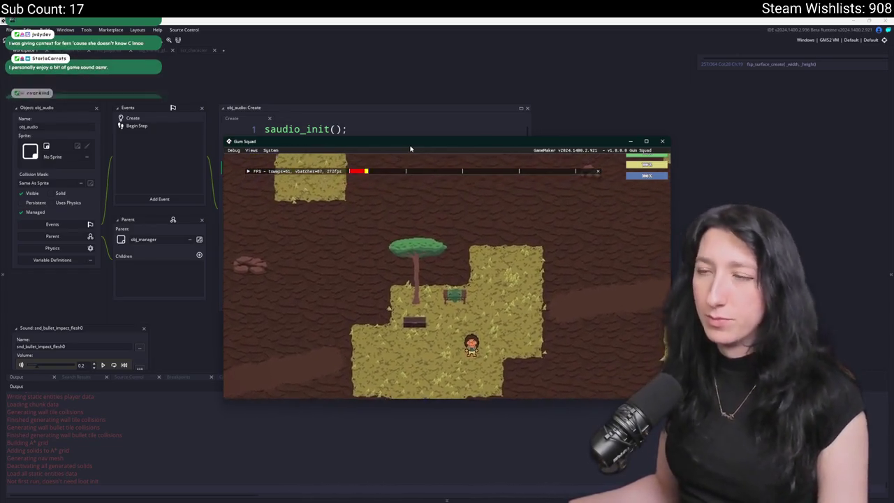
Walk the character left along the dirt path, then north into the enemy building to fight.
{"action": "key", "text": "a"}
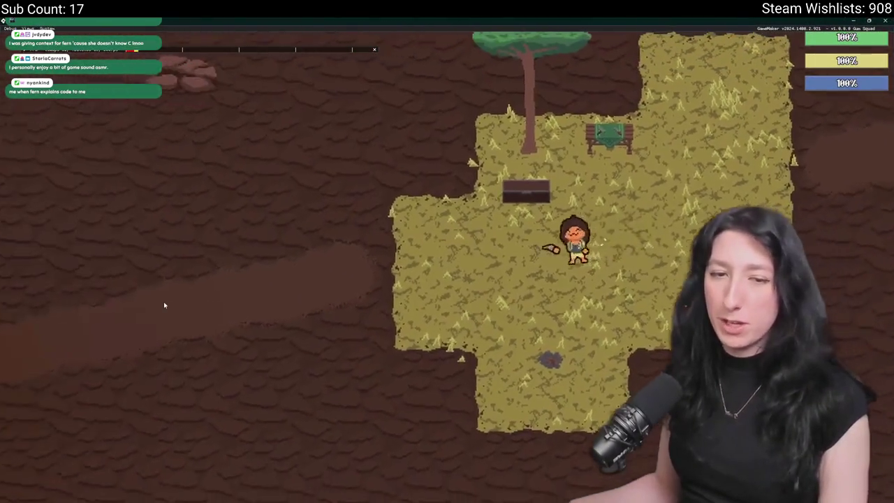
{"action": "key", "text": "a"}
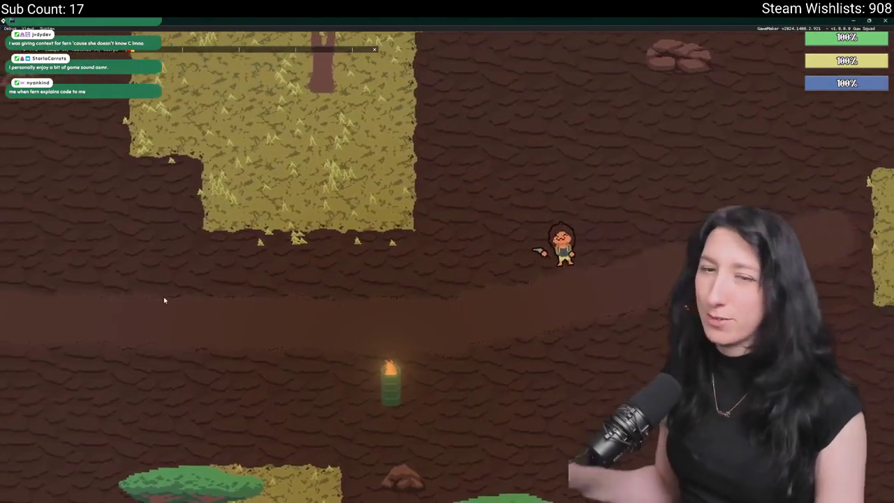
{"action": "key", "text": "a"}
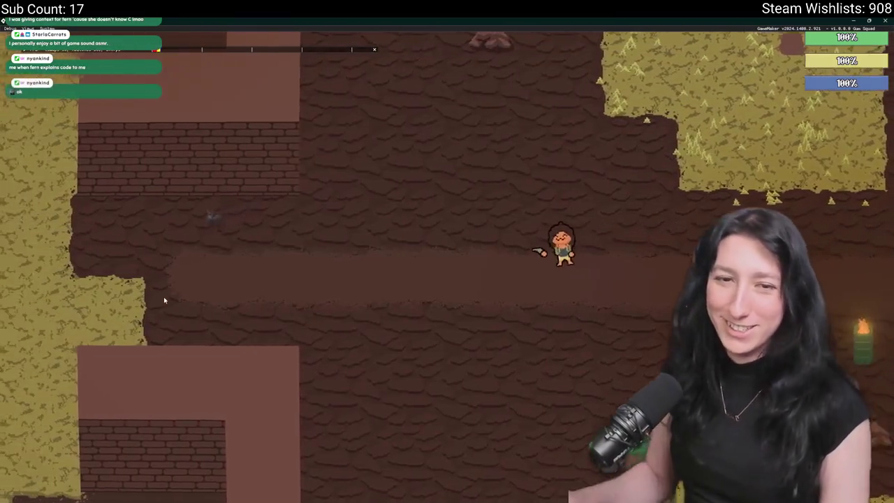
{"action": "scroll", "coordinate": [165, 300], "scroll_direction": "down", "scroll_amount": 3}
{"action": "scroll", "coordinate": [163, 296], "scroll_direction": "up", "scroll_amount": 3}
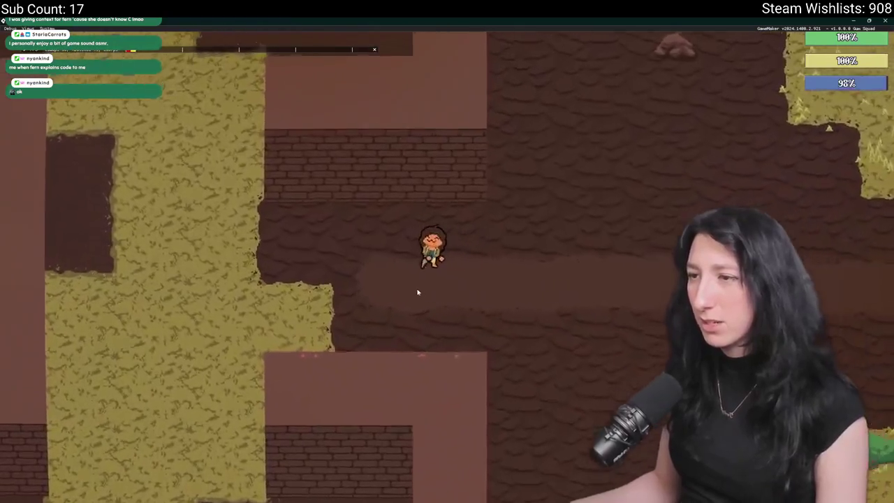
{"action": "key", "text": "w"}
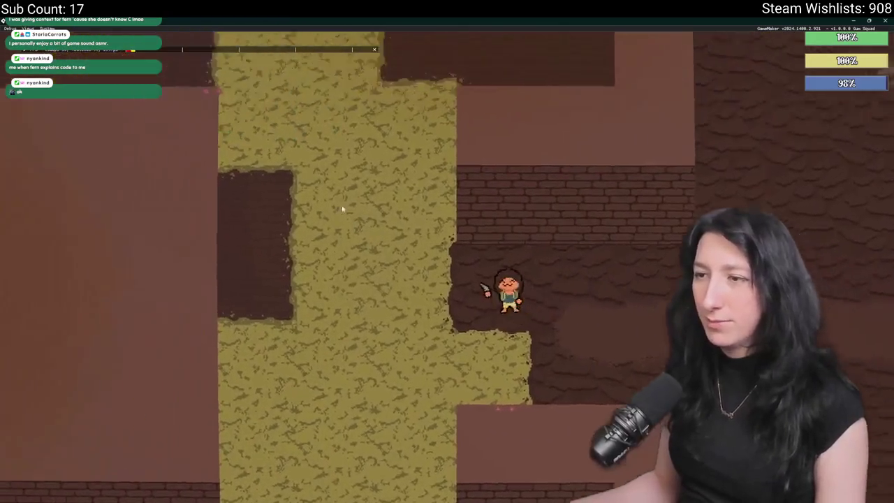
{"action": "key", "text": "w"}
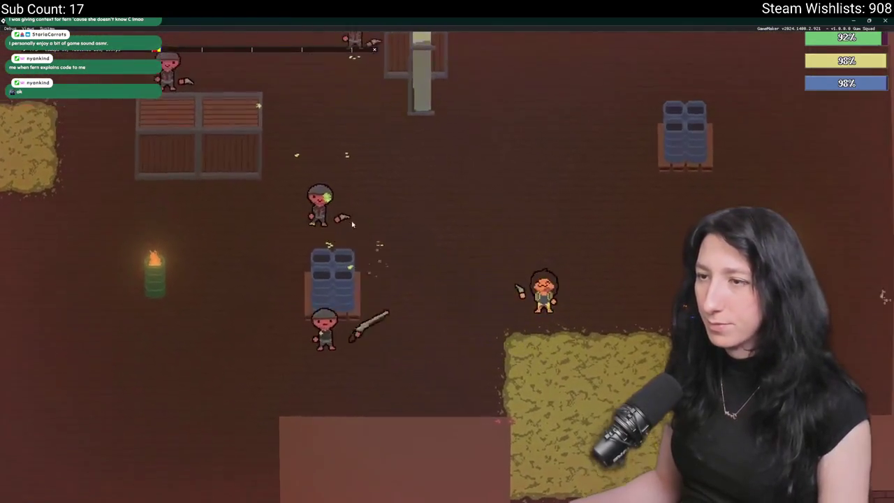
{"action": "key", "text": "a"}
{"action": "key", "text": "w"}
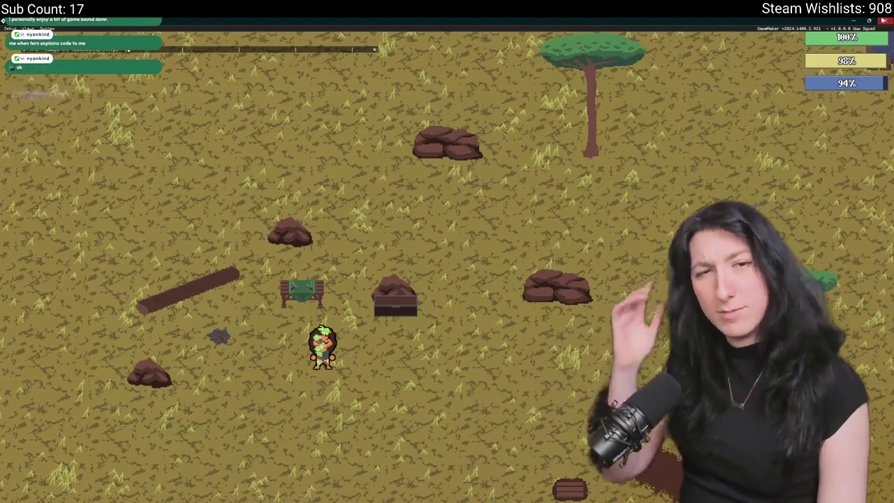
Close the game and check where obj_player's Create event sets respawn_surface_reset.
{"action": "key", "text": "Escape"}
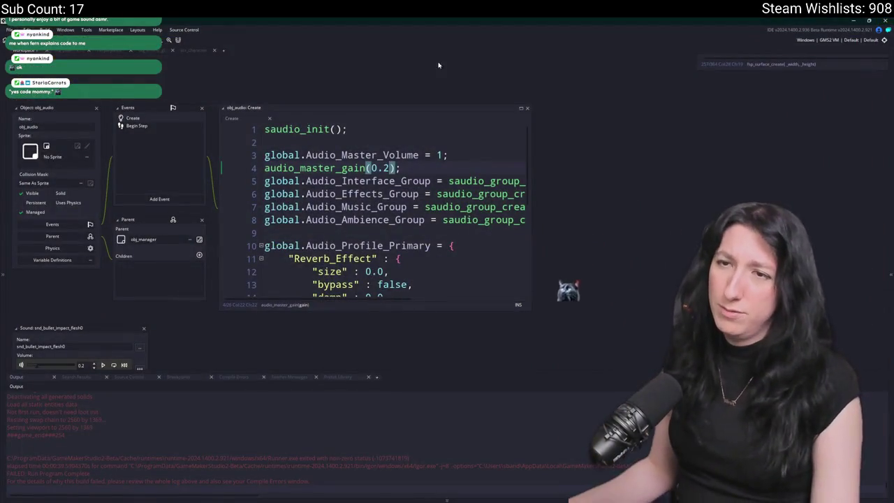
{"action": "left_click", "coordinate": [196, 51]}
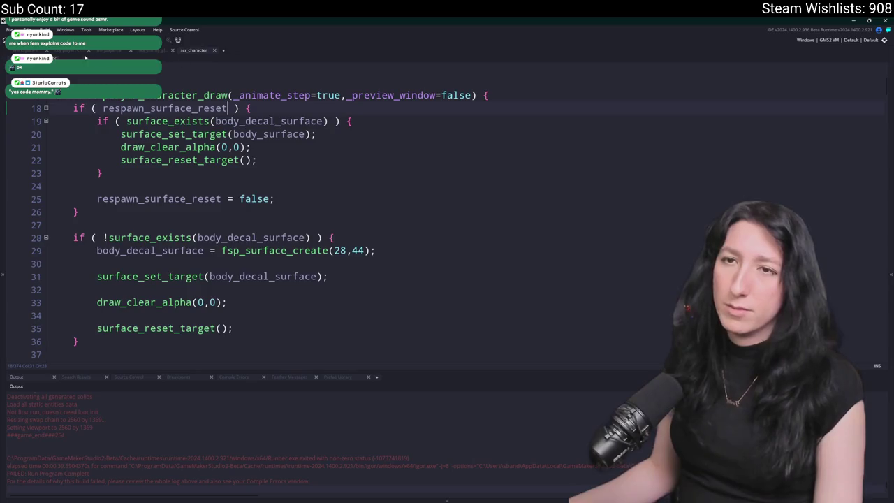
{"action": "left_click", "coordinate": [84, 54]}
{"action": "key", "text": "ctrl+t"}
{"action": "type", "text": "obj_pla"}
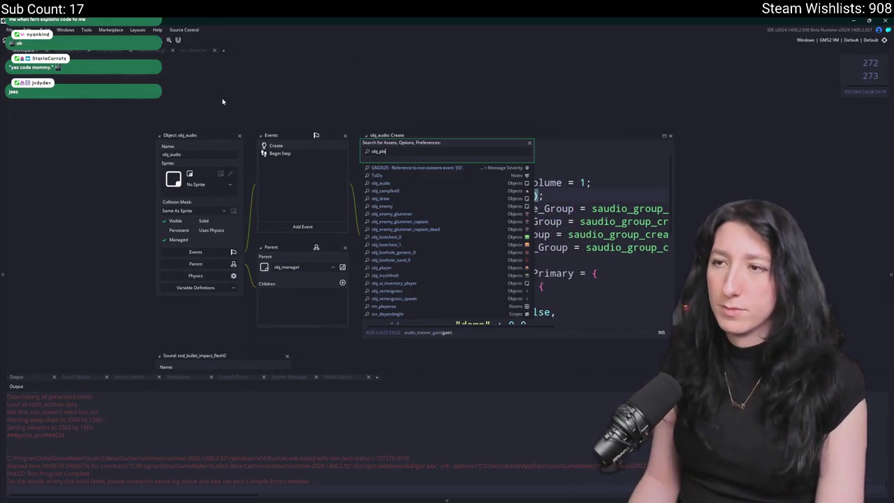
{"action": "key", "text": "Return"}
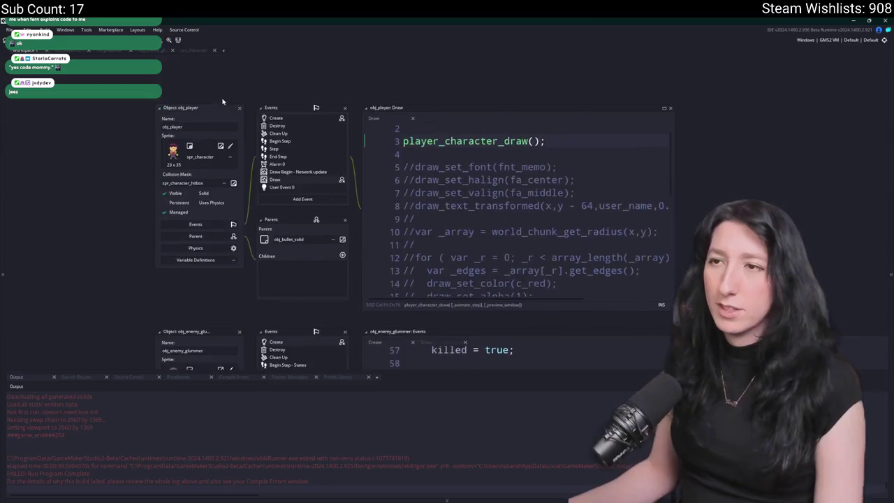
{"action": "double_click", "coordinate": [288, 119]}
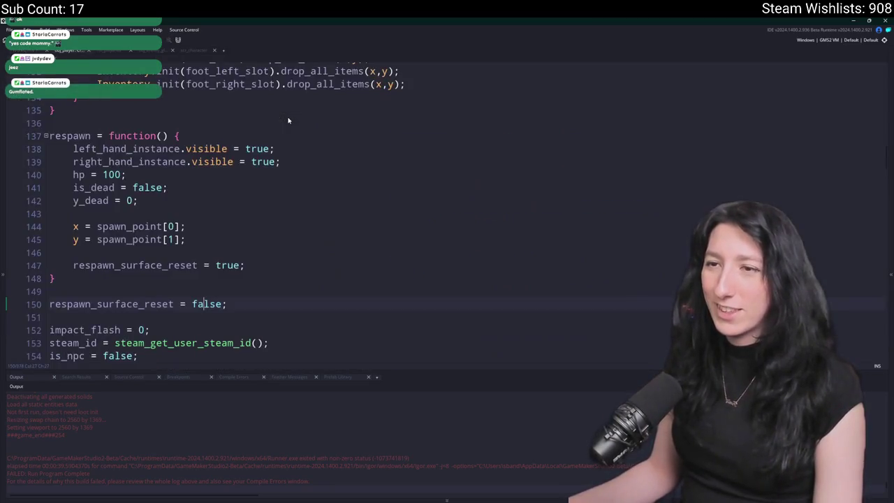
{"action": "double_click", "coordinate": [139, 267]}
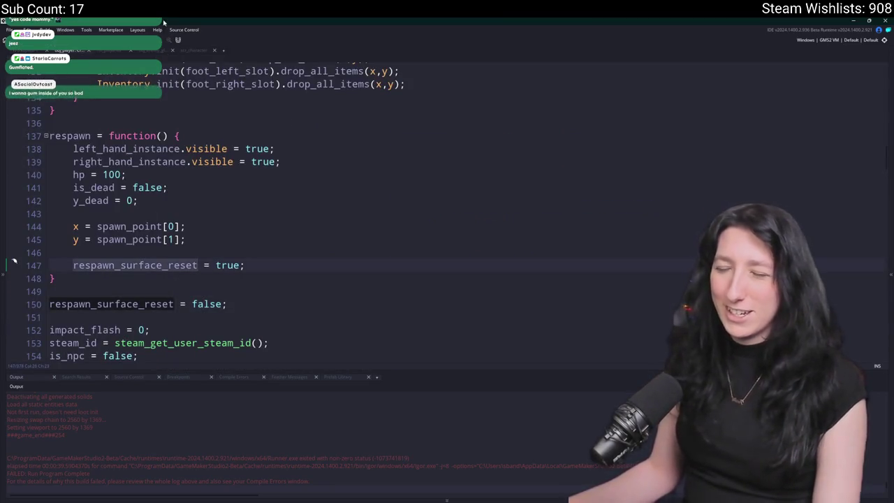
{"action": "key", "text": "ctrl+w"}
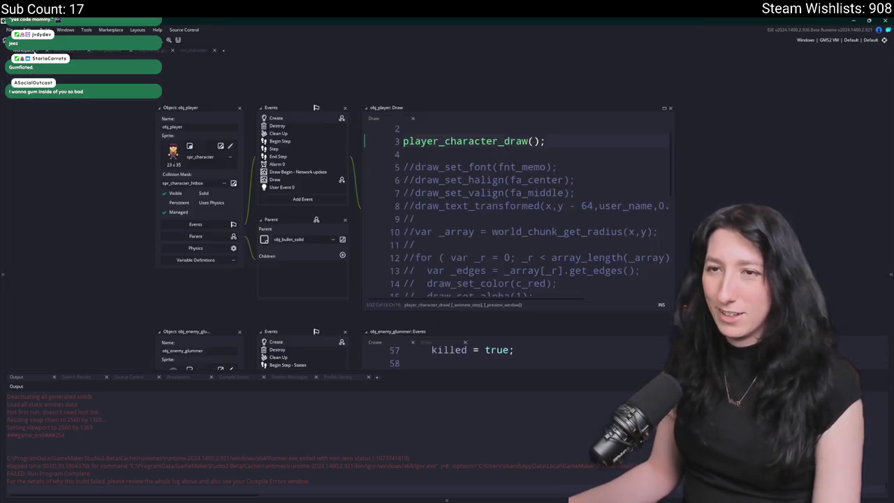
Jump to player_character_draw, maximise scr_character, and place the caret in line 20's body_surface.
{"action": "middle_click", "coordinate": [483, 137]}
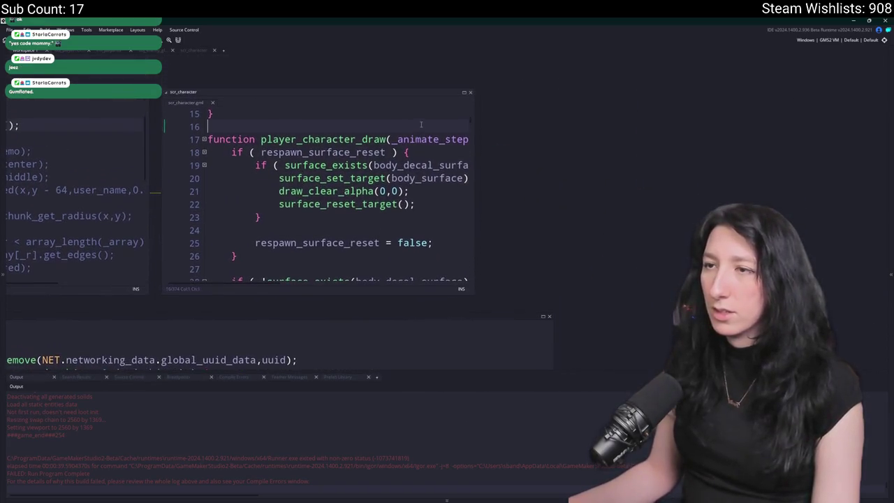
{"action": "left_click", "coordinate": [465, 94]}
{"action": "left_click", "coordinate": [294, 121]}
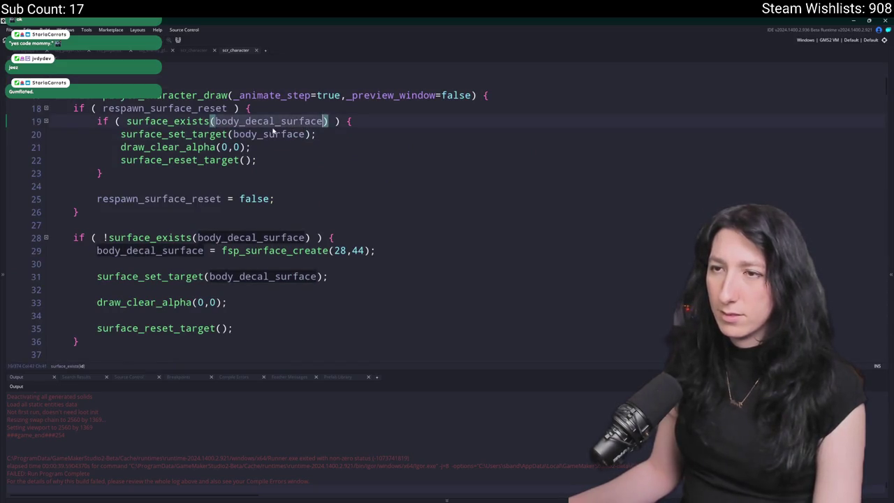
{"action": "left_click", "coordinate": [262, 134]}
Retarget line 20 to body_decal_surface, run the game, host a lobby, and reposition the window.
{"action": "type", "text": "decal_"}
{"action": "key", "text": "F5"}
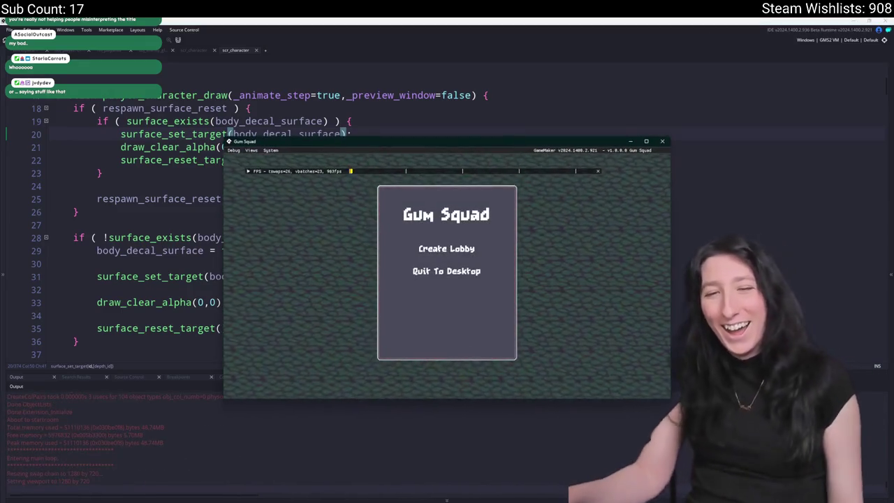
{"action": "left_click", "coordinate": [442, 248]}
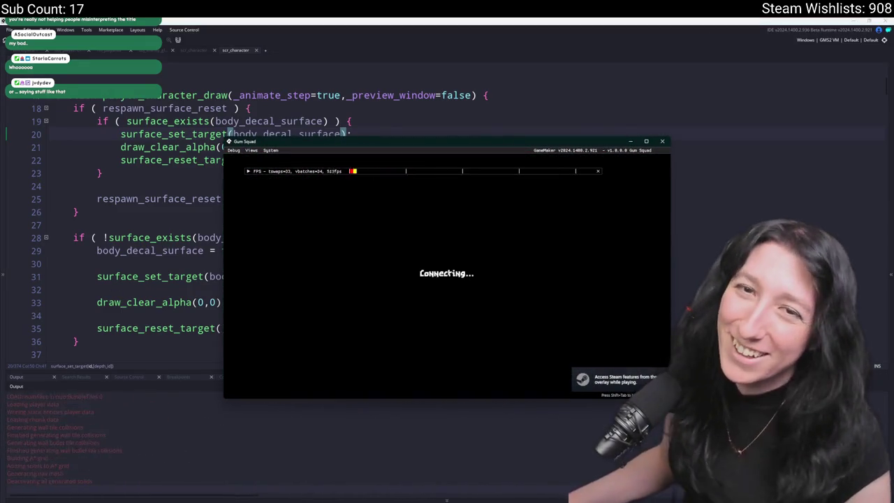
{"action": "key", "text": "alt+Tab"}
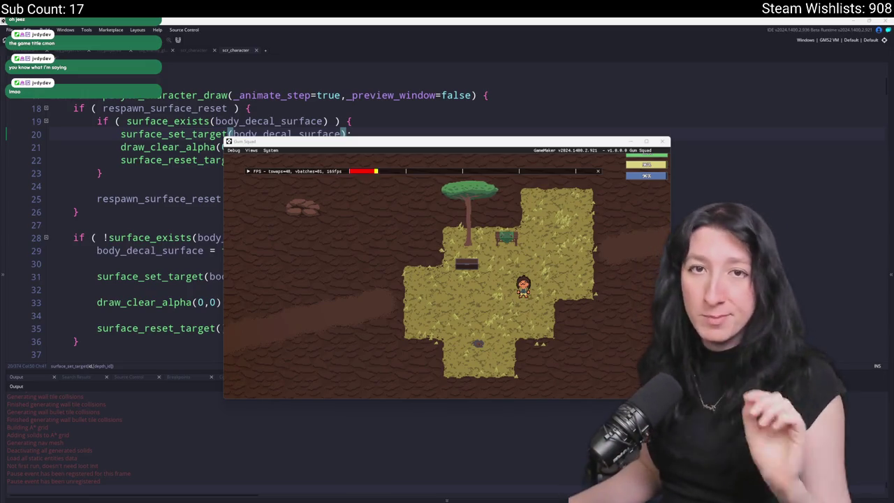
{"action": "left_click_drag", "start_coordinate": [242, 139], "coordinate": [275, 20]}
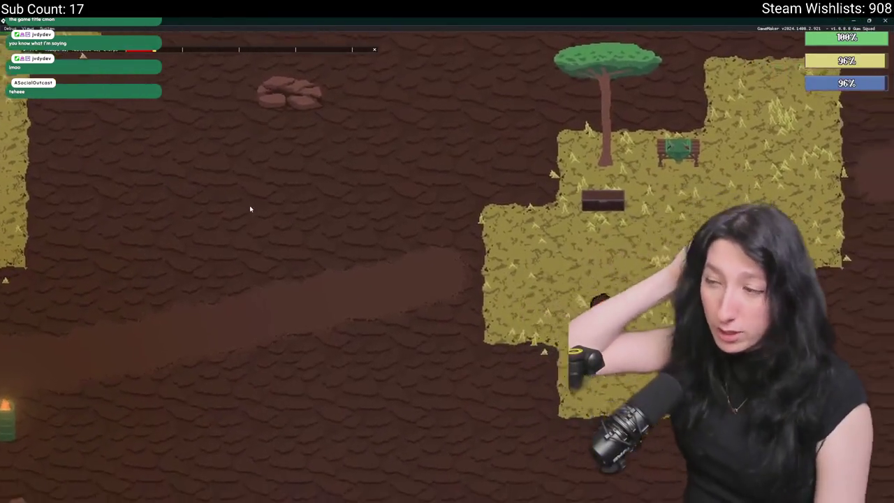
Walk the character into the enemy room to die, then walk the respawned character left.
{"action": "key", "text": "a"}
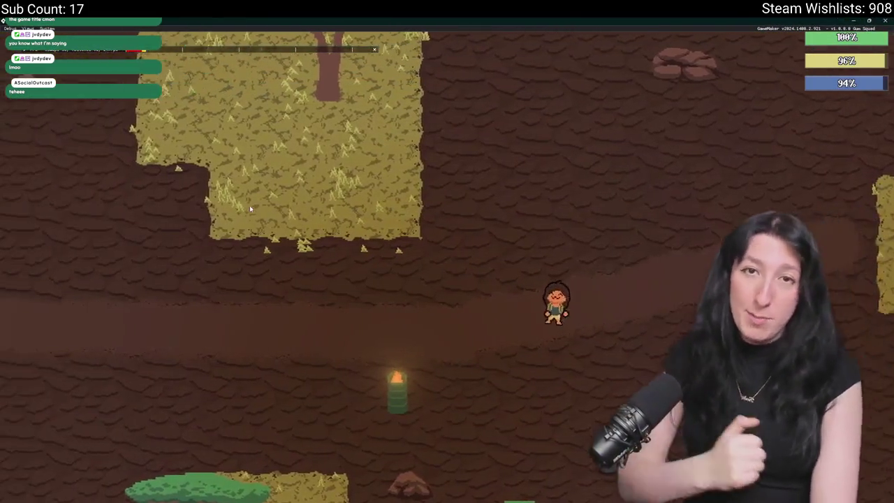
{"action": "key", "text": "a"}
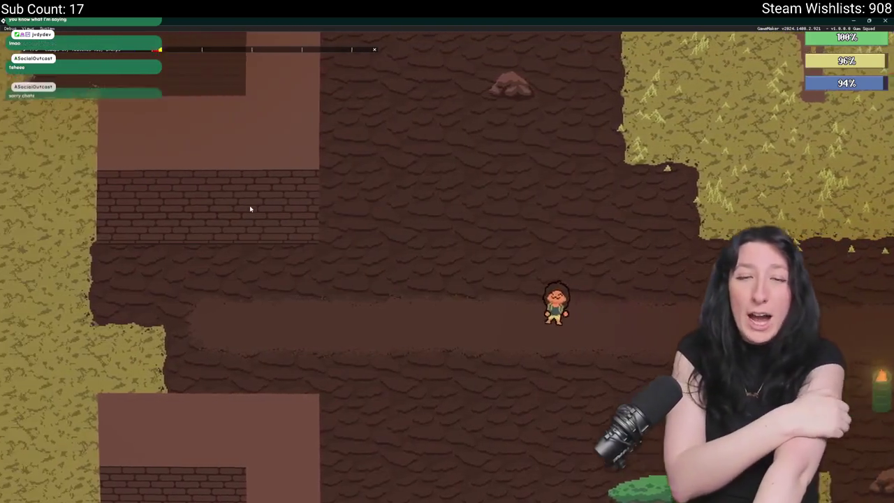
{"action": "key", "text": "a"}
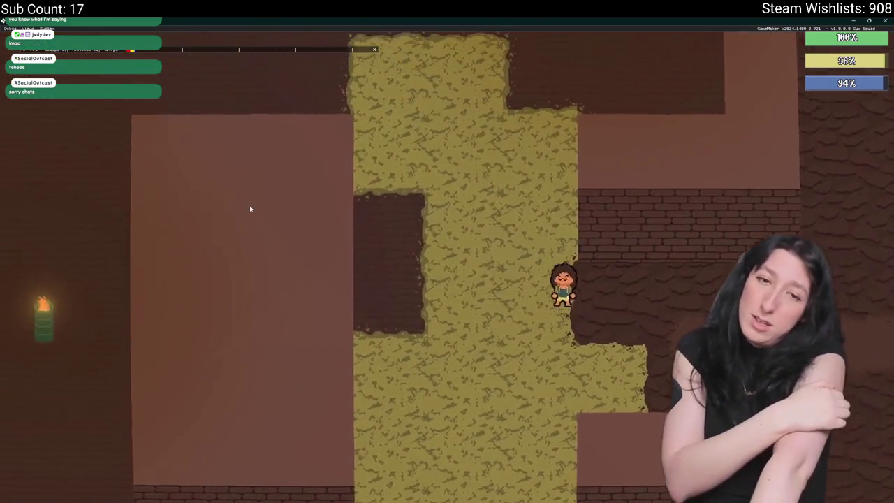
{"action": "key", "text": "w"}
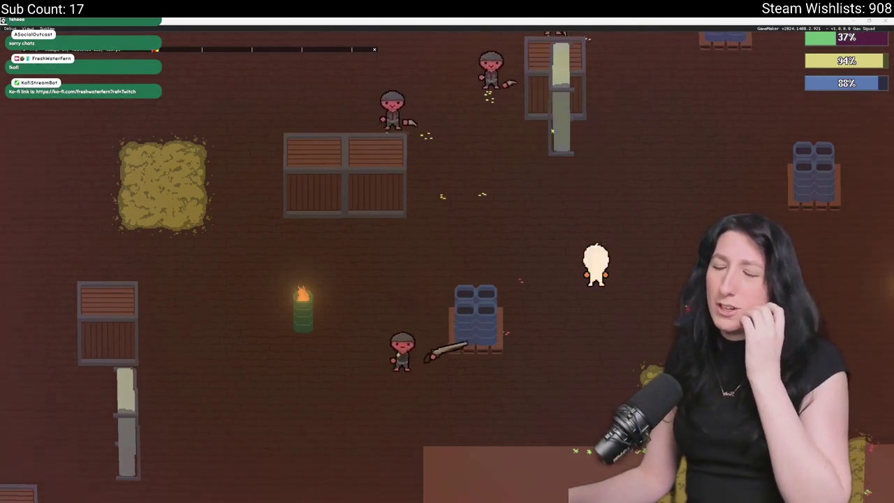
{"action": "key", "text": "d"}
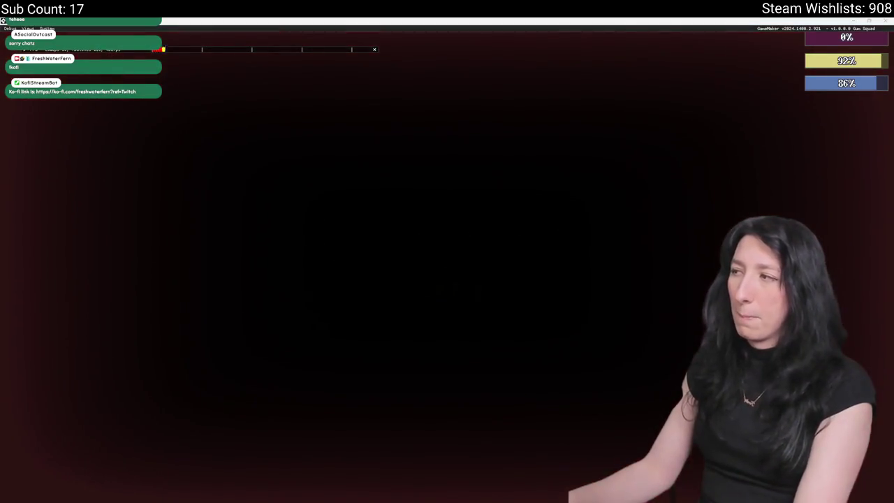
{"action": "key", "text": "a"}
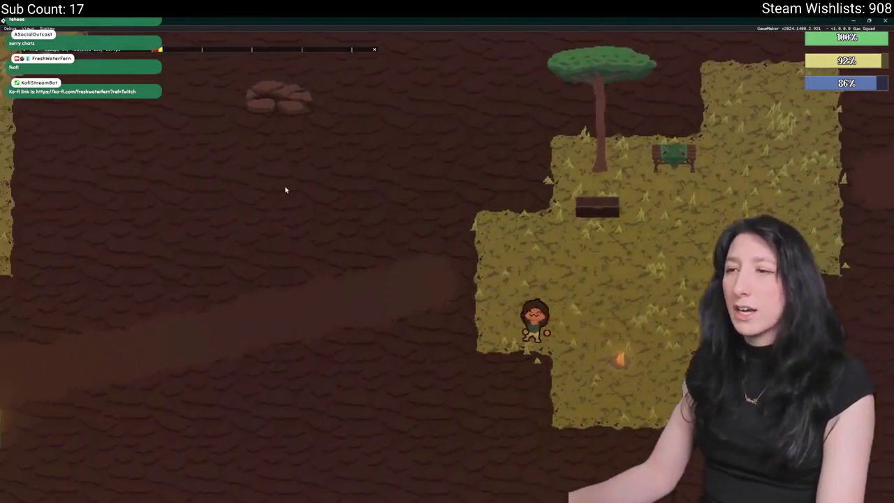
{"action": "key", "text": "a"}
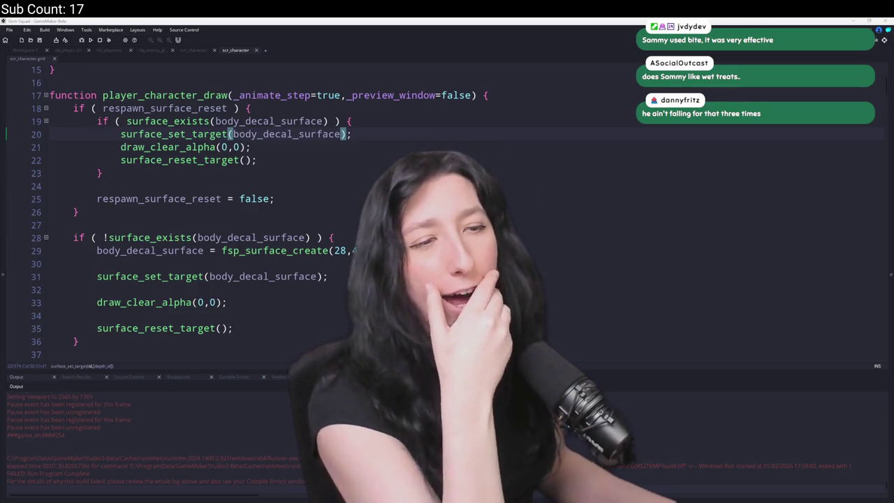
{"action": "scroll", "coordinate": [296, 244], "scroll_direction": "down", "scroll_amount": 1}
{"action": "left_click", "coordinate": [264, 248]}
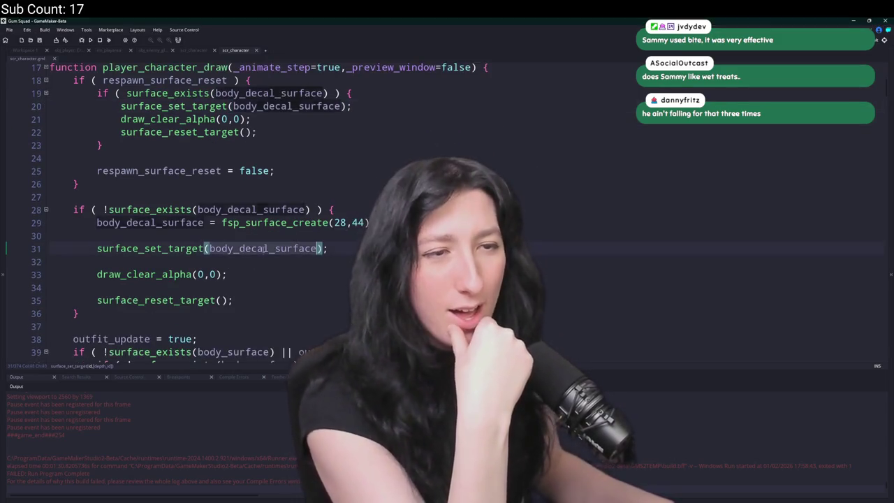
{"action": "left_click", "coordinate": [241, 287]}
{"action": "scroll", "coordinate": [231, 283], "scroll_direction": "down", "scroll_amount": 2}
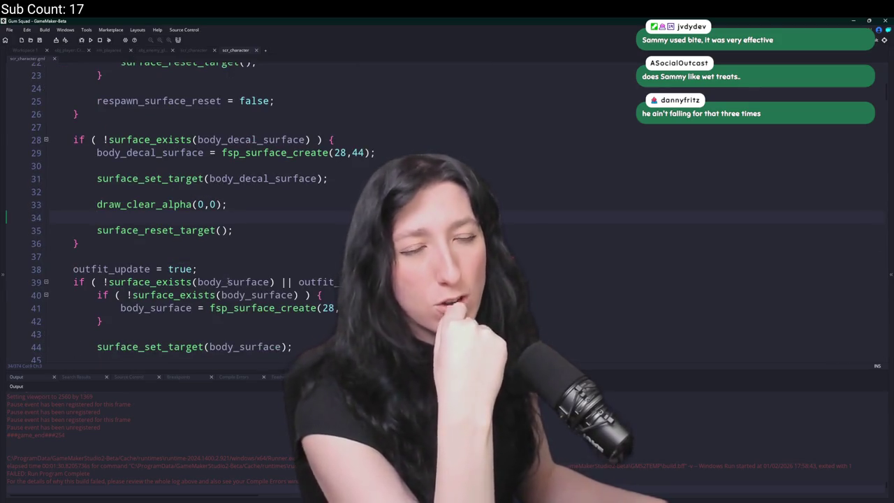
{"action": "scroll", "coordinate": [228, 282], "scroll_direction": "up", "scroll_amount": 3}
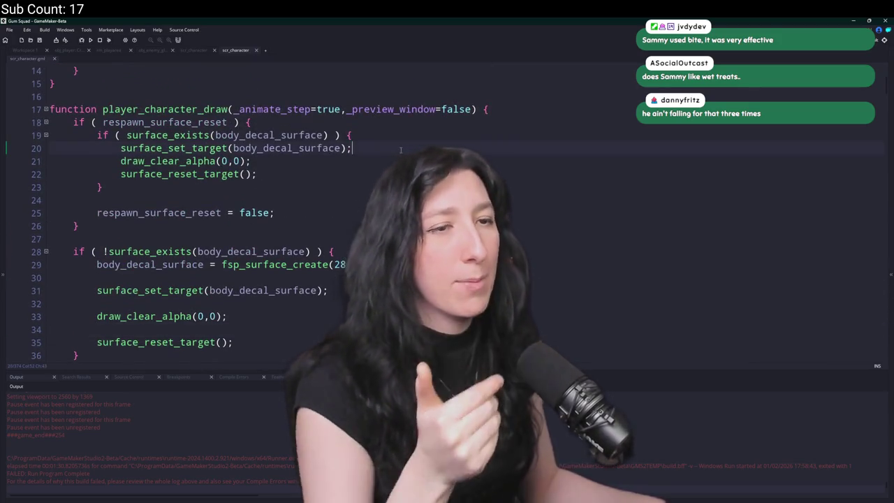
{"action": "scroll", "coordinate": [400, 150], "scroll_direction": "down", "scroll_amount": 3}
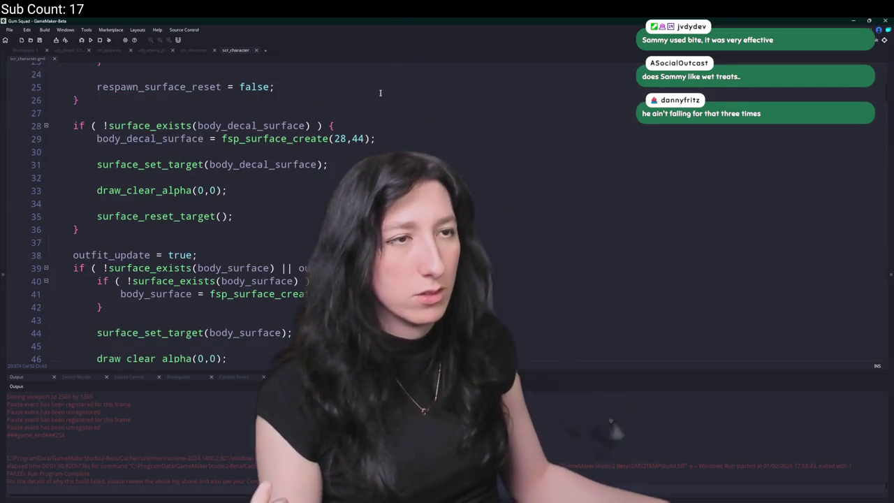
{"action": "scroll", "coordinate": [353, 137], "scroll_direction": "up", "scroll_amount": 2}
{"action": "left_click", "coordinate": [297, 220]}
{"action": "scroll", "coordinate": [293, 220], "scroll_direction": "down", "scroll_amount": 4}
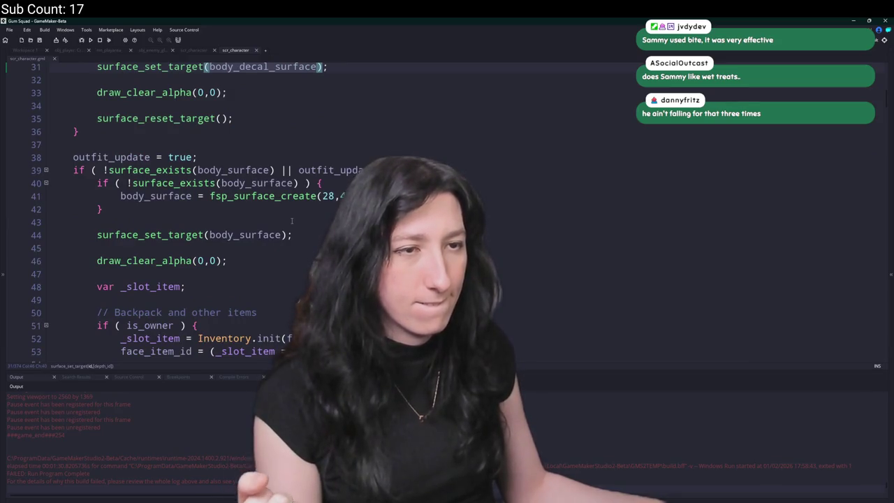
{"action": "scroll", "coordinate": [292, 220], "scroll_direction": "down", "scroll_amount": 8}
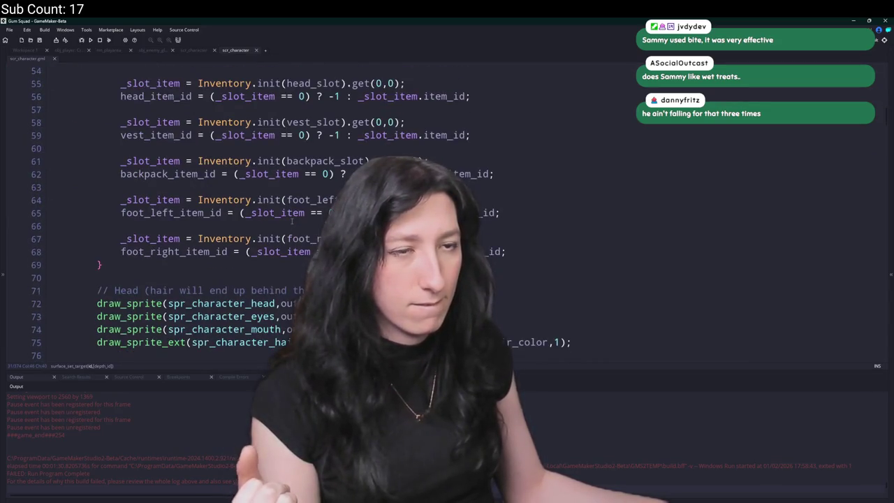
{"action": "scroll", "coordinate": [292, 220], "scroll_direction": "up", "scroll_amount": 10}
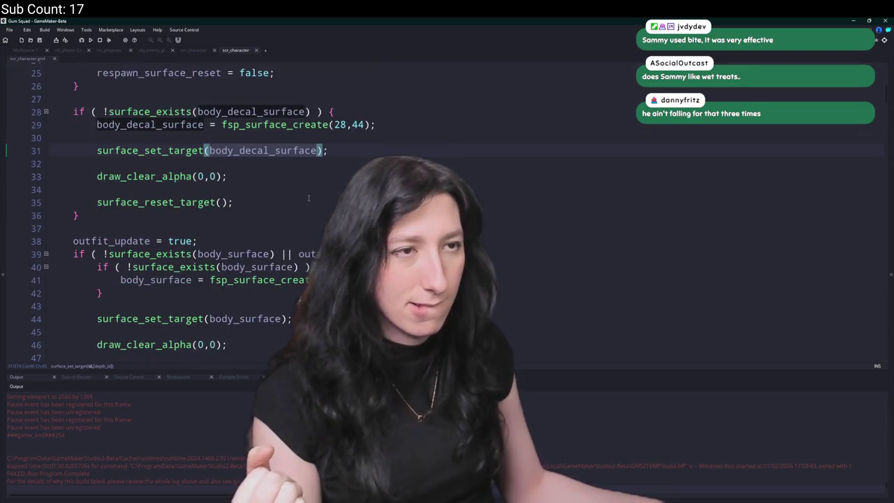
{"action": "key", "text": "End"}
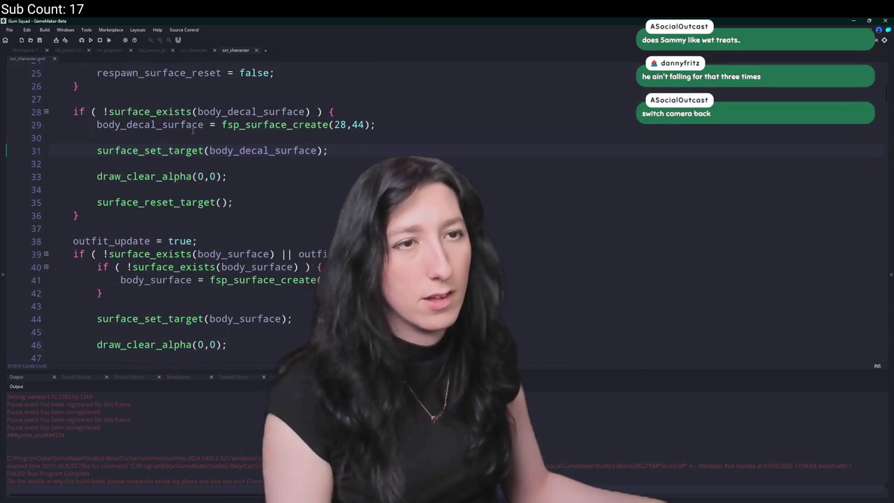
{"action": "left_click", "coordinate": [193, 126]}
{"action": "left_click", "coordinate": [25, 50]}
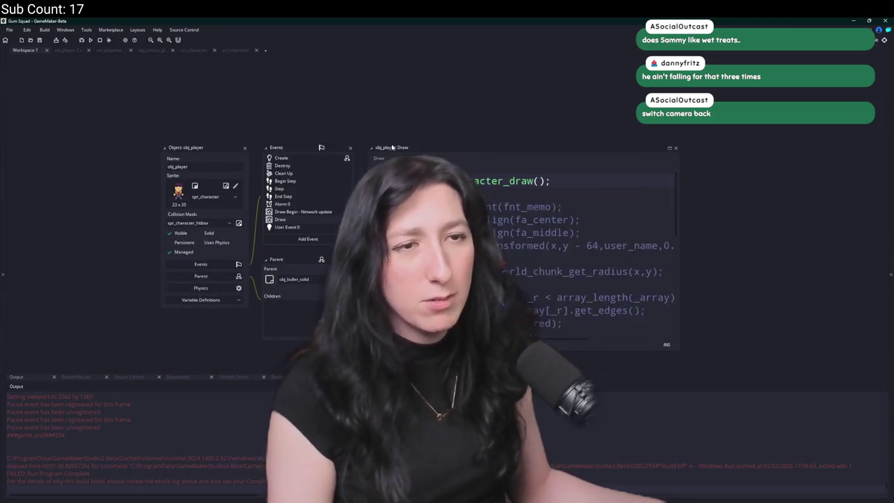
{"action": "left_click", "coordinate": [282, 158]}
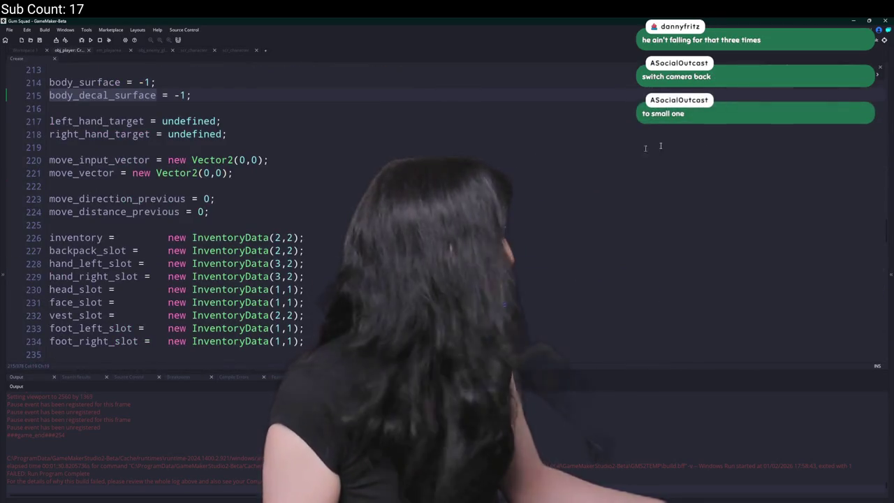
{"action": "key", "text": "ctrl+Tab"}
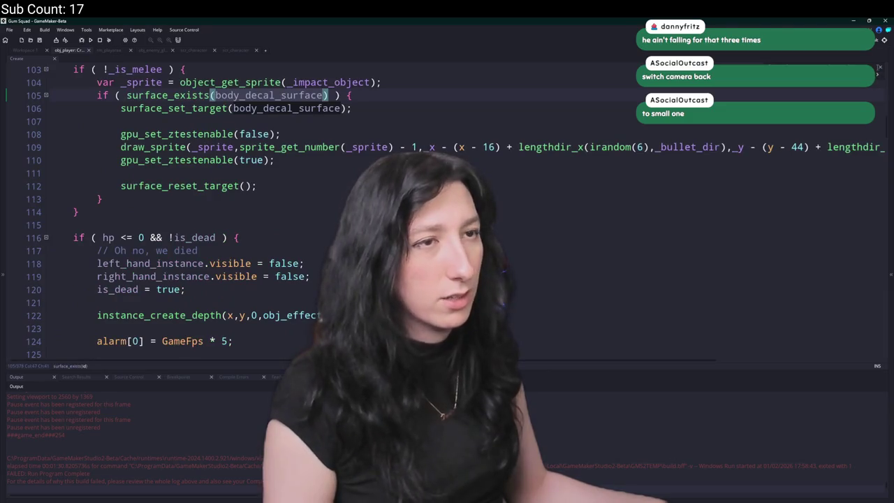
{"action": "left_click", "coordinate": [339, 134]}
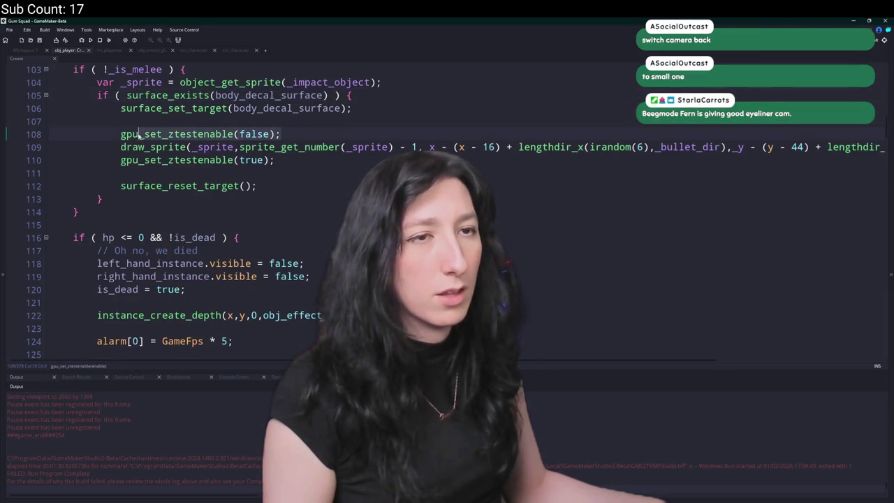
{"action": "mouse_move", "coordinate": [118, 134]}
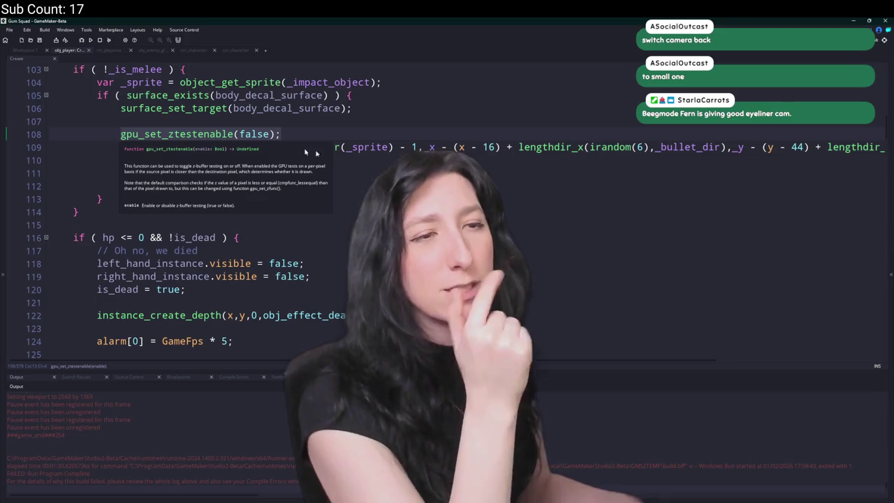
{"action": "mouse_move", "coordinate": [273, 151]}
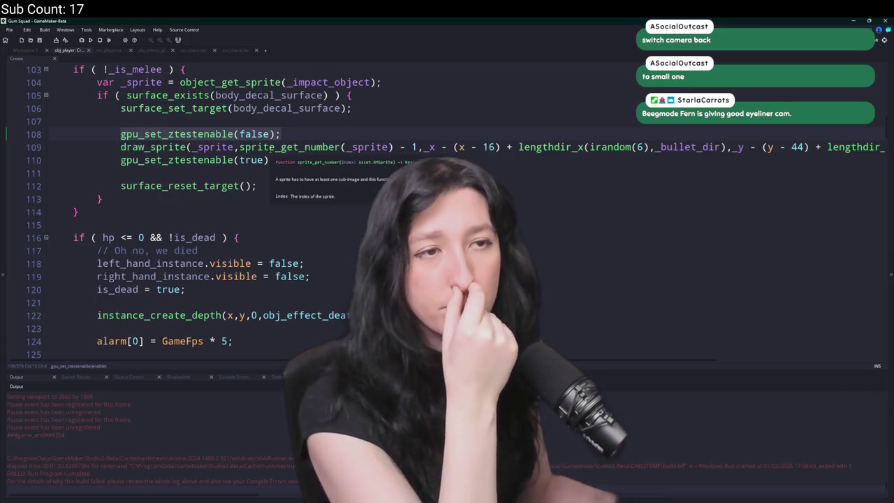
{"action": "left_click", "coordinate": [244, 53]}
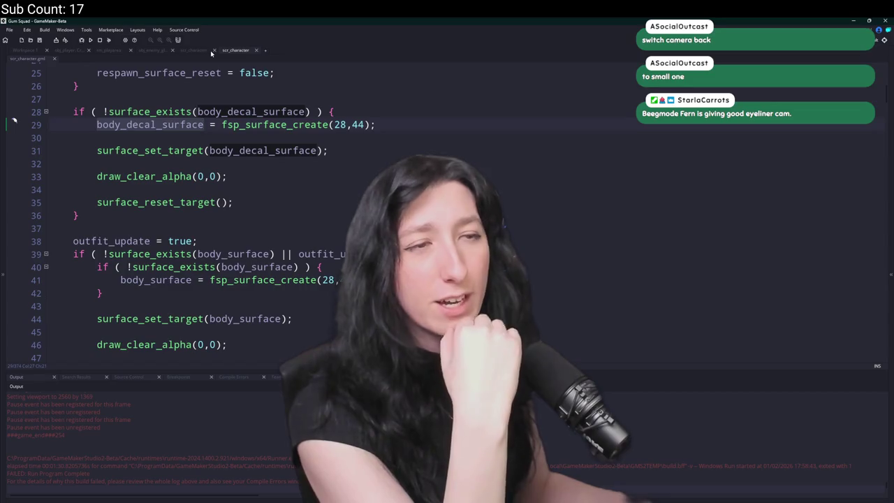
Add a new line after draw_clear_alpha and set line 23's gpu_set_ztestenable argument to true.
{"action": "scroll", "coordinate": [204, 84], "scroll_direction": "up", "scroll_amount": 1}
{"action": "scroll", "coordinate": [204, 84], "scroll_direction": "up", "scroll_amount": 4}
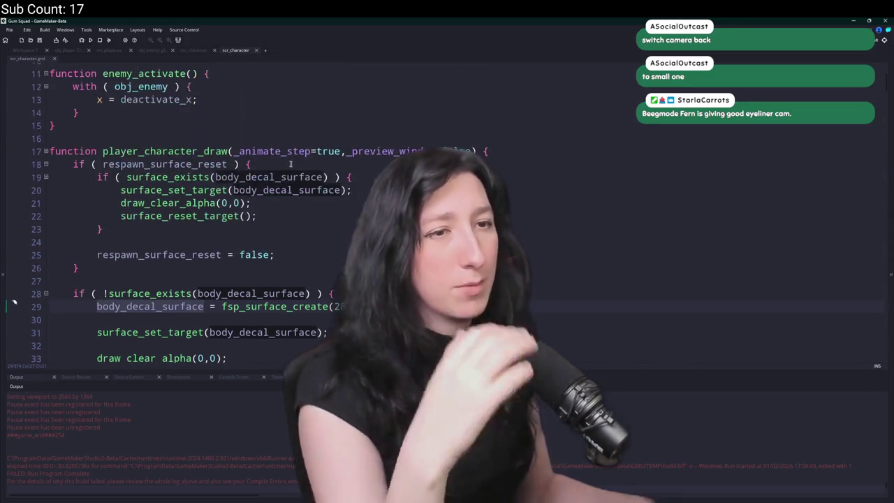
{"action": "left_click", "coordinate": [358, 189]}
{"action": "key", "text": "Down"}
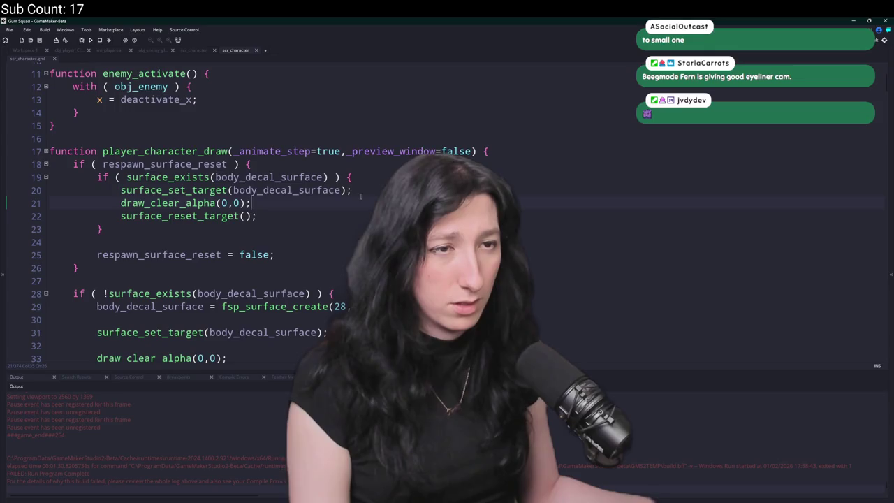
{"action": "left_click", "coordinate": [357, 202]}
{"action": "key", "text": "Return"}
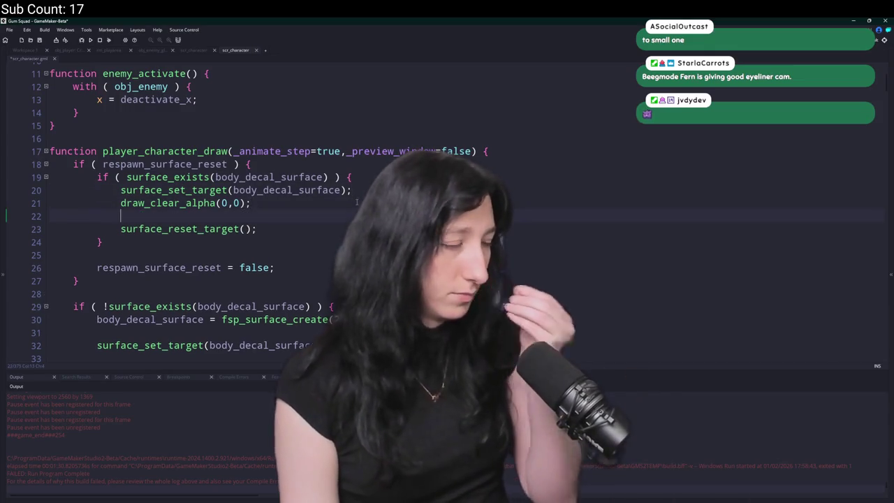
{"action": "key", "text": "Up"}
{"action": "key", "text": "Home"}
{"action": "key", "text": "Return"}
{"action": "key", "text": "Up"}
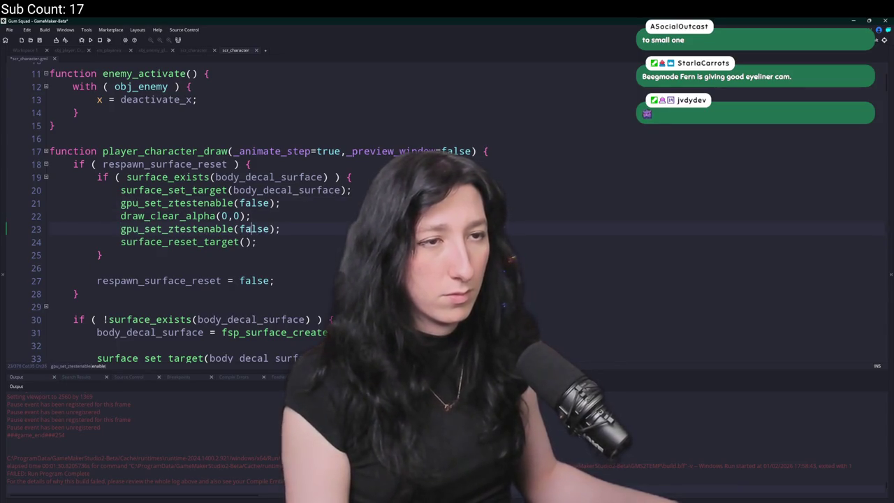
{"action": "type", "text": "r"}
{"action": "key", "text": "Return"}
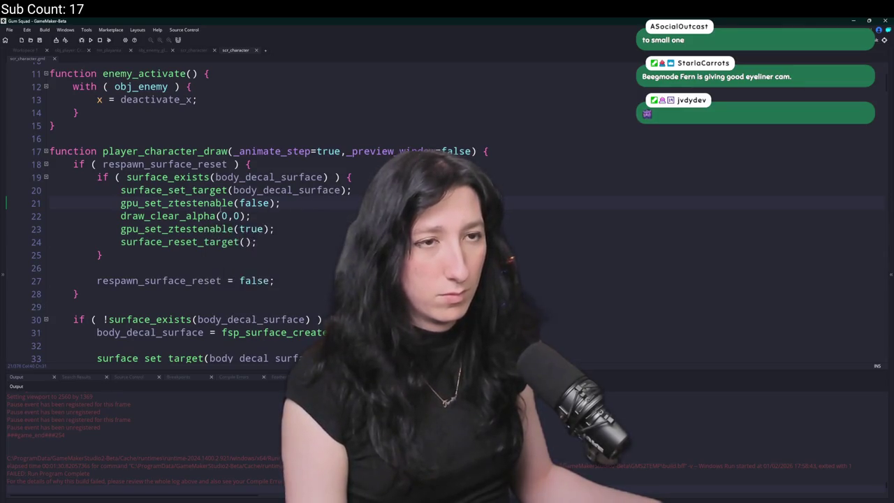
Try another gpu line above the z-test disable call, remove it, and build and run the game.
{"action": "key", "text": "Home"}
{"action": "key", "text": "Return"}
{"action": "key", "text": "Up"}
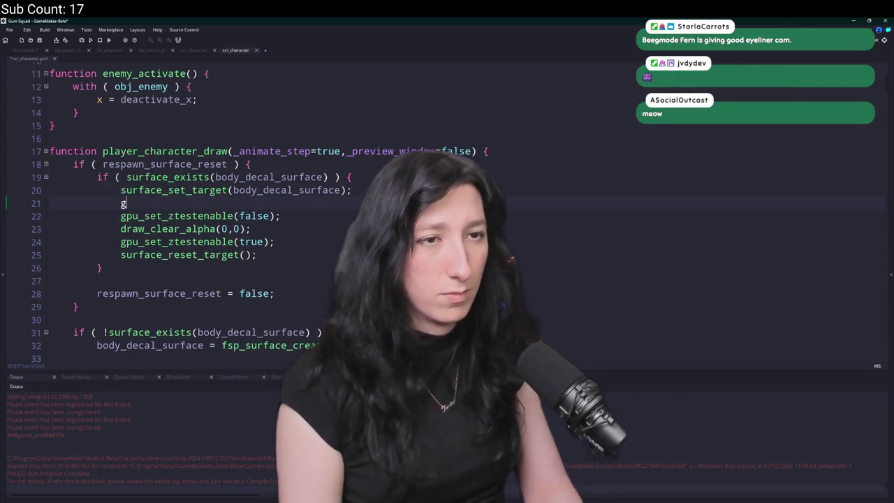
{"action": "type", "text": "pu"}
{"action": "key", "text": "BackSpace"}
{"action": "key", "text": "BackSpace"}
{"action": "key", "text": "BackSpace"}
{"action": "key", "text": "BackSpace"}
{"action": "key", "text": "BackSpace"}
{"action": "key", "text": "BackSpace"}
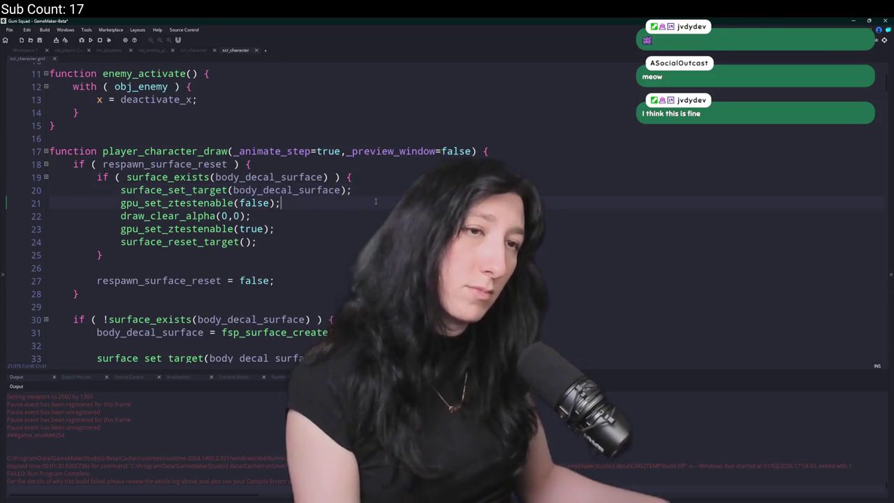
{"action": "key", "text": "F5"}
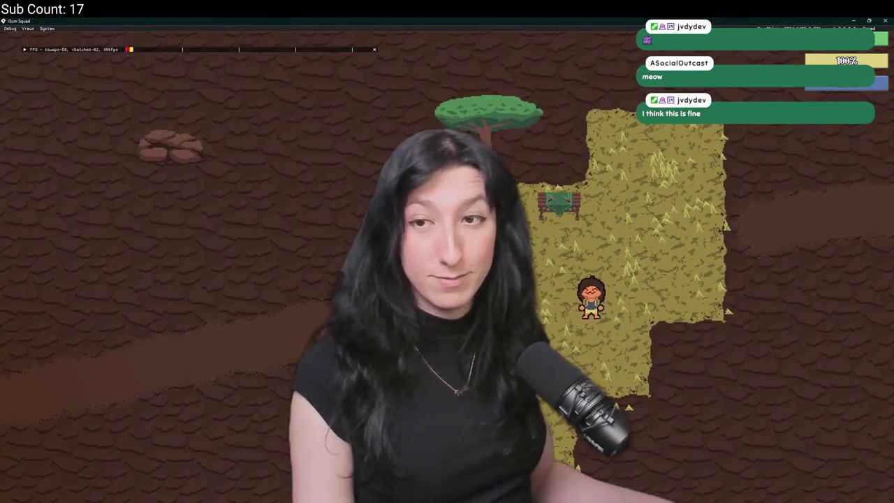
{"action": "key", "text": "a"}
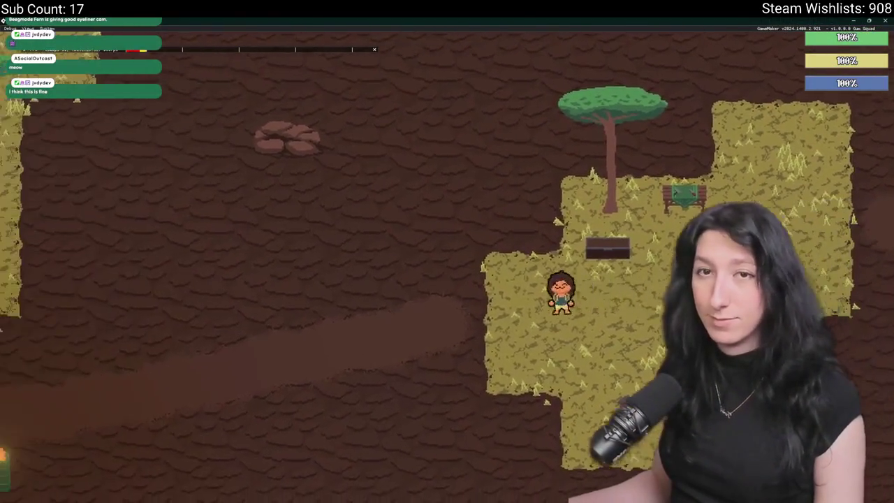
{"action": "key", "text": "s"}
{"action": "key", "text": "a"}
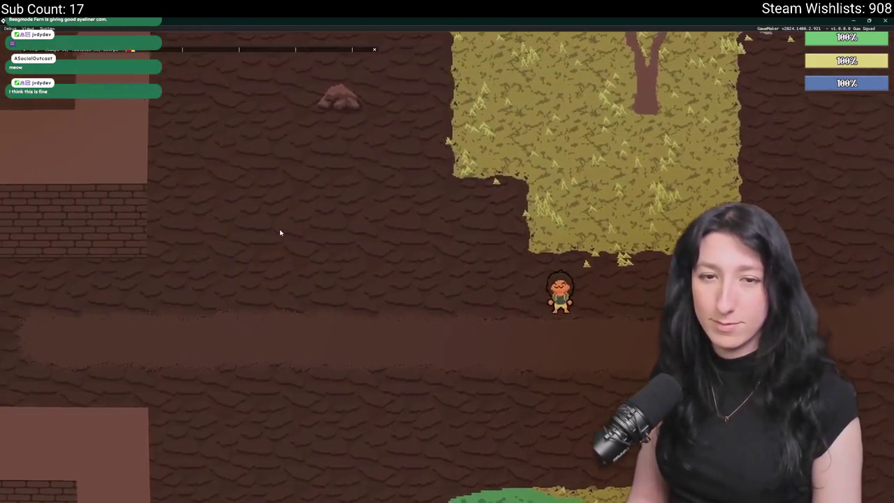
{"action": "key", "text": "a"}
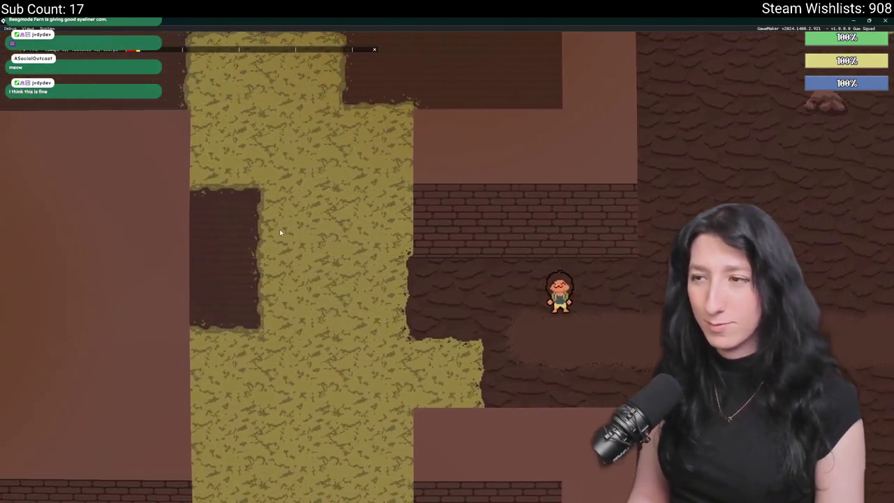
{"action": "key", "text": "a"}
{"action": "key", "text": "w"}
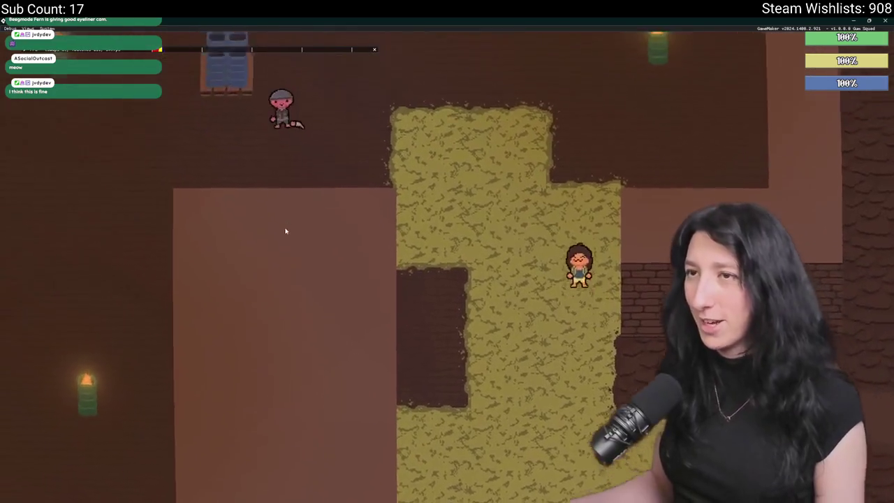
{"action": "key", "text": "w"}
{"action": "key", "text": "a"}
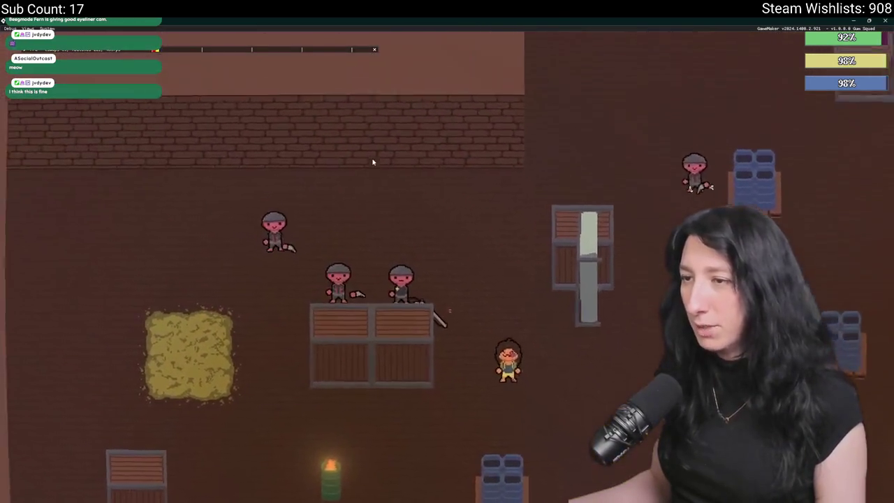
{"action": "key", "text": "d"}
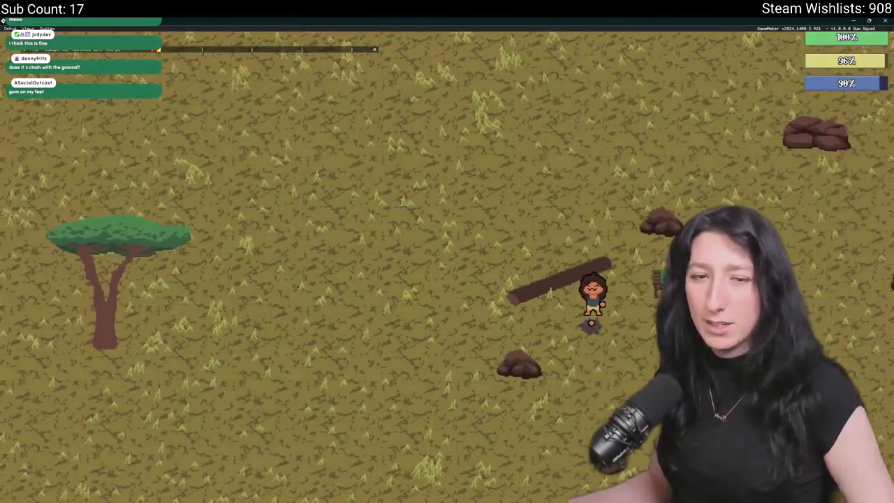
Walk the player down-right past the log and across the field toward the sand.
{"action": "key", "text": "d"}
{"action": "key", "text": "s"}
{"action": "key", "text": "d"}
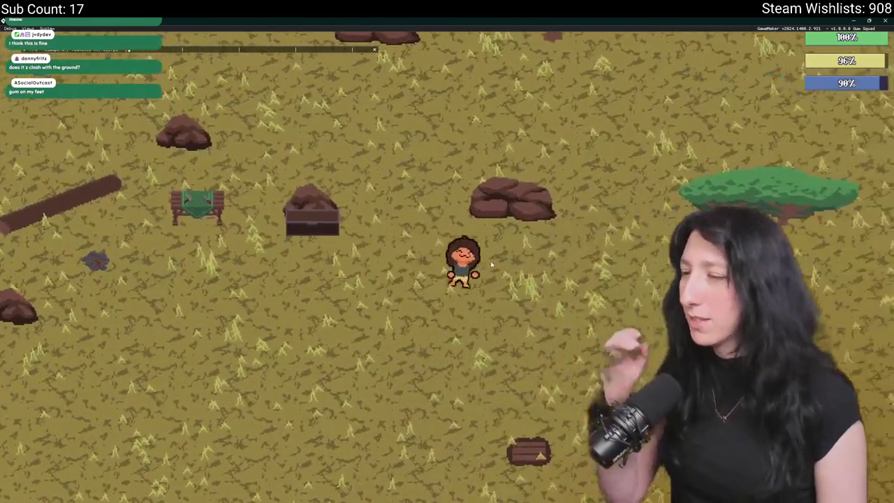
{"action": "key", "text": "d"}
{"action": "key", "text": "s"}
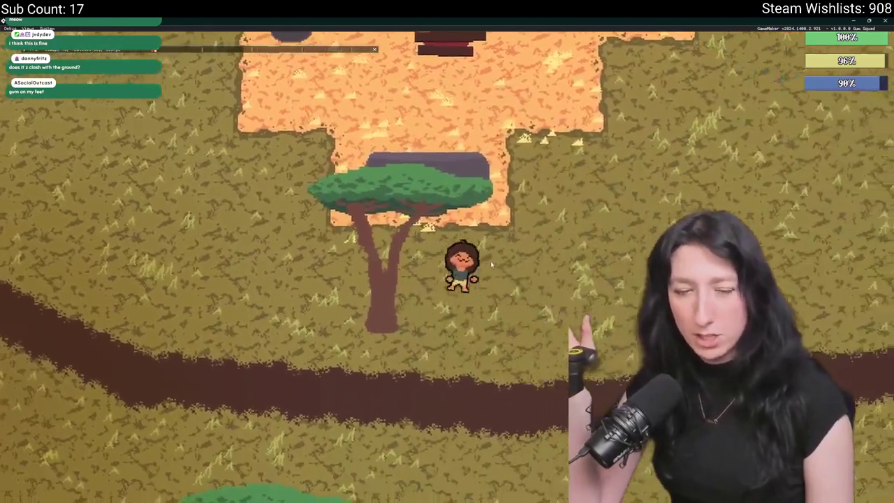
{"action": "scroll", "coordinate": [490, 261], "scroll_direction": "down", "scroll_amount": 5}
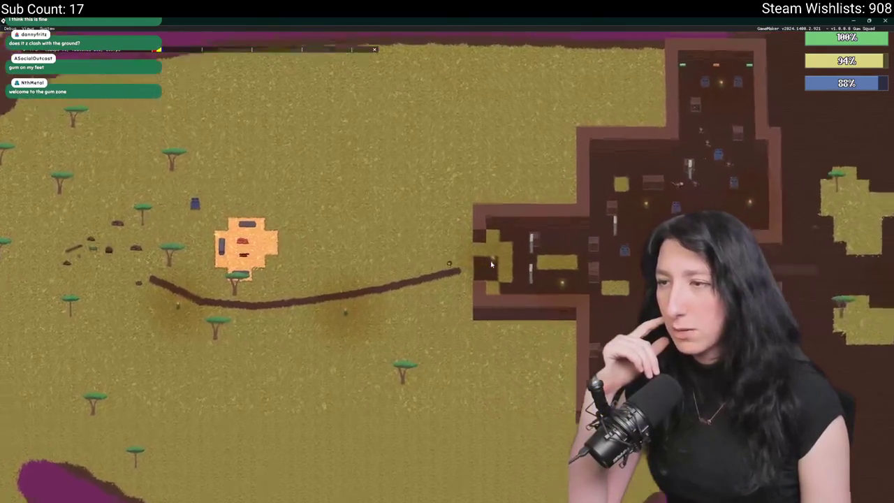
{"action": "scroll", "coordinate": [491, 265], "scroll_direction": "up", "scroll_amount": 2}
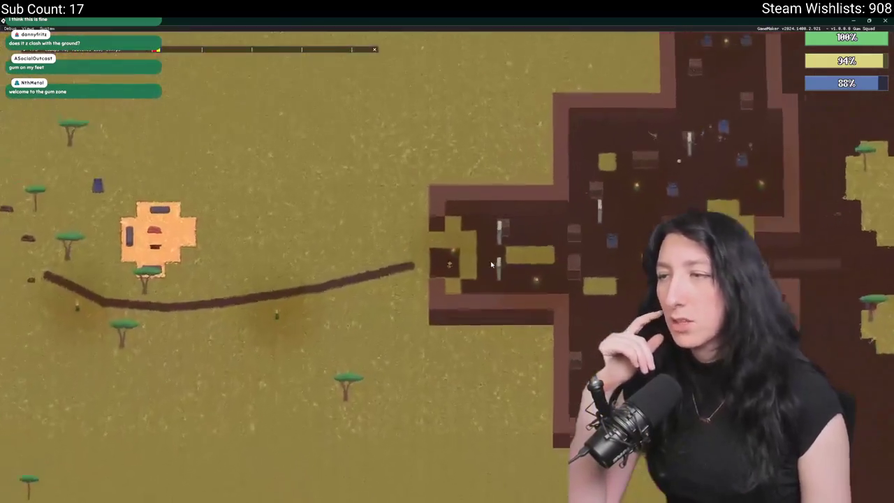
{"action": "scroll", "coordinate": [491, 264], "scroll_direction": "up", "scroll_amount": 5}
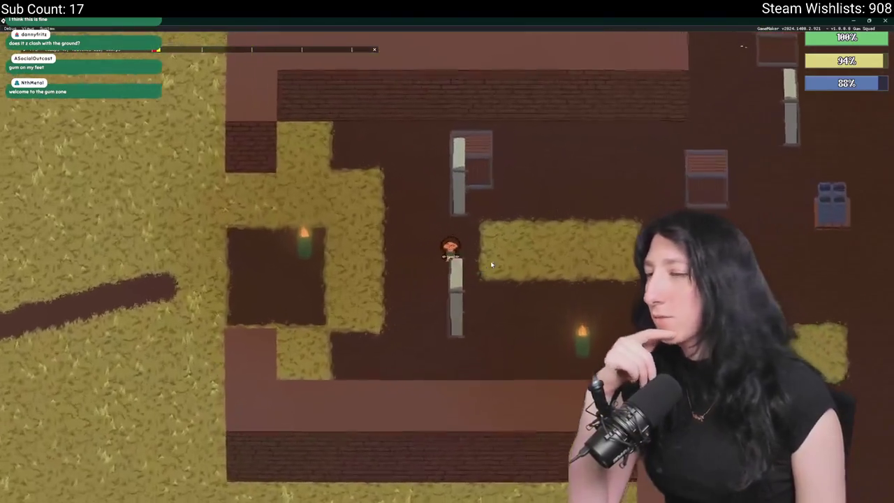
Regenerate the level into a new map, walk around it, then close the game.
{"action": "key", "text": "r"}
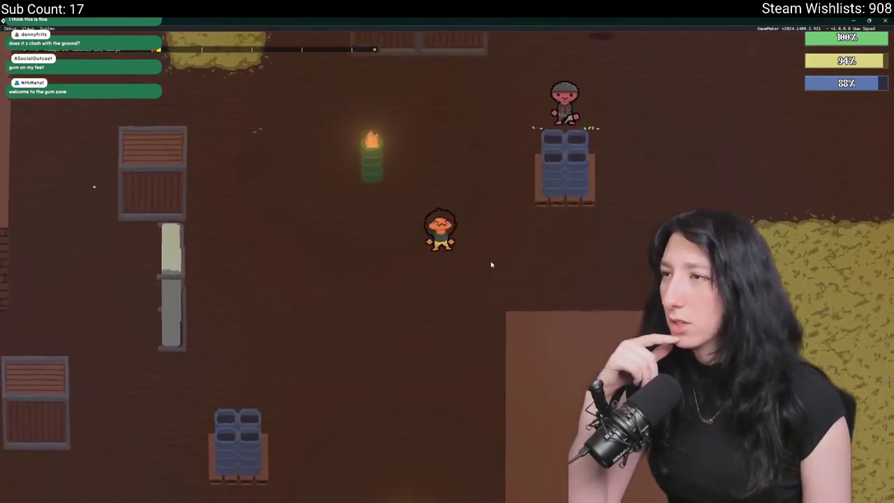
{"action": "key", "text": "w"}
{"action": "key", "text": "d"}
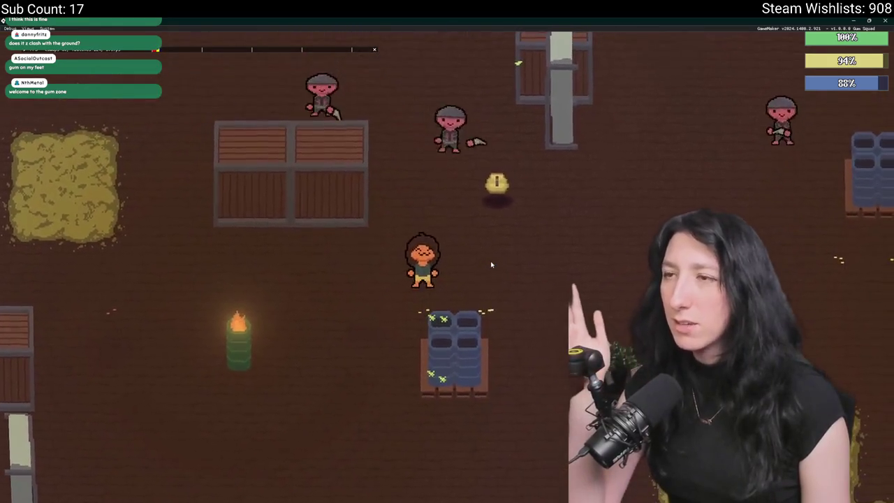
{"action": "key", "text": "d"}
{"action": "key", "text": "d"}
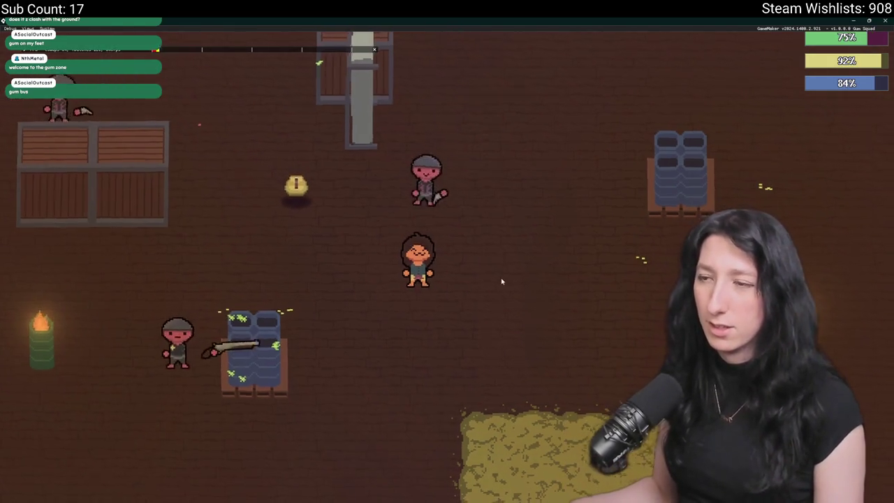
{"action": "key", "text": "s"}
{"action": "key", "text": "a"}
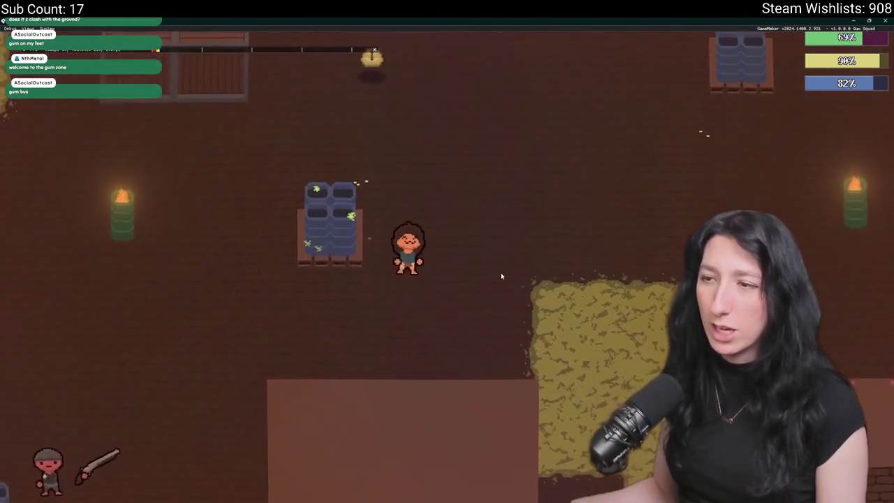
{"action": "key", "text": "w"}
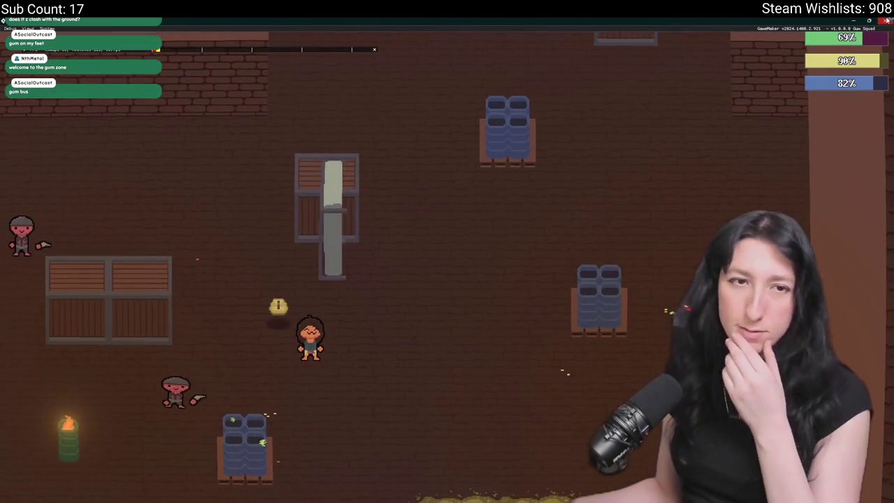
{"action": "key", "text": "Escape"}
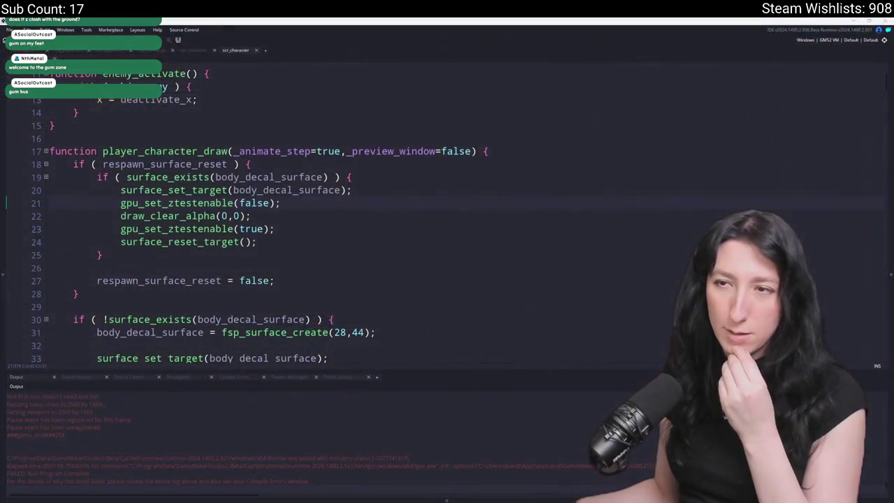
Add a surface_free line for body_decal_surface inside the surface-exists check.
{"action": "scroll", "coordinate": [363, 207], "scroll_direction": "up", "scroll_amount": 1}
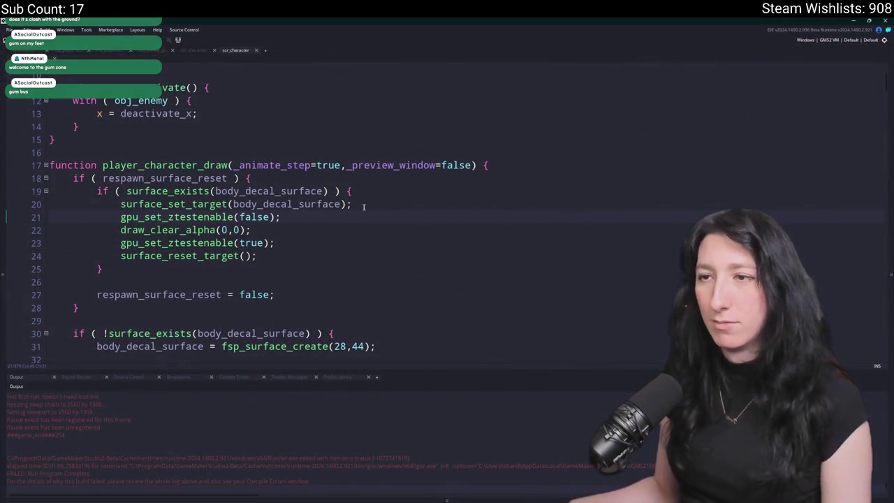
{"action": "scroll", "coordinate": [456, 215], "scroll_direction": "down", "scroll_amount": 2}
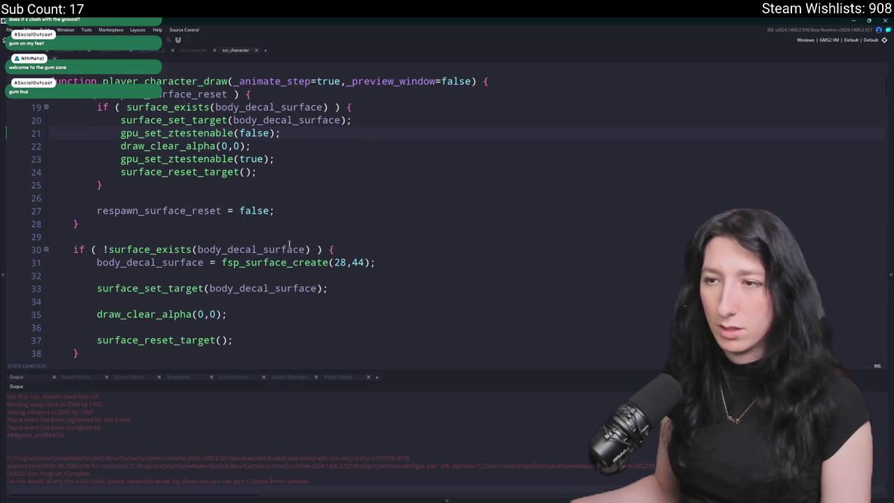
{"action": "double_click", "coordinate": [181, 262]}
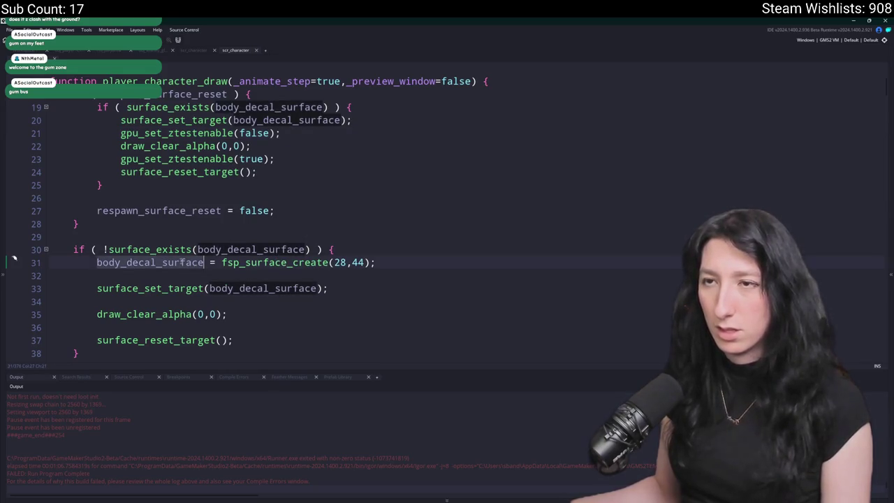
{"action": "left_click", "coordinate": [342, 120]}
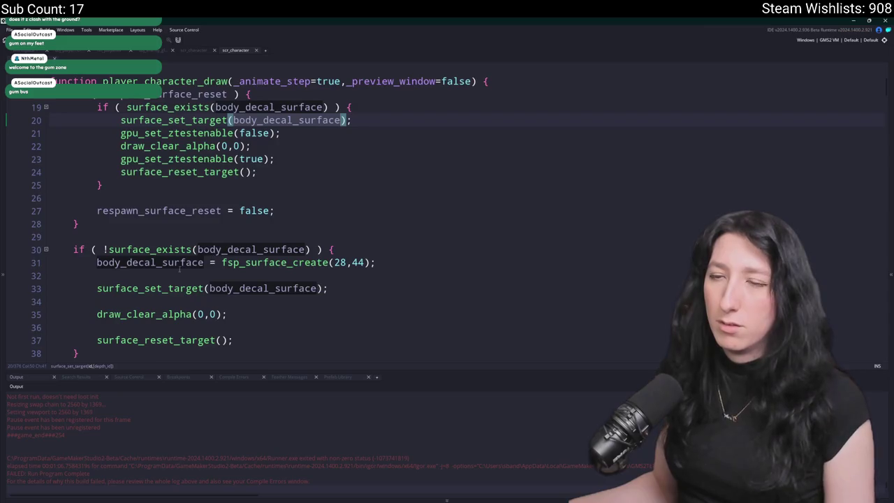
{"action": "scroll", "coordinate": [181, 272], "scroll_direction": "up", "scroll_amount": 1}
{"action": "scroll", "coordinate": [254, 219], "scroll_direction": "up", "scroll_amount": 1}
{"action": "left_click", "coordinate": [379, 137]}
{"action": "key", "text": "Return"}
{"action": "type", "text": "surfacei"}
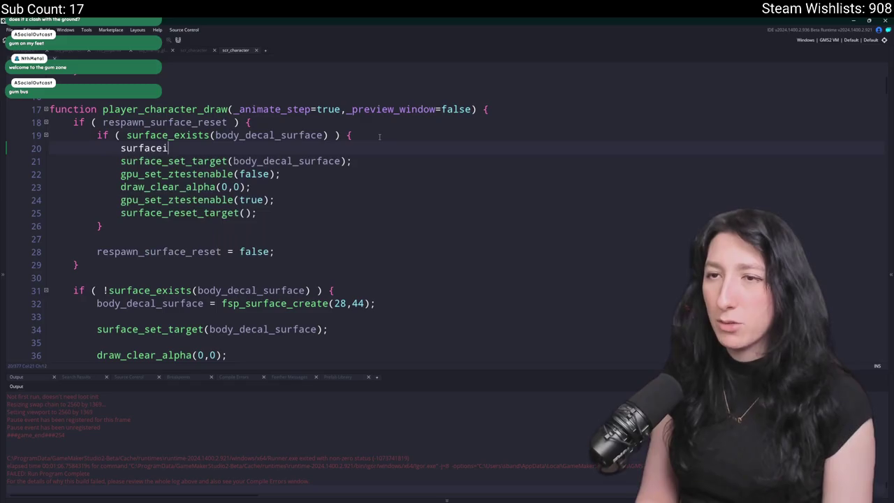
{"action": "key", "text": "BackSpace"}
{"action": "type", "text": "_free(body_decal_surface);"}
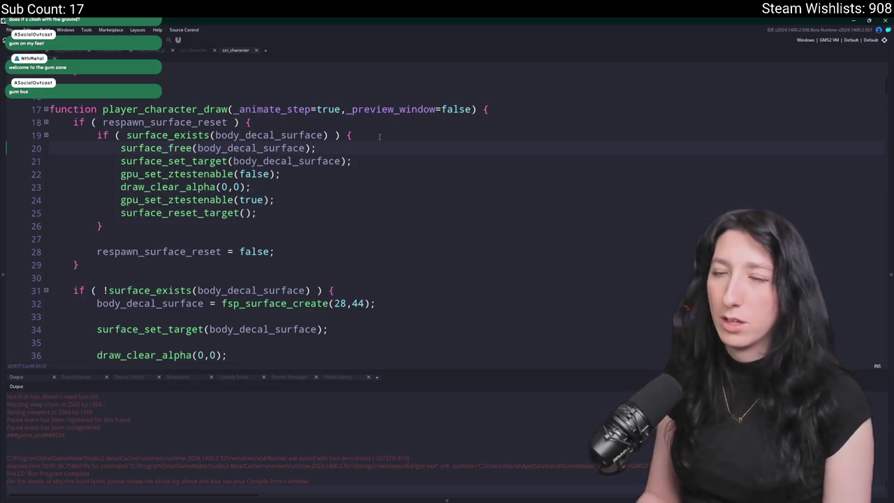
{"action": "key", "text": "Home"}
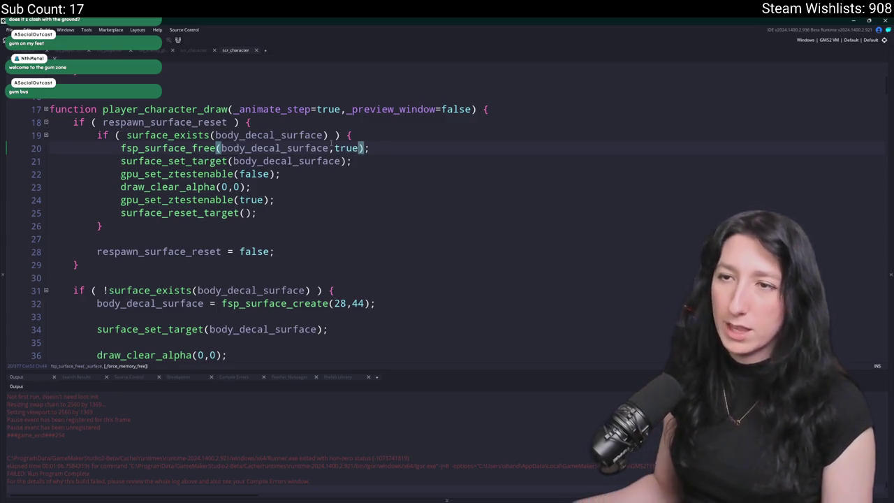
Replace the clearing lines with the fsp_surface_create line recreating body_decal_surface at 28×44.
{"action": "mouse_move", "coordinate": [261, 214]}
{"action": "left_mouse_down"}
{"action": "mouse_move", "coordinate": [53, 174]}
{"action": "mouse_move", "coordinate": [53, 161]}
{"action": "left_mouse_up"}
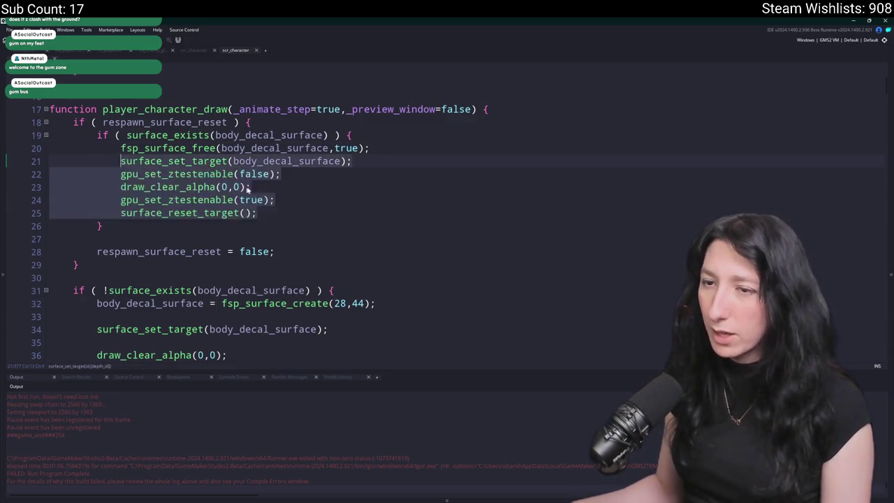
{"action": "scroll", "coordinate": [210, 210], "scroll_direction": "down", "scroll_amount": 2}
{"action": "left_click", "coordinate": [403, 239]}
{"action": "left_click_drag", "start_coordinate": [403, 239], "coordinate": [105, 221]}
{"action": "scroll", "coordinate": [244, 210], "scroll_direction": "up", "scroll_amount": 2}
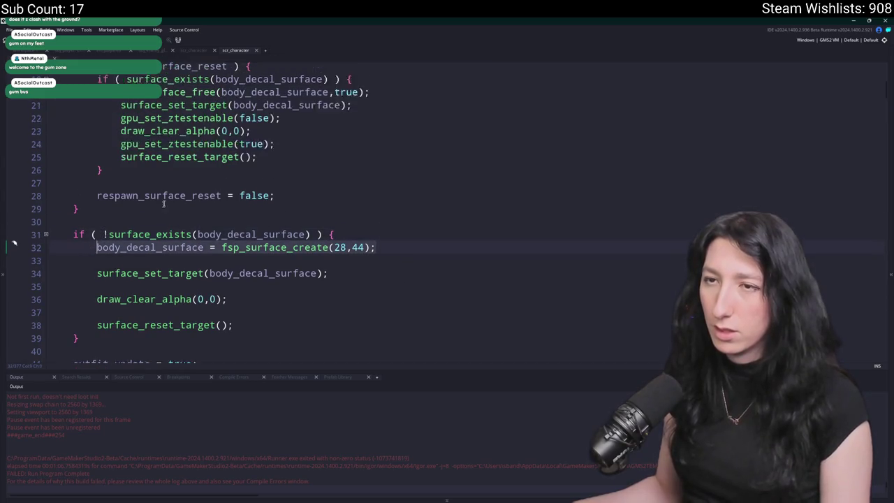
{"action": "left_click_drag", "start_coordinate": [257, 171], "coordinate": [121, 118]}
{"action": "type", "text": "body_decal_surface = fsp_surface_create(28,44);"}
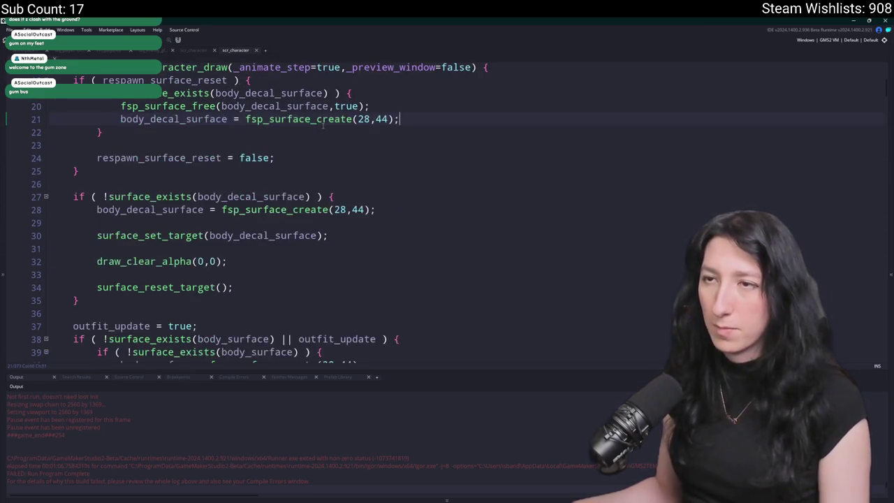
Build and run the game to test the freed and recreated decal surface.
{"action": "key", "text": "F5"}
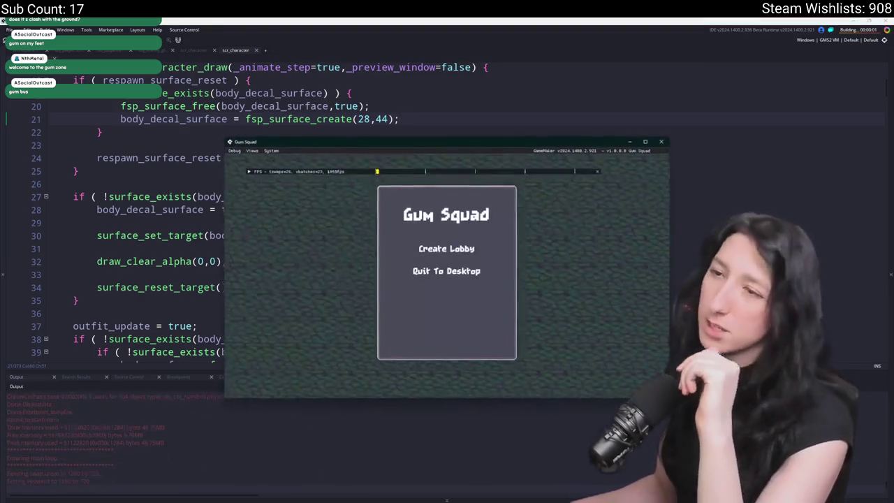
Create a lobby, walk the character down and left, and pan the base overview map.
{"action": "left_click", "coordinate": [422, 248]}
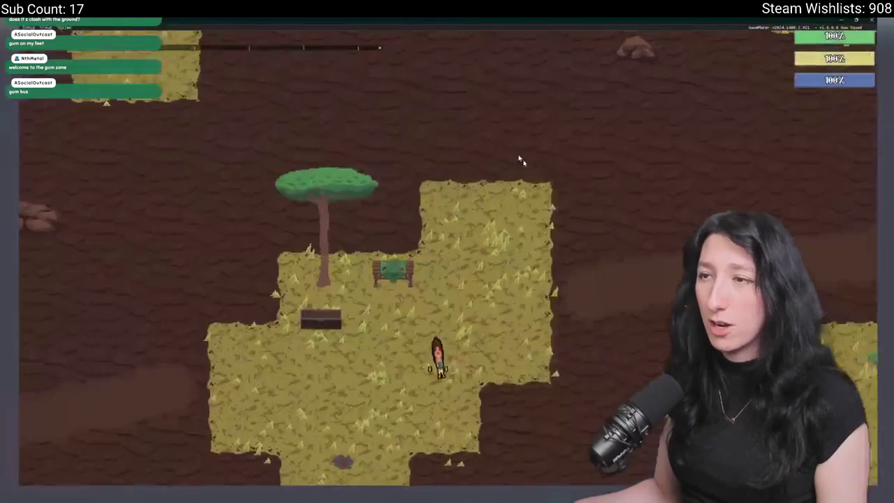
{"action": "key", "text": "s"}
{"action": "key", "text": "a"}
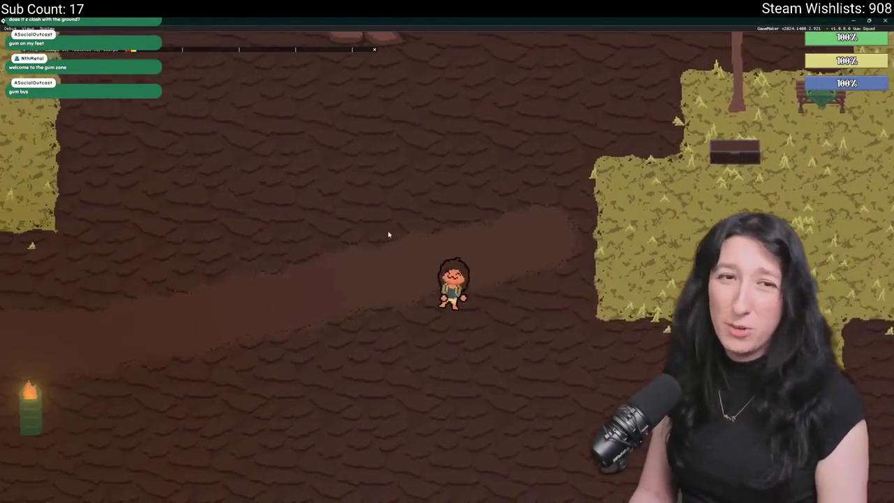
{"action": "scroll", "coordinate": [389, 235], "scroll_direction": "down", "scroll_amount": 5}
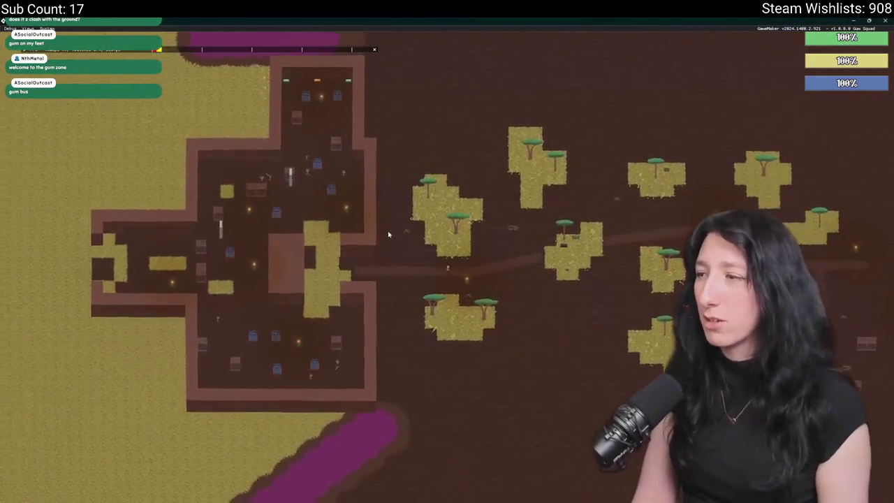
{"action": "key", "text": "a"}
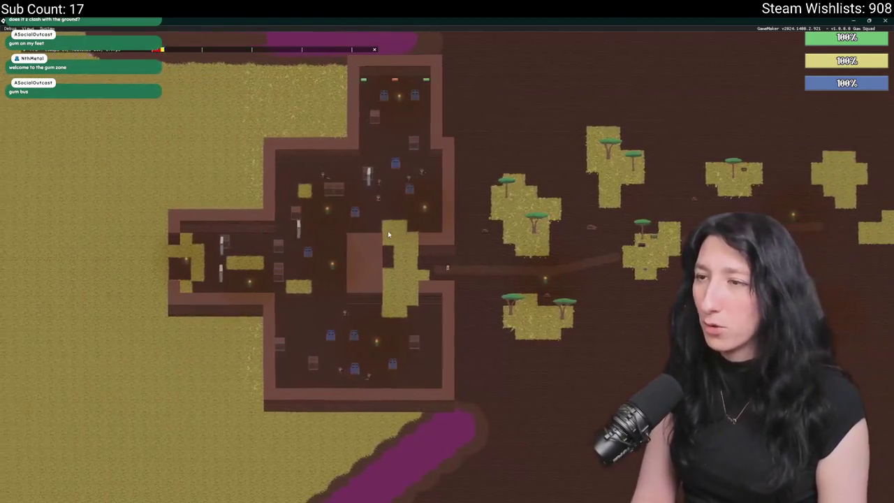
{"action": "scroll", "coordinate": [389, 234], "scroll_direction": "up", "scroll_amount": 5}
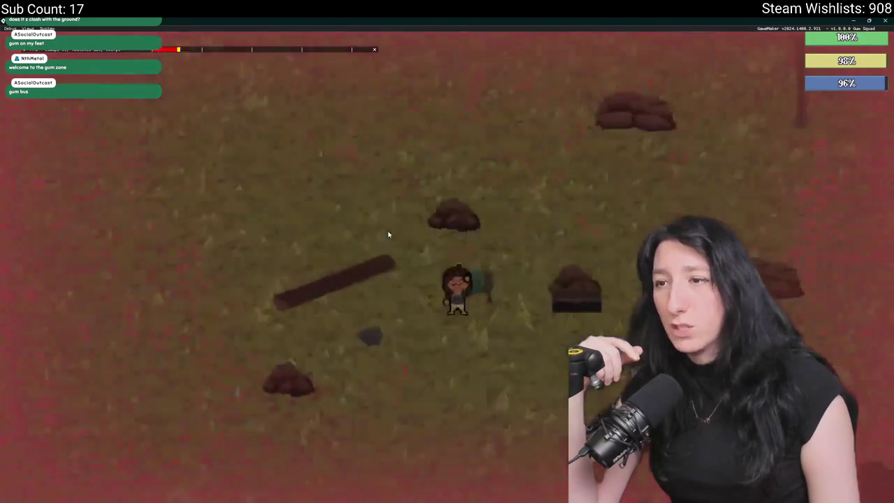
Walk the character right across the map past the sandy area toward the brick buildings.
{"action": "key", "text": "d"}
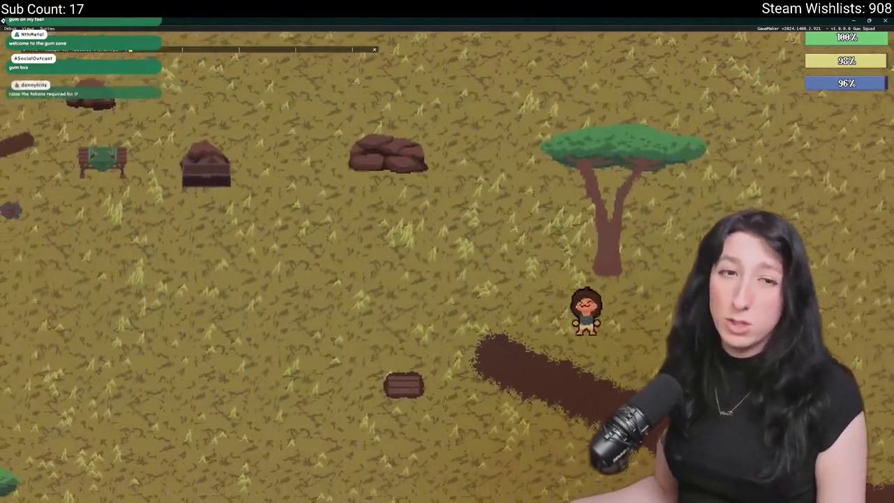
{"action": "key", "text": "d"}
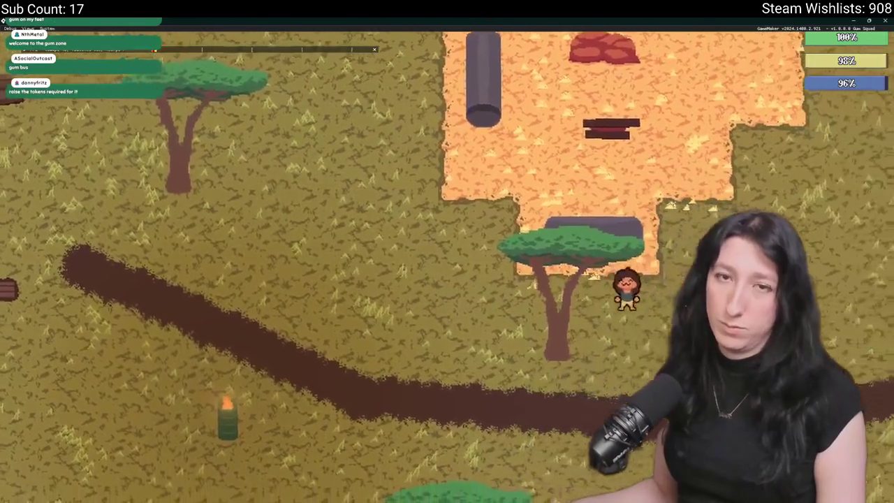
{"action": "key", "text": "d"}
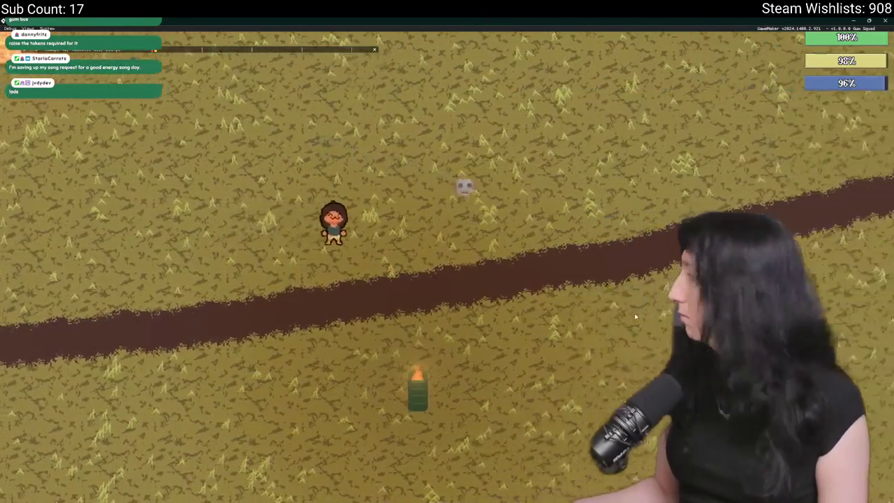
{"action": "key", "text": "d"}
{"action": "key", "text": "s"}
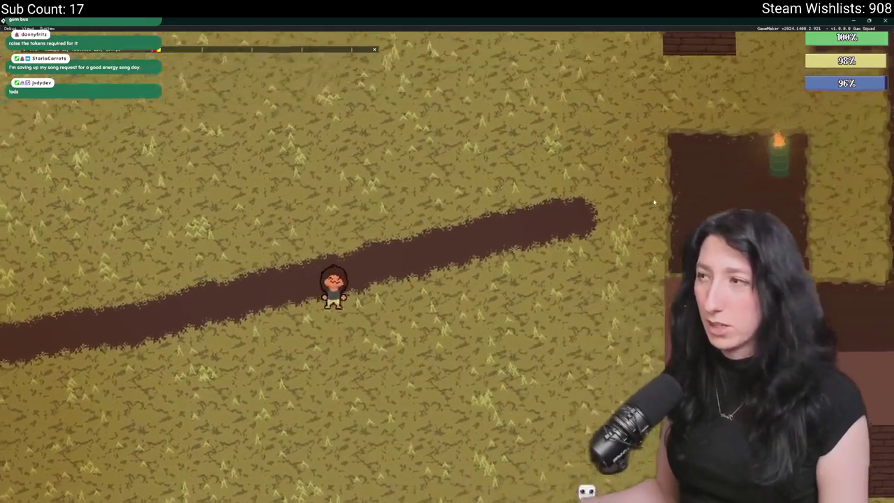
{"action": "key", "text": "d"}
Move the character into the base among the enemies and take enemy fire to test damage.
{"action": "key", "text": "w"}
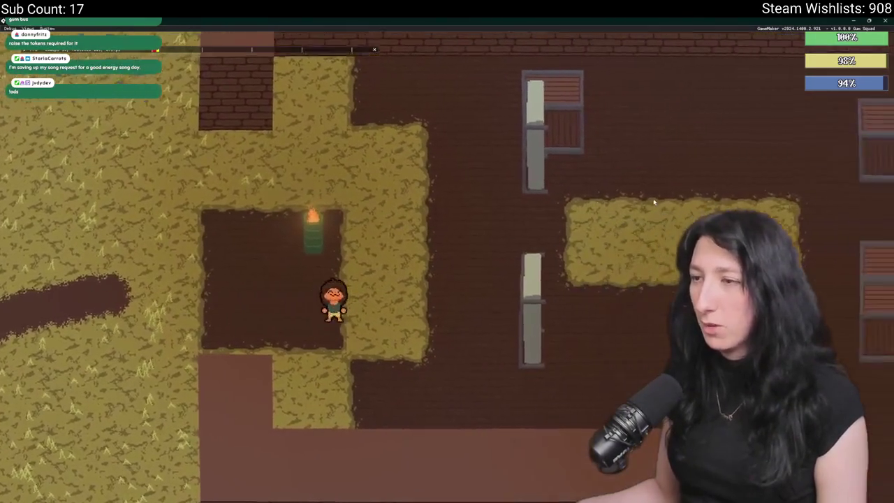
{"action": "key", "text": "d"}
{"action": "key", "text": "w"}
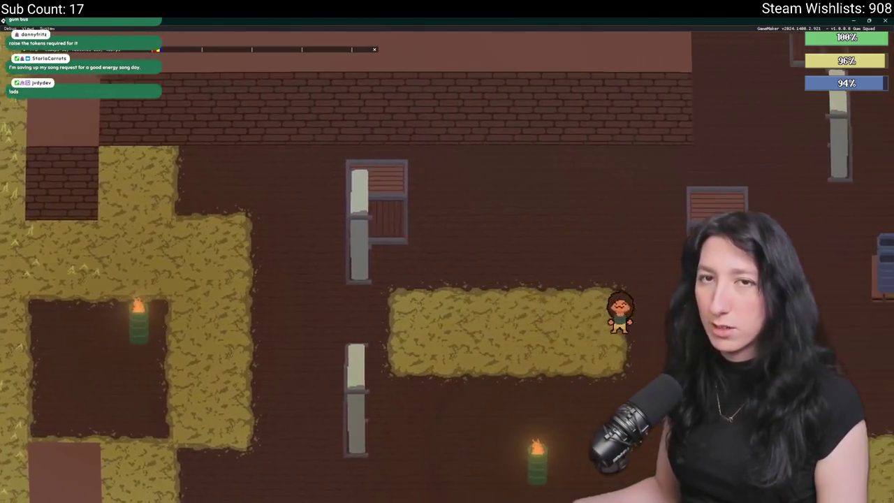
{"action": "key", "text": "d"}
{"action": "key", "text": "w"}
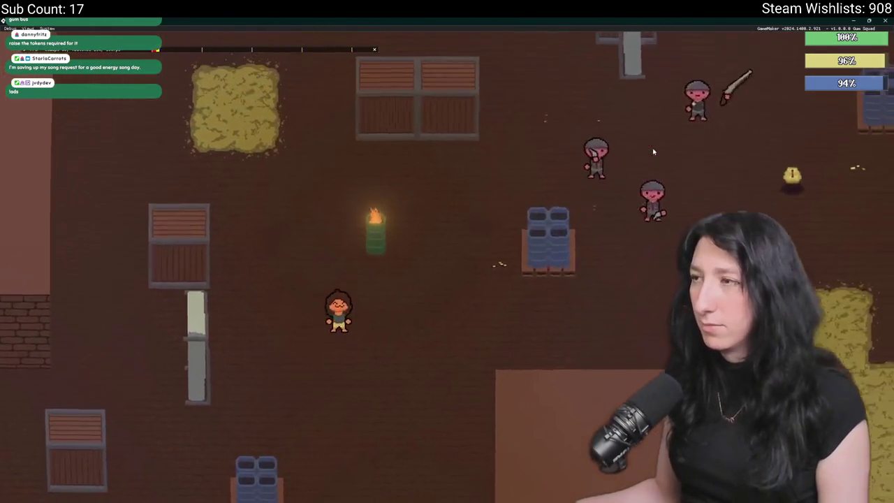
{"action": "key", "text": "w"}
{"action": "key", "text": "a"}
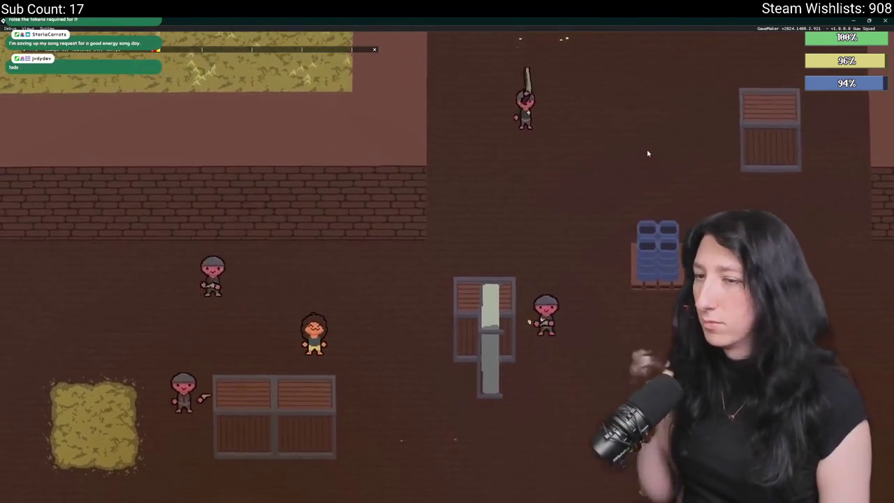
{"action": "key", "text": "a"}
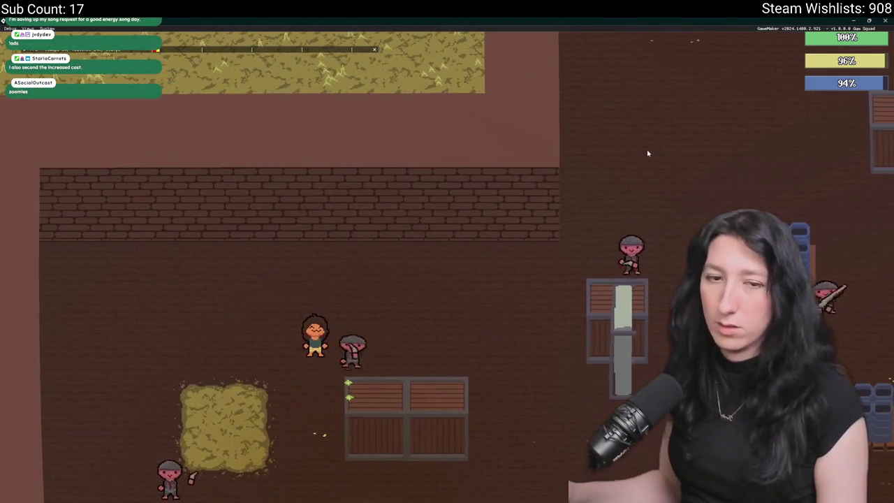
{"action": "key", "text": "d"}
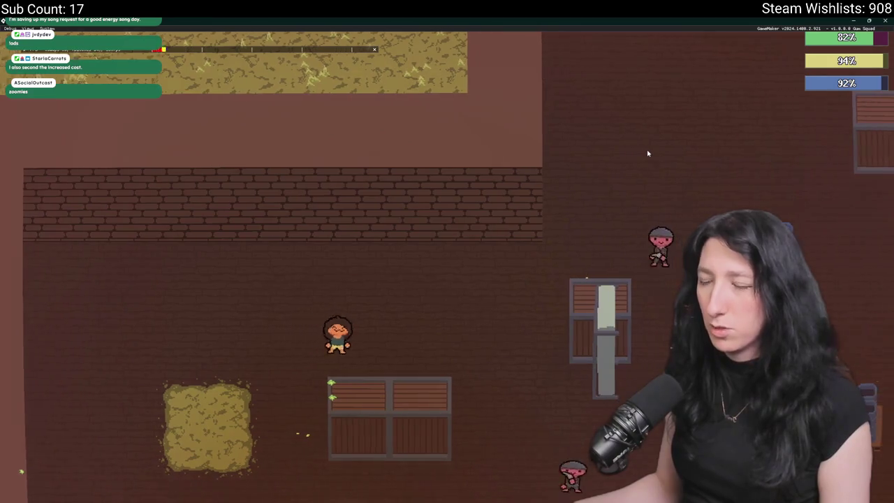
{"action": "key", "text": "w"}
{"action": "key", "text": "s"}
{"action": "key", "text": "d"}
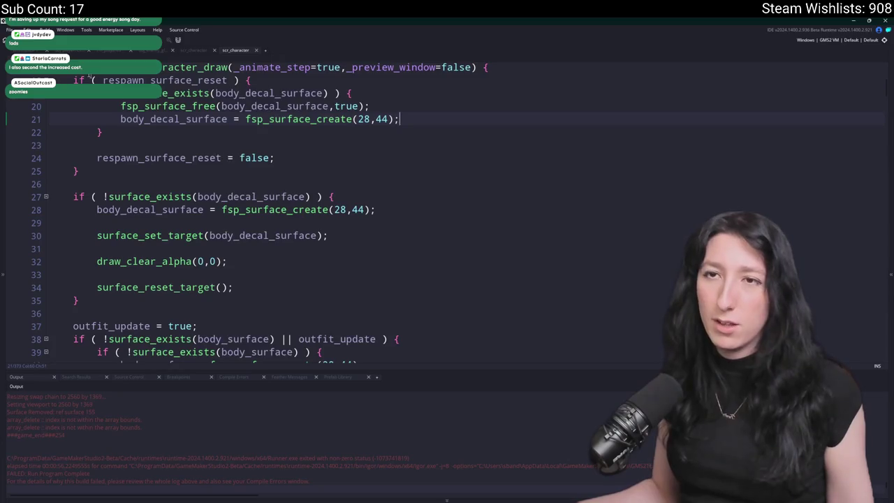
Bring up the obj_player impact function code with the gpu_set_ztestenable lines, then rebuild and run with F5.
{"action": "key", "text": "ctrl+Tab"}
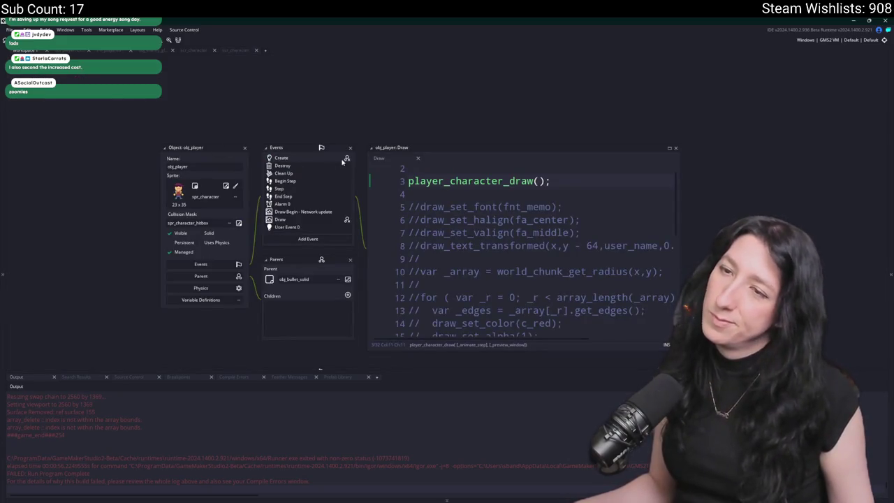
{"action": "key", "text": "ctrl+Tab"}
{"action": "scroll", "coordinate": [564, 174], "scroll_direction": "up", "scroll_amount": 5}
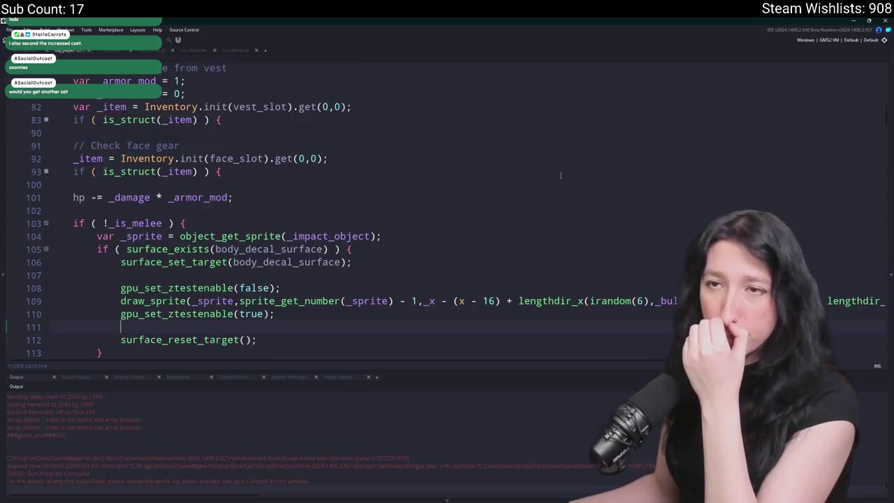
{"action": "scroll", "coordinate": [485, 179], "scroll_direction": "up", "scroll_amount": 3}
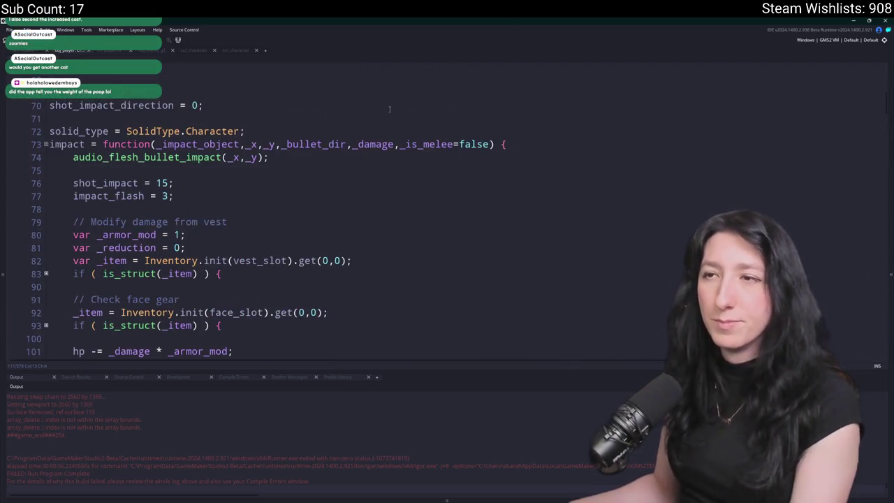
{"action": "scroll", "coordinate": [254, 246], "scroll_direction": "down", "scroll_amount": 9}
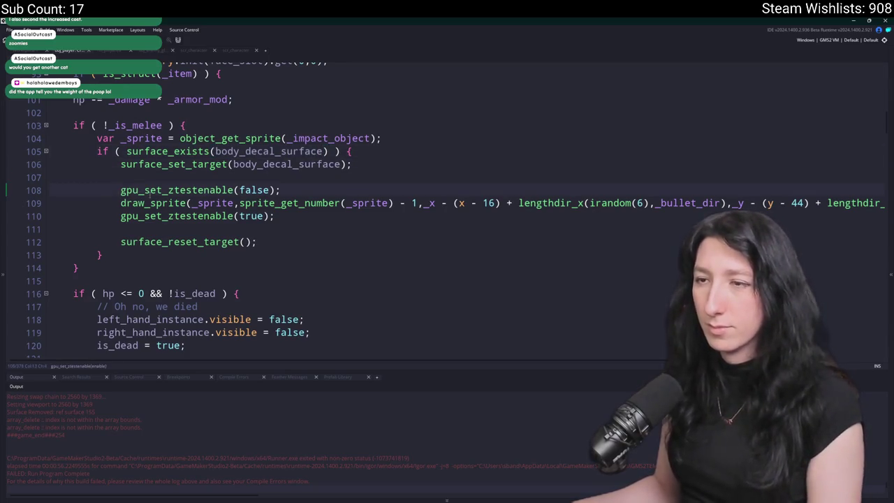
{"action": "key", "text": "F5"}
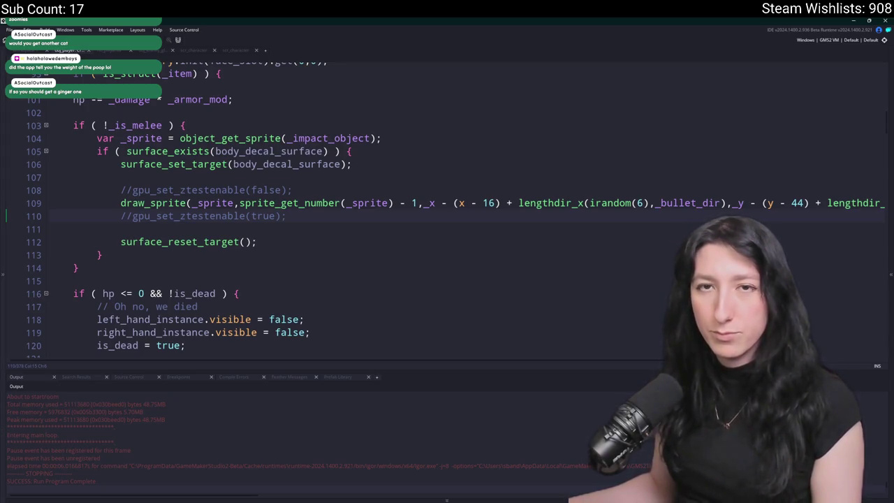
Review the impact function's decal draw_sprite code with both gpu_set_ztestenable calls commented out.
{"action": "scroll", "coordinate": [311, 227], "scroll_direction": "up", "scroll_amount": 1}
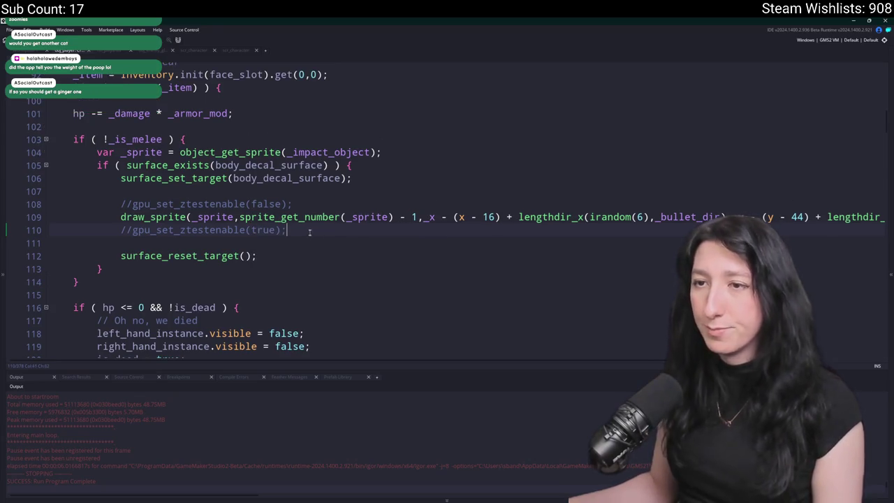
{"action": "scroll", "coordinate": [312, 232], "scroll_direction": "up", "scroll_amount": 6}
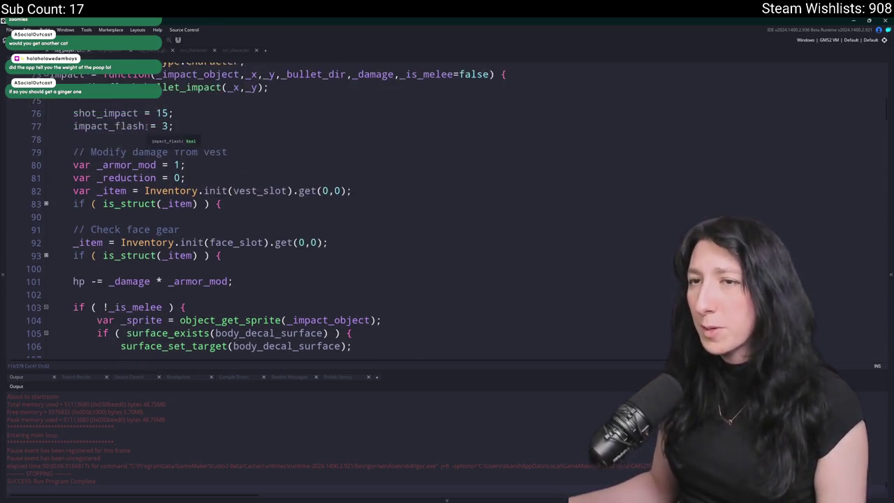
{"action": "scroll", "coordinate": [173, 232], "scroll_direction": "down", "scroll_amount": 4}
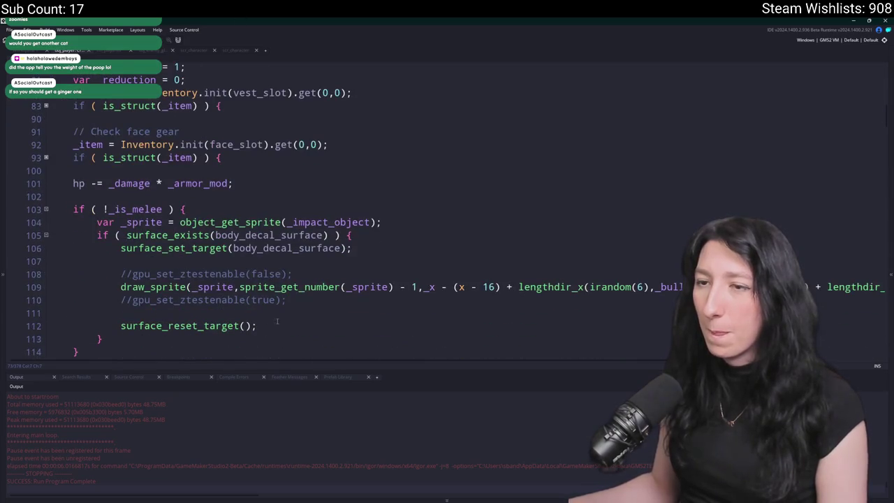